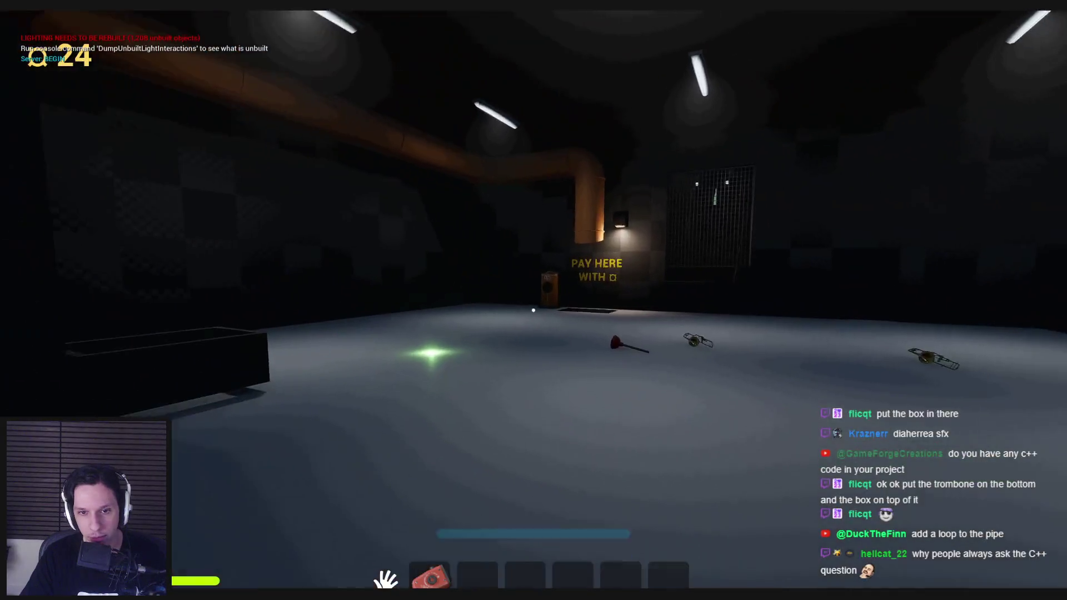
# In the play test, carry both trombones onto the PAY HERE grate.
pyautogui.press('w')
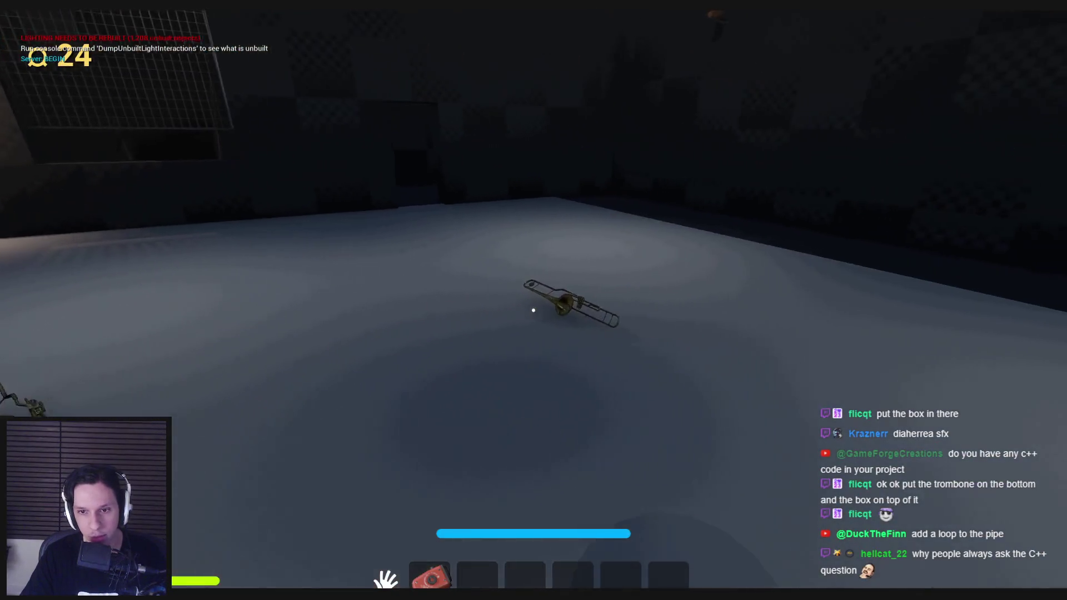
pyautogui.click(534, 310)
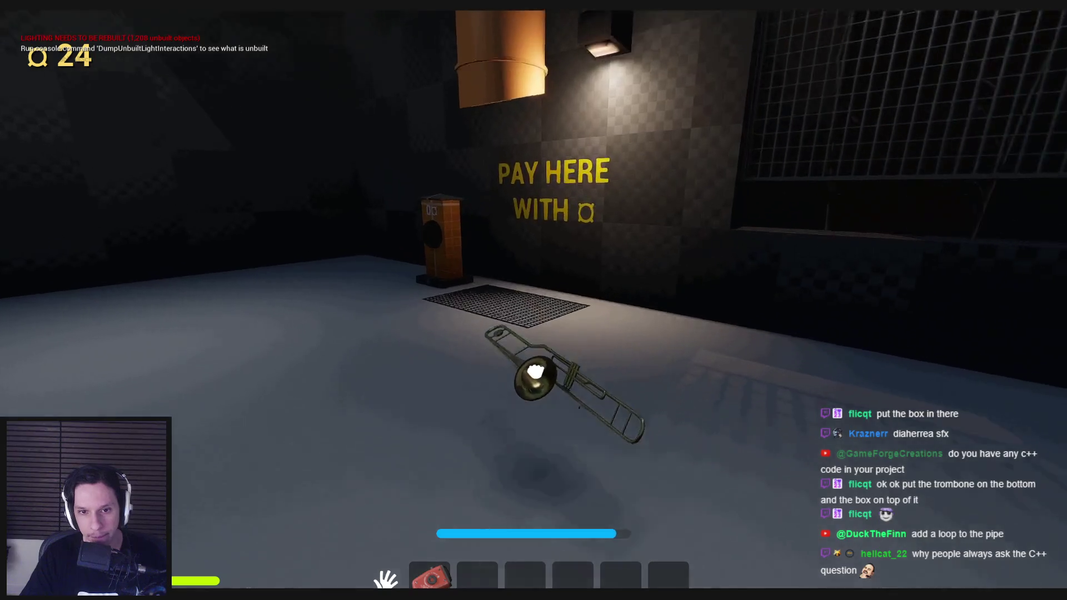
pyautogui.click(535, 372)
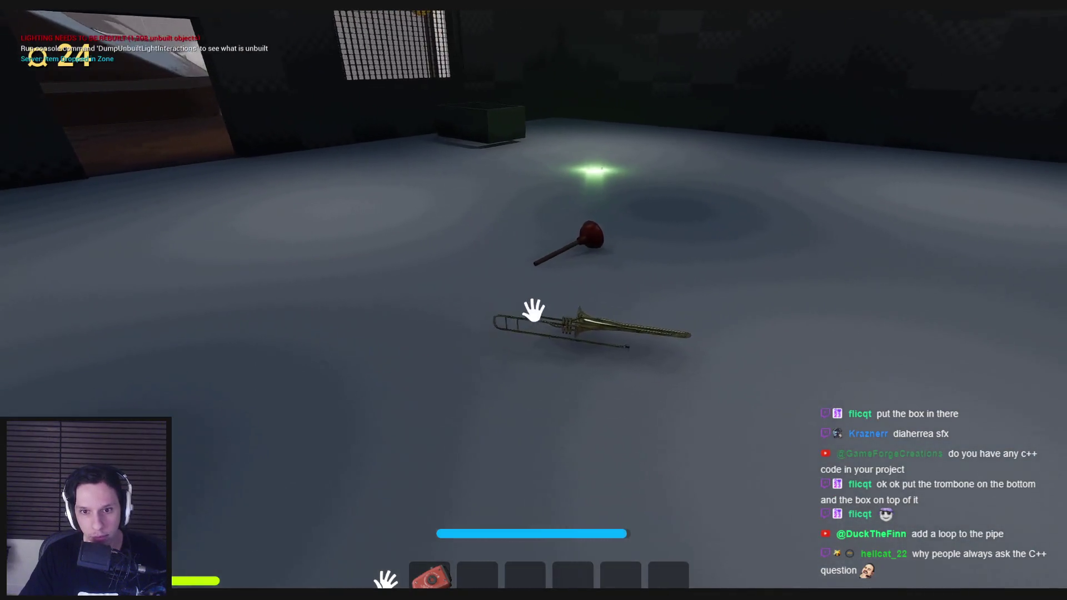
pyautogui.click(533, 310)
pyautogui.press('w')
pyautogui.click(533, 310)
# Drop the plunger on the grate, watch the pipe during the auction, then stop the play session.
pyautogui.press('s')
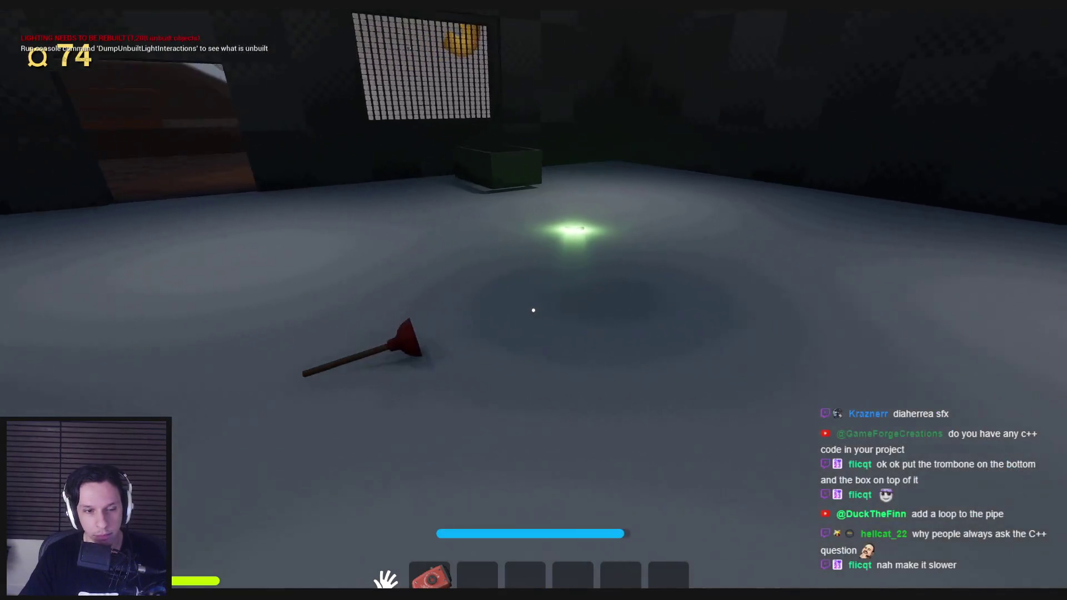
pyautogui.press('w')
pyautogui.click(534, 310)
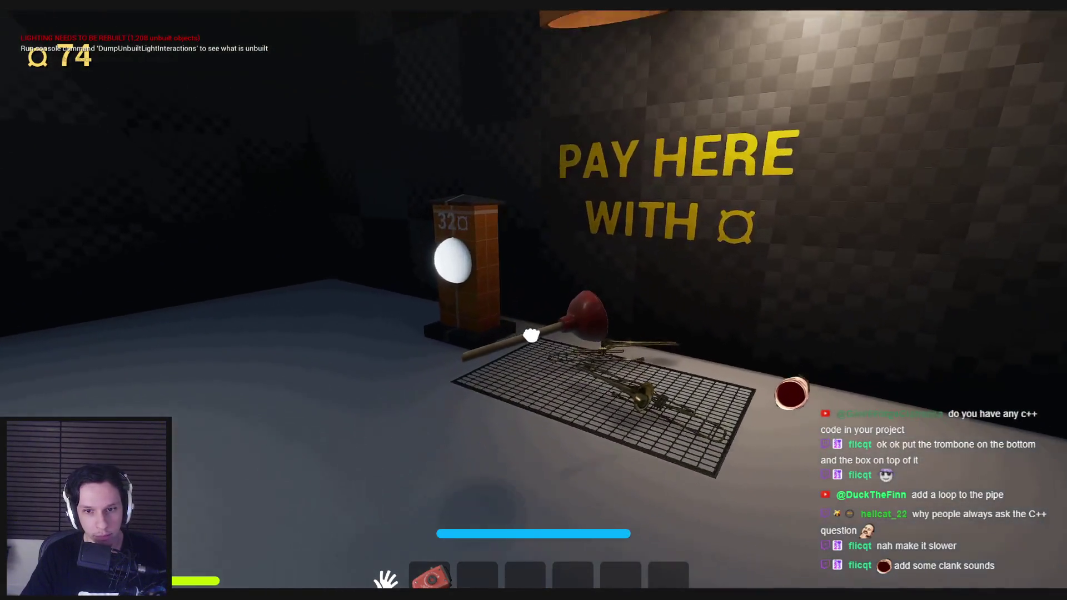
pyautogui.click(530, 319)
pyautogui.press('s')
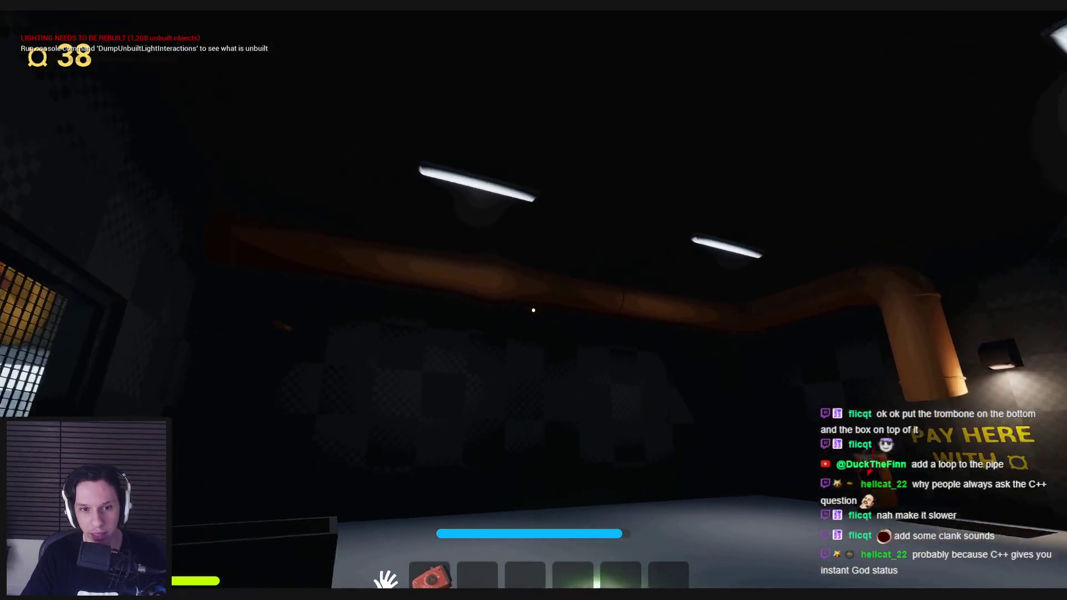
pyautogui.press('w')
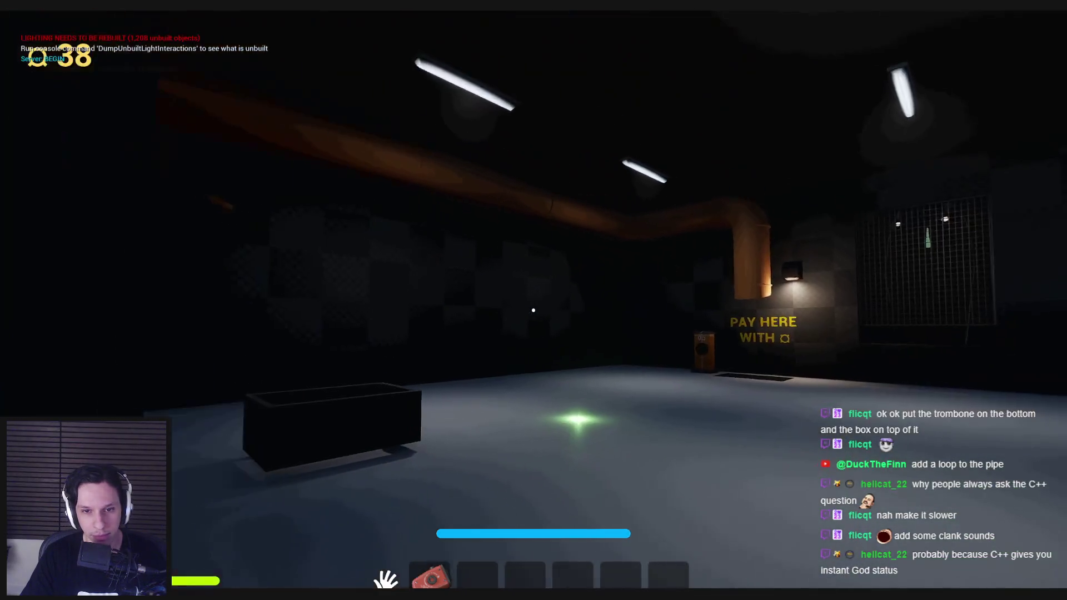
pyautogui.press('Escape')
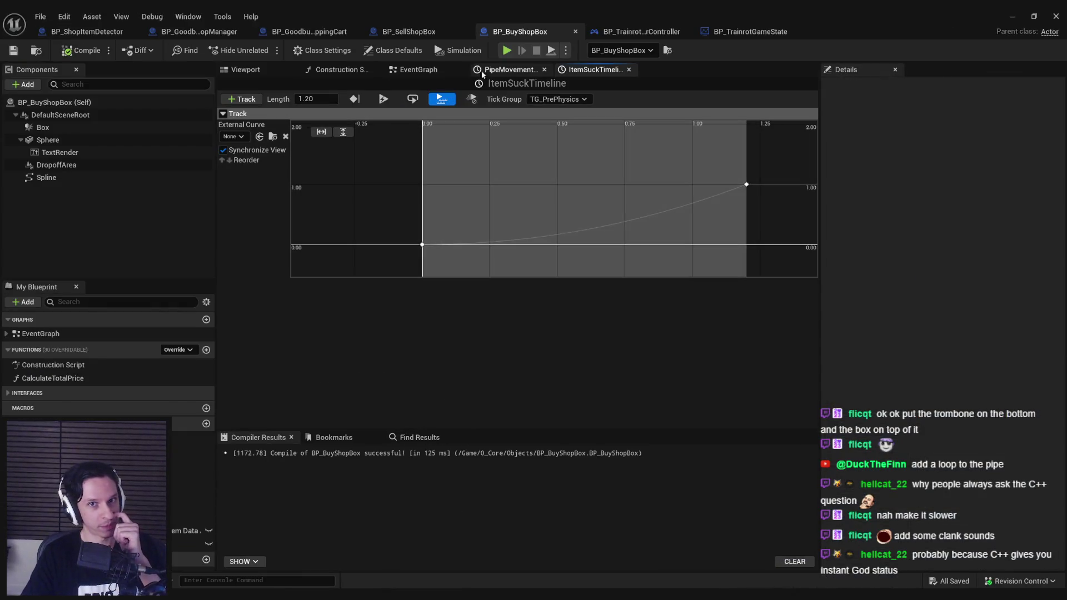
# Show and pan BP_BuyShopBox's EventGraph, then bring up the D:\SoundFX library folder.
pyautogui.click(418, 70)
pyautogui.moveTo(392, 253)
pyautogui.mouseDown()
pyautogui.moveTo(564, 231)
pyautogui.moveTo(571, 244)
pyautogui.moveTo(572, 225)
pyautogui.mouseUp()
pyautogui.scroll(-1, 565, 232)
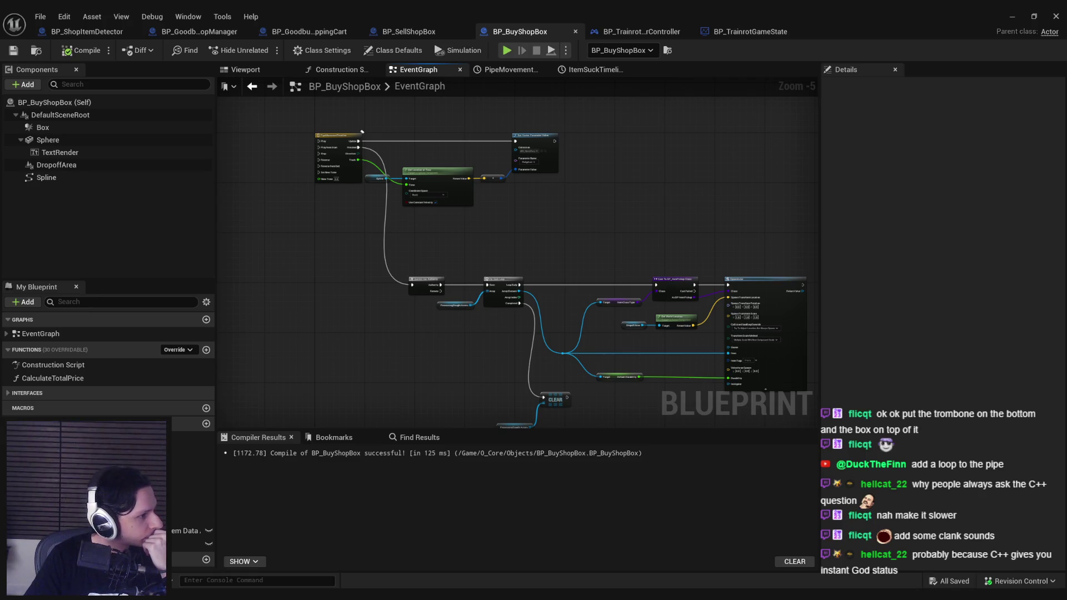
pyautogui.hotkey('alt', 'Tab')
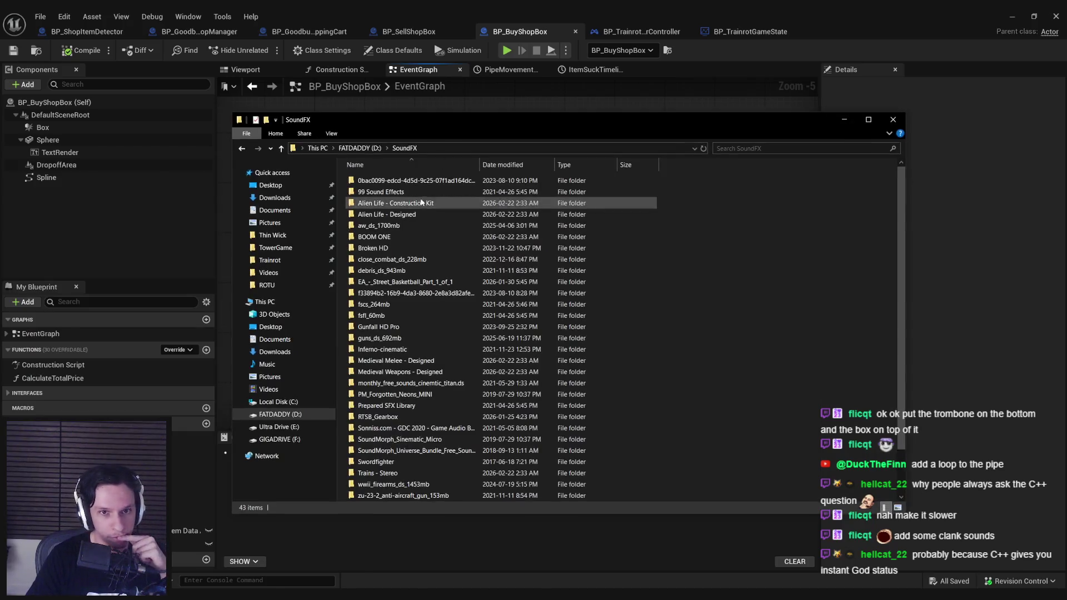
# Go into Broken HD > Broken HD Pro Pt-1 and play the CRASH Debris Junk Medium Close wav.
pyautogui.doubleClick(395, 236)
pyautogui.hotkey('alt', 'Left')
pyautogui.doubleClick(386, 249)
pyautogui.doubleClick(389, 180)
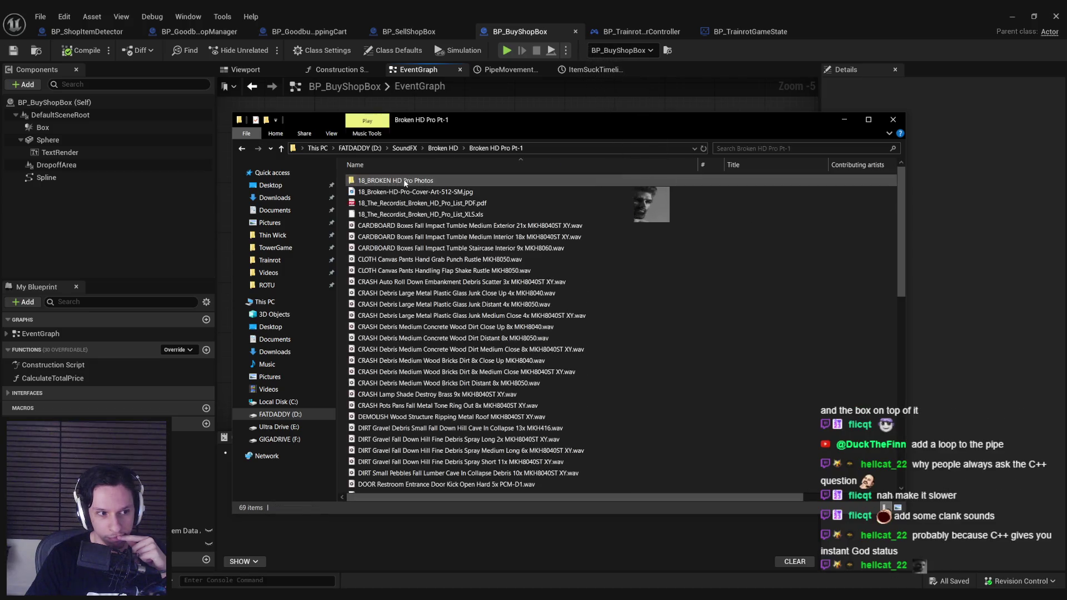
pyautogui.scroll(-4, 414, 228)
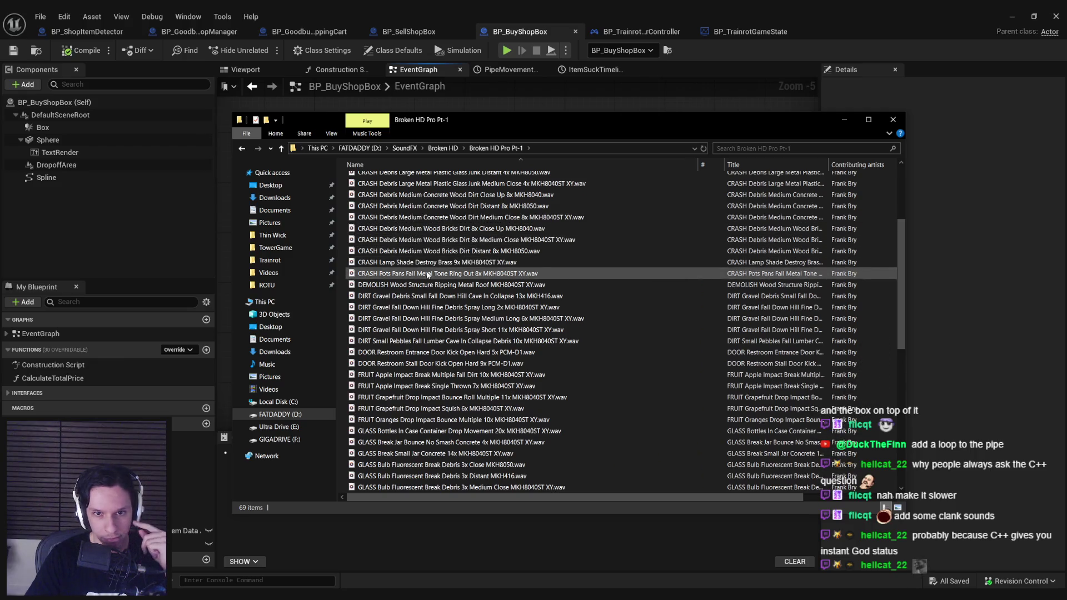
pyautogui.scroll(1, 433, 290)
pyautogui.scroll(1, 425, 278)
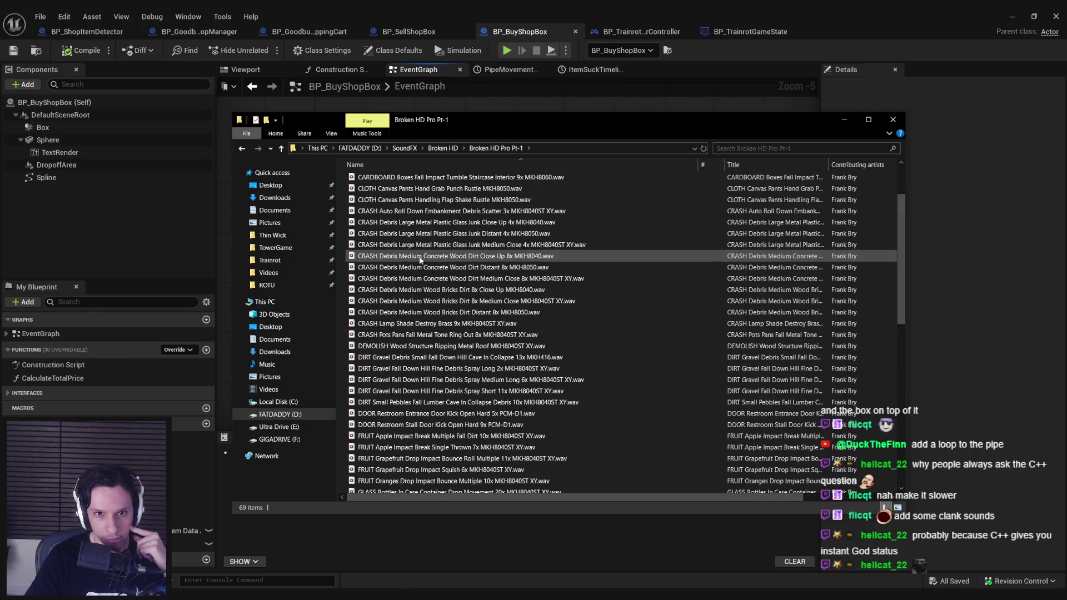
pyautogui.doubleClick(419, 247)
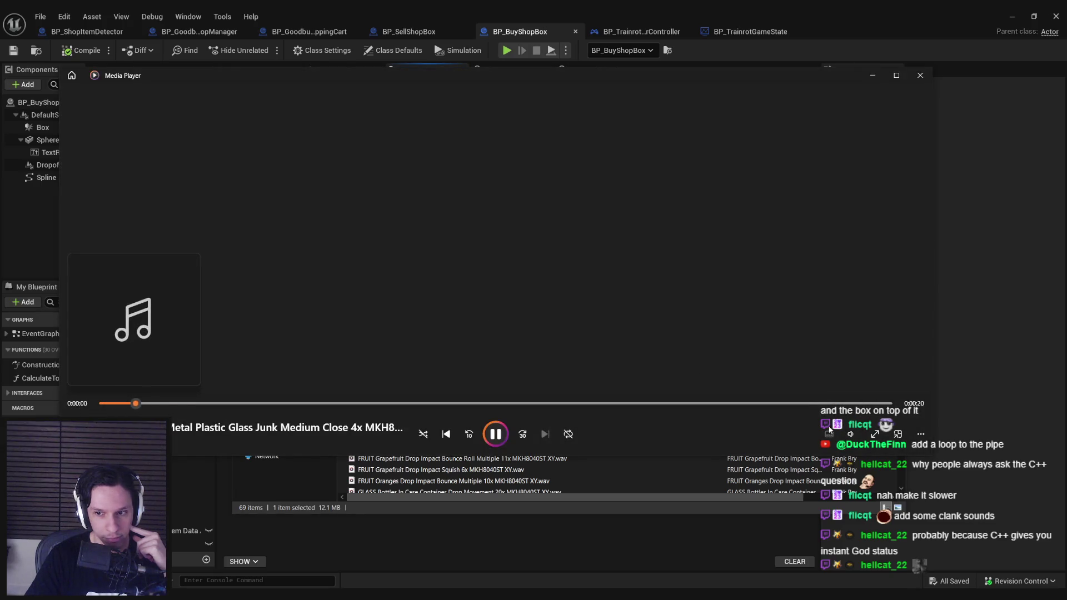
# Listen to the Junk Medium Close crash at adjusted volume, then audition the Junk Distant crash.
pyautogui.click(850, 434)
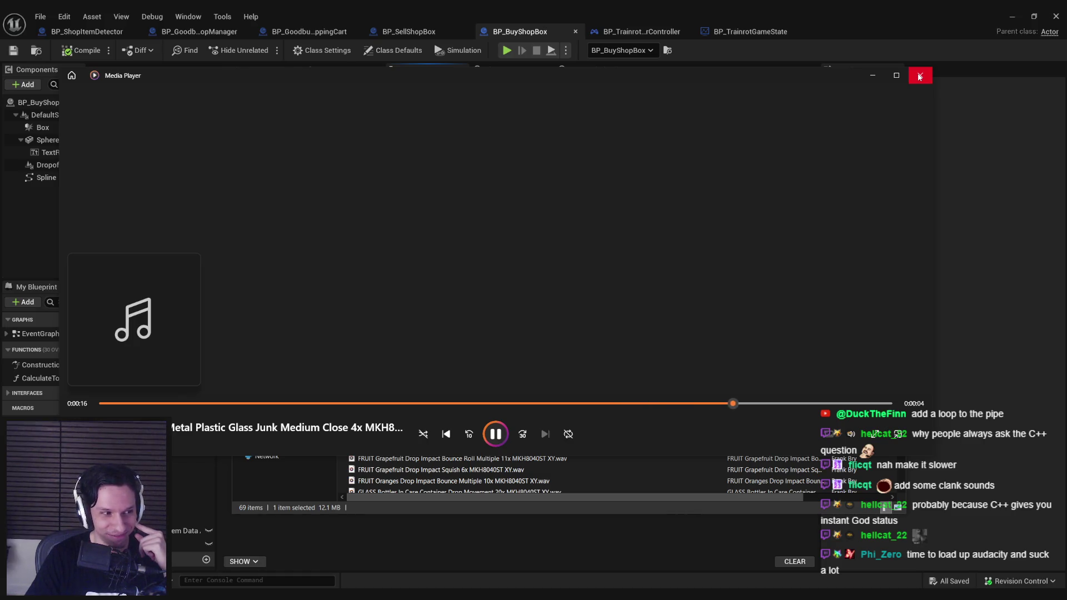
pyautogui.click(919, 77)
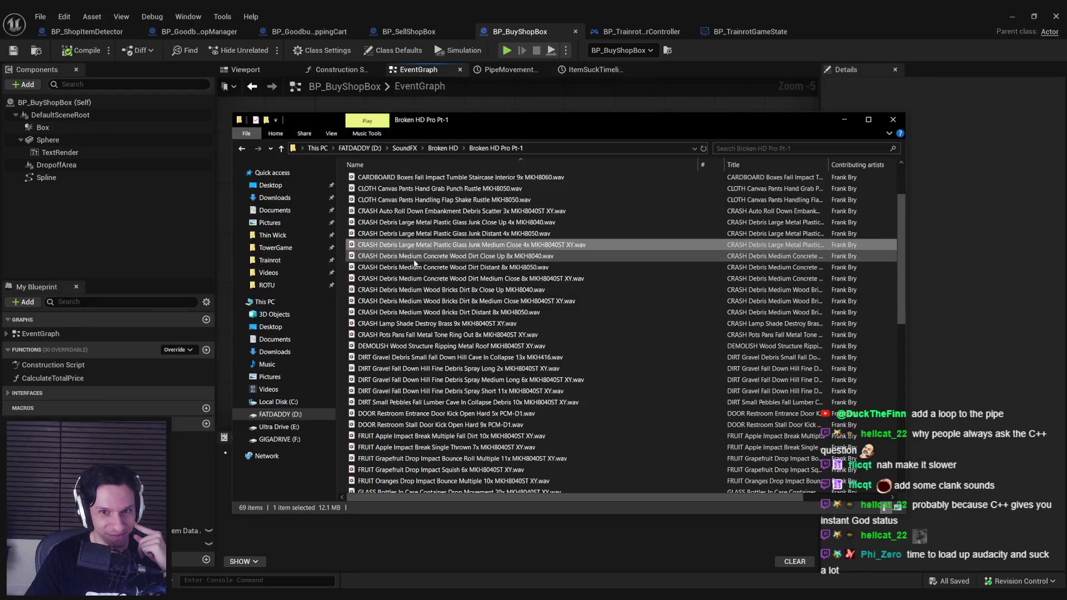
pyautogui.doubleClick(430, 229)
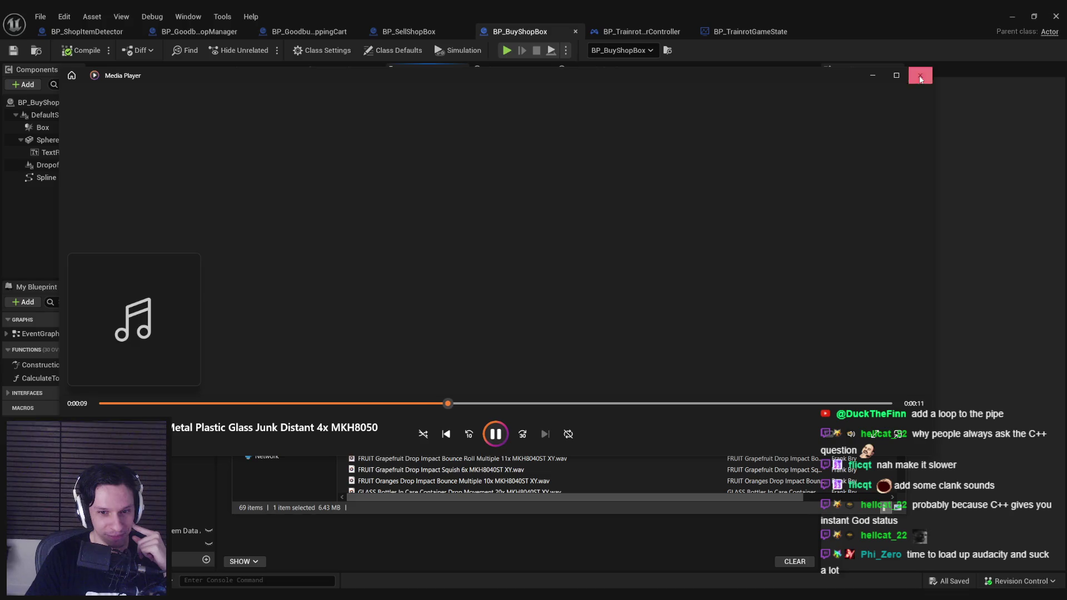
pyautogui.click(920, 79)
pyautogui.click(500, 245)
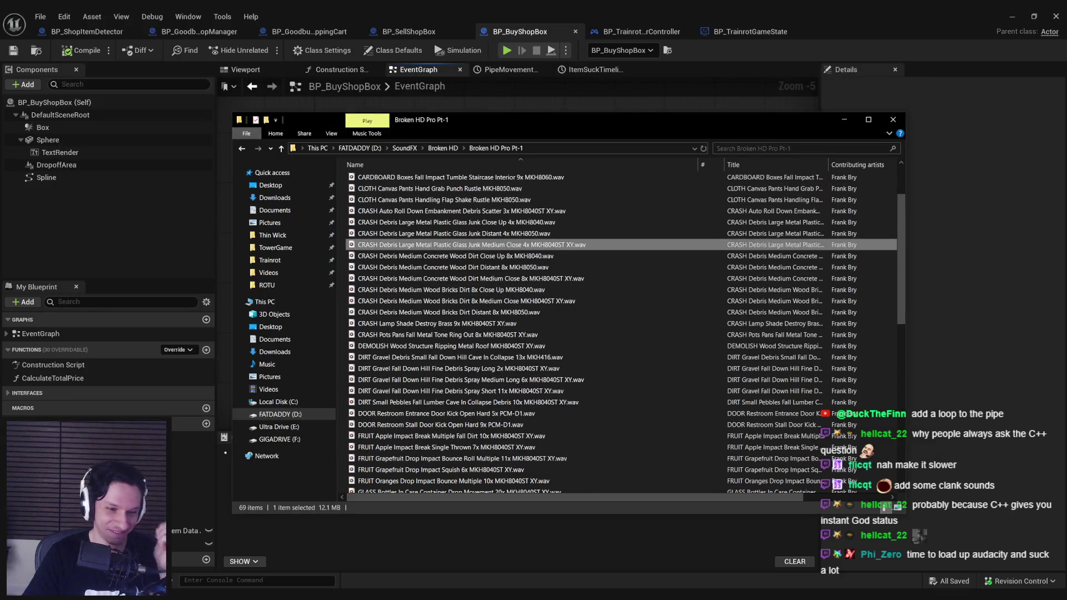
# Launch Audacity from the Start menu search.
pyautogui.press('super')
pyautogui.write('audacity')
pyautogui.press('Return')
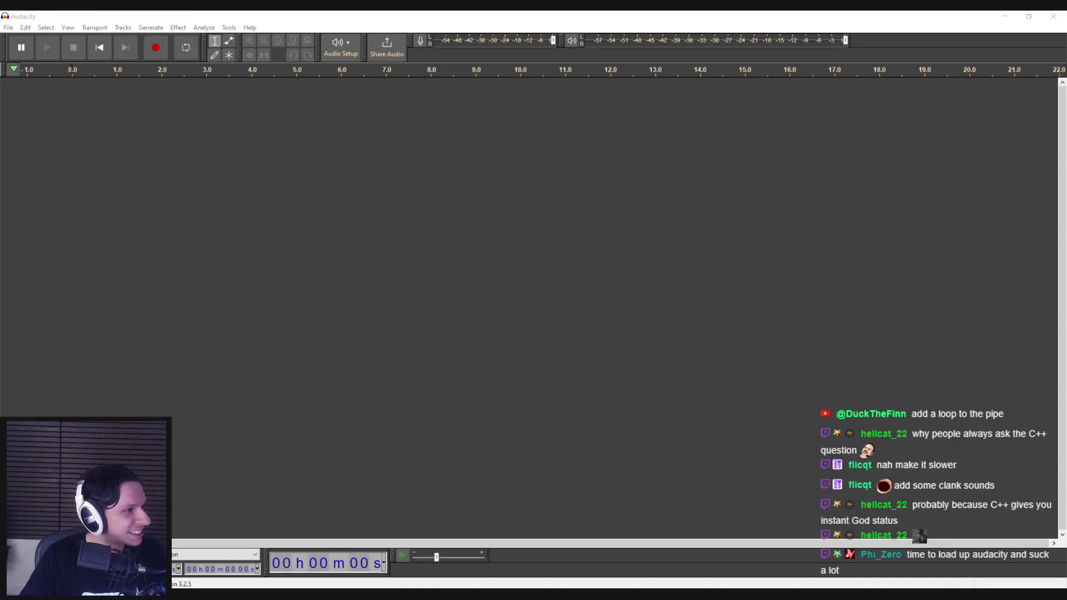
# Load the CRASH Debris wav into Audacity, listen, and delete the quiet gap from 4.8 to 8.2 s.
pyautogui.moveTo(0, 222); pyautogui.dragTo(292, 235)
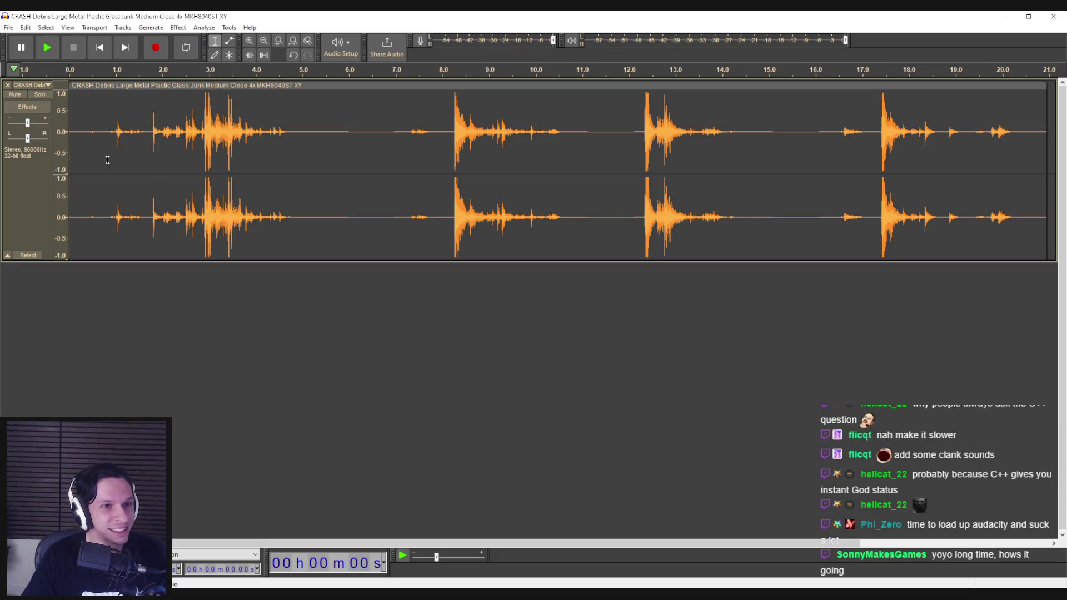
pyautogui.press('space')
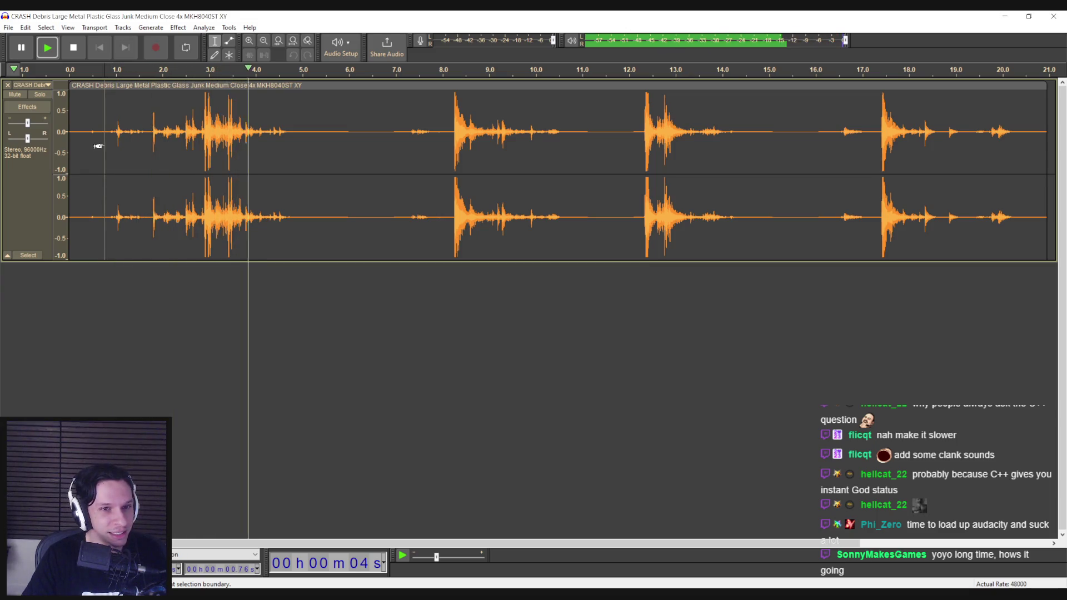
pyautogui.press('space')
pyautogui.moveTo(285, 138); pyautogui.dragTo(449, 144)
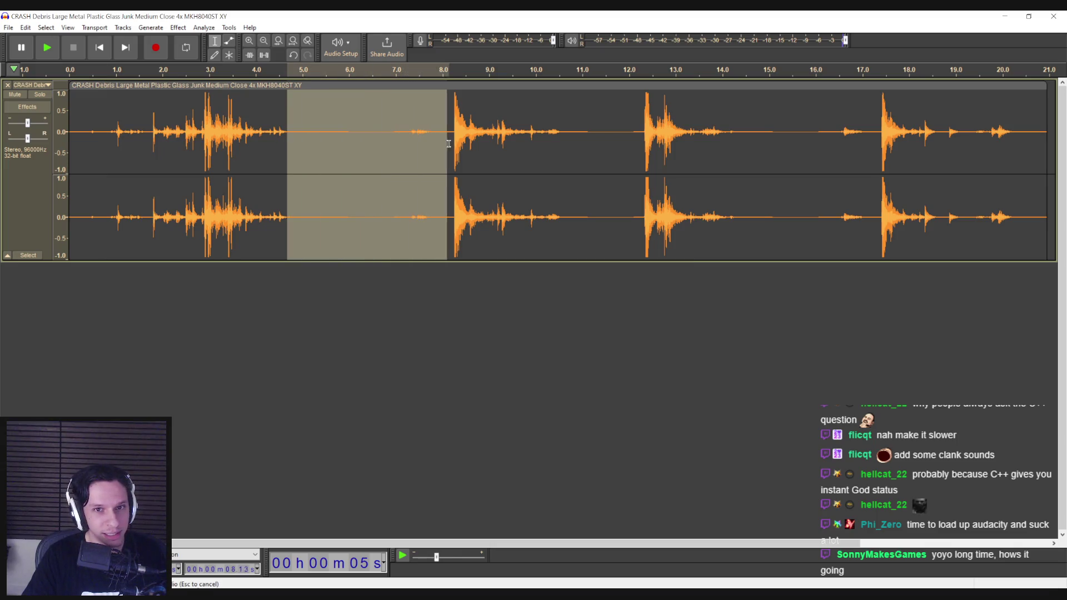
pyautogui.press('Delete')
pyautogui.click(247, 150)
pyautogui.press('space')
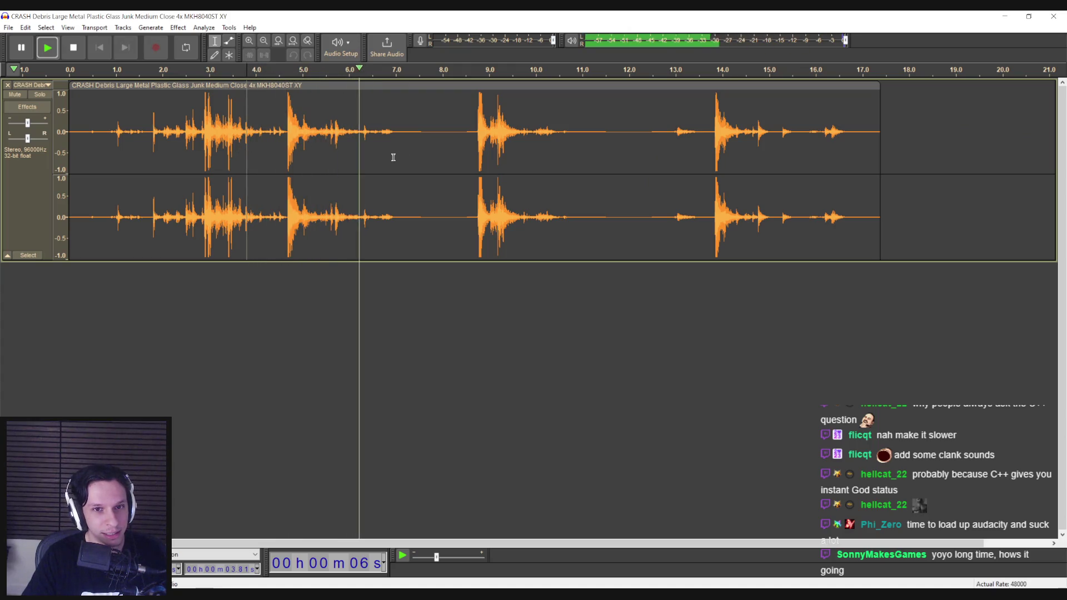
pyautogui.press('space')
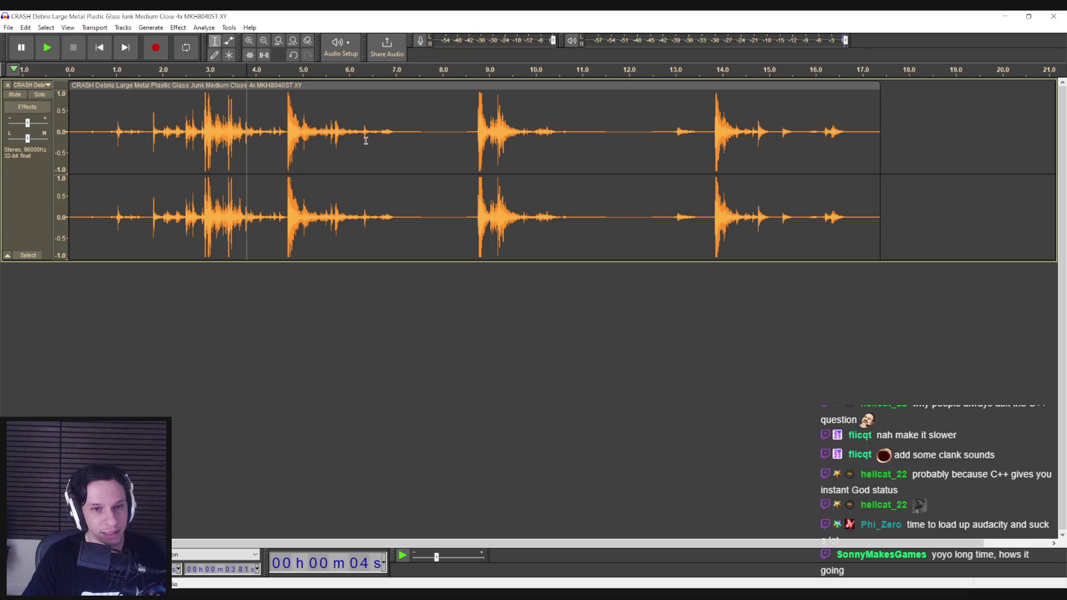
# Delete the 6.3–8.8 s gap and the 7.5–11.4 s tail, checking playback between cuts.
pyautogui.moveTo(362, 140); pyautogui.dragTo(478, 145)
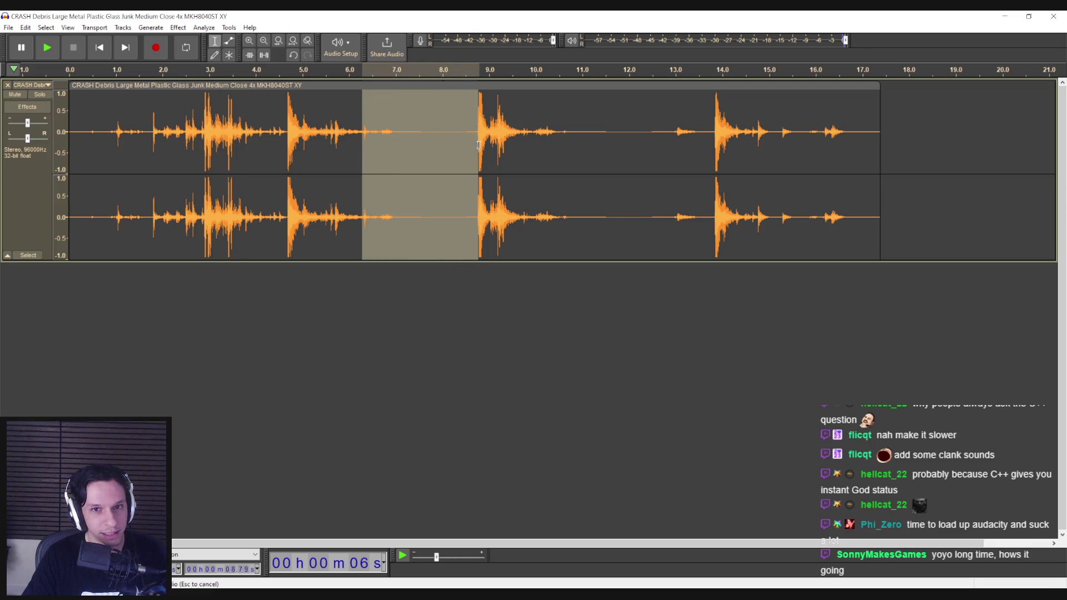
pyautogui.press('Delete')
pyautogui.click(286, 168)
pyautogui.press('space')
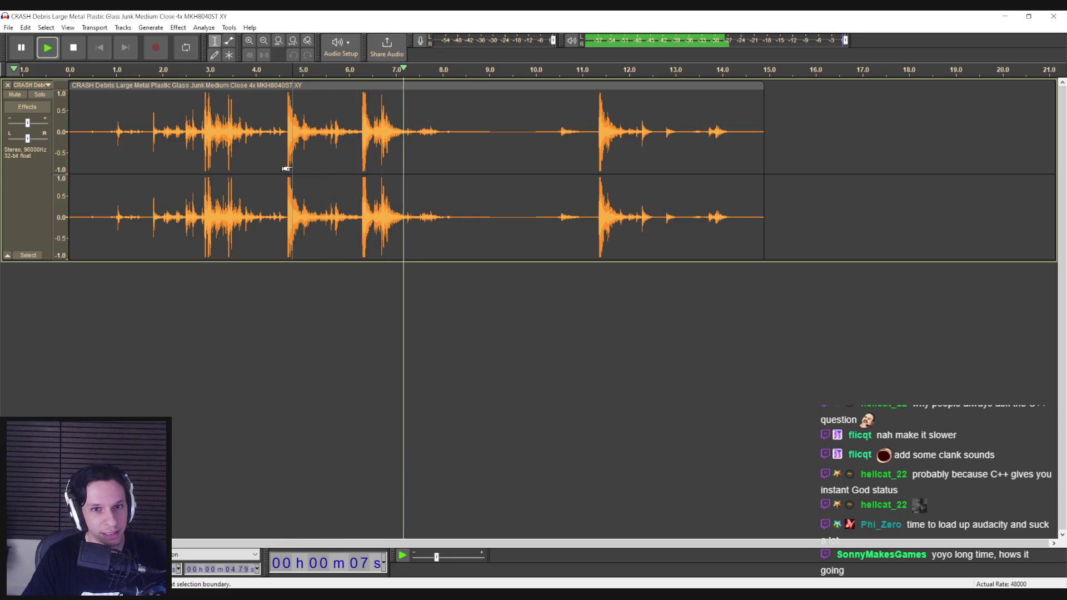
pyautogui.press('space')
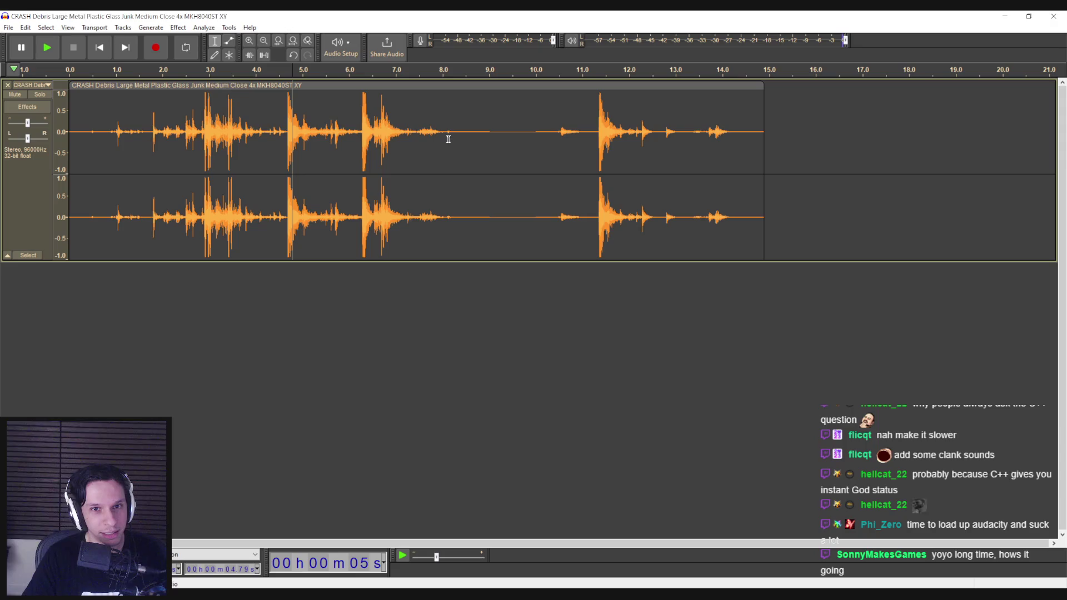
pyautogui.moveTo(416, 136); pyautogui.dragTo(598, 145)
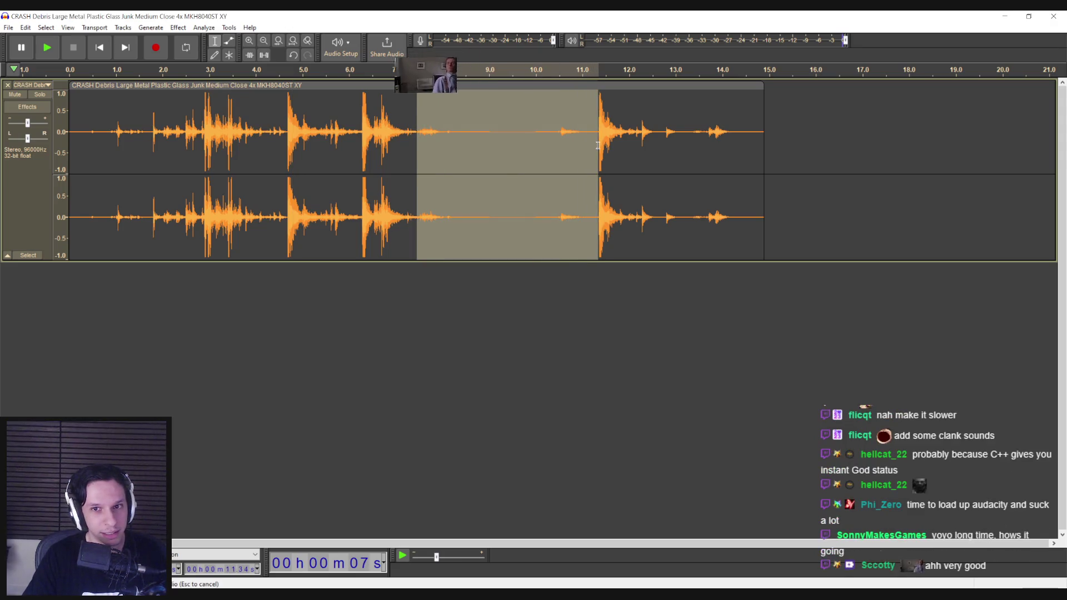
pyautogui.press('Delete')
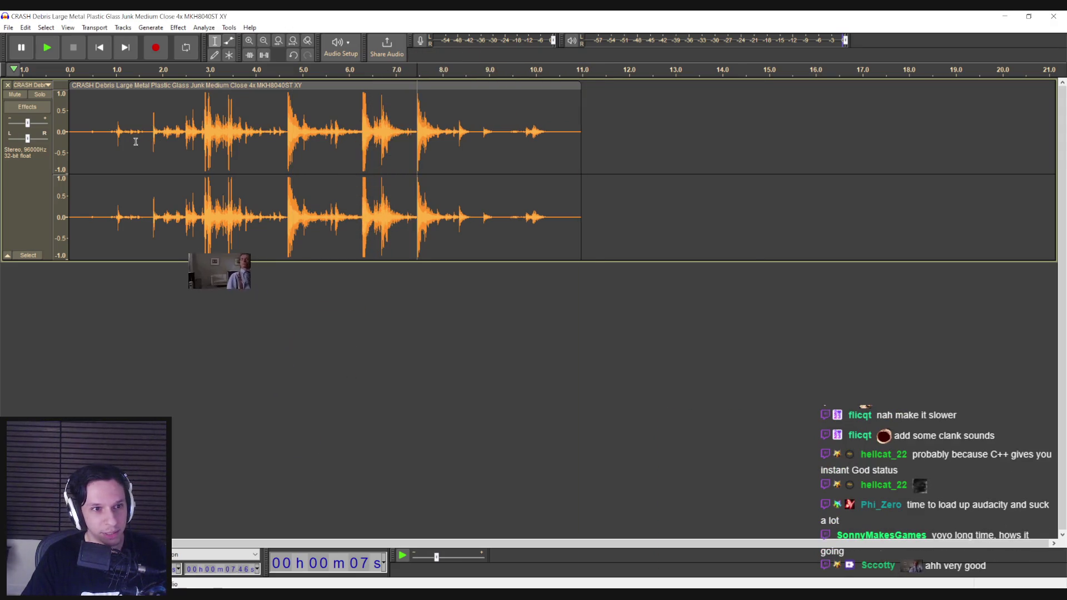
# Cut the quiet first 1.8 s and everything after 7.0 s, then replay the whole trimmed clip.
pyautogui.moveTo(155, 136); pyautogui.dragTo(69, 135)
pyautogui.press('Delete')
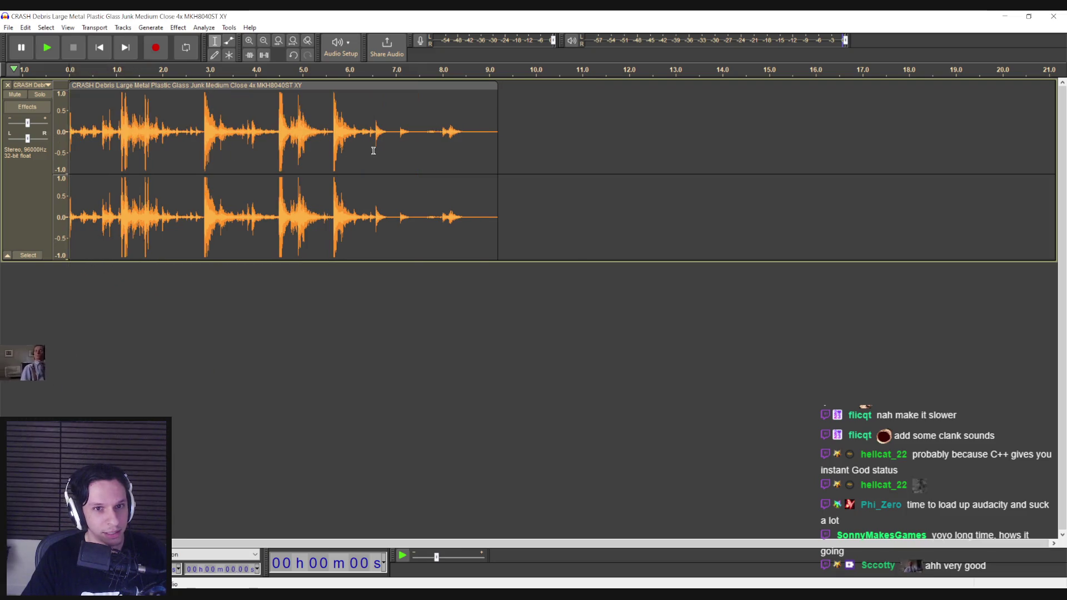
pyautogui.press('space')
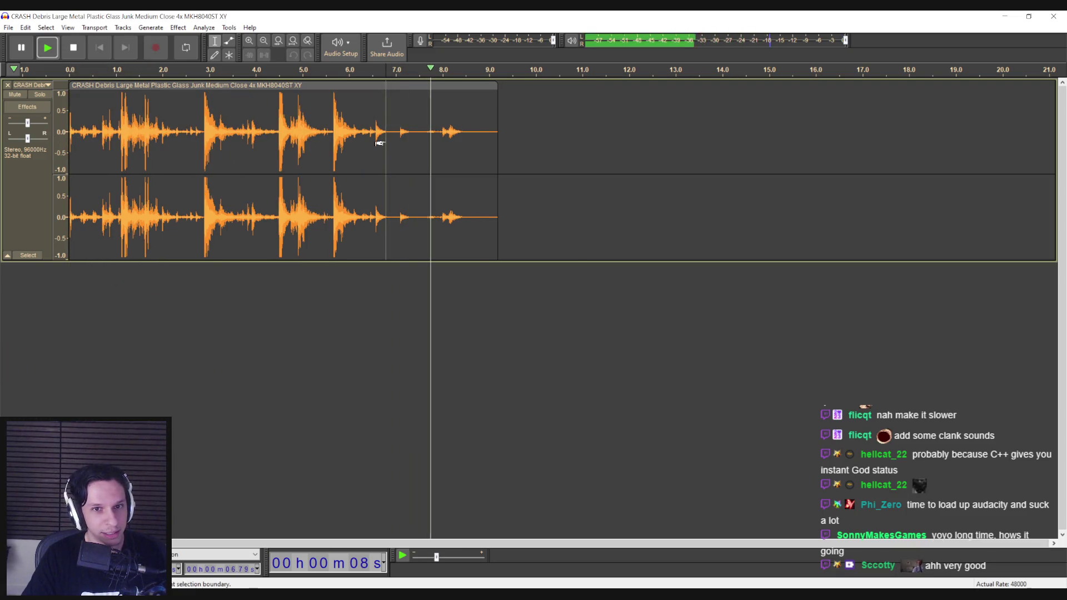
pyautogui.moveTo(390, 137); pyautogui.dragTo(498, 140)
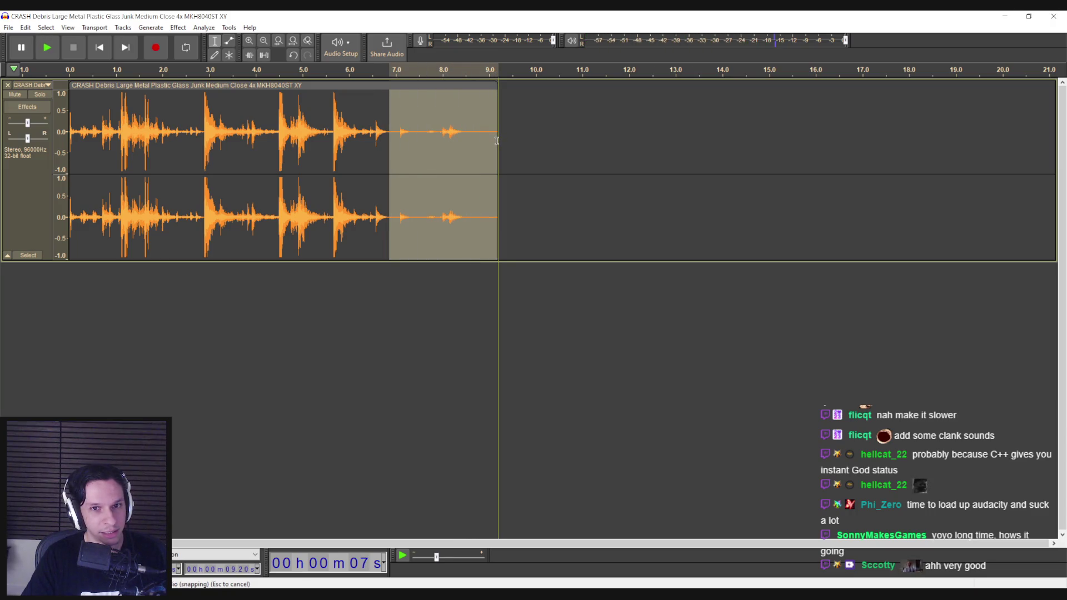
pyautogui.press('Delete')
pyautogui.click(69, 141)
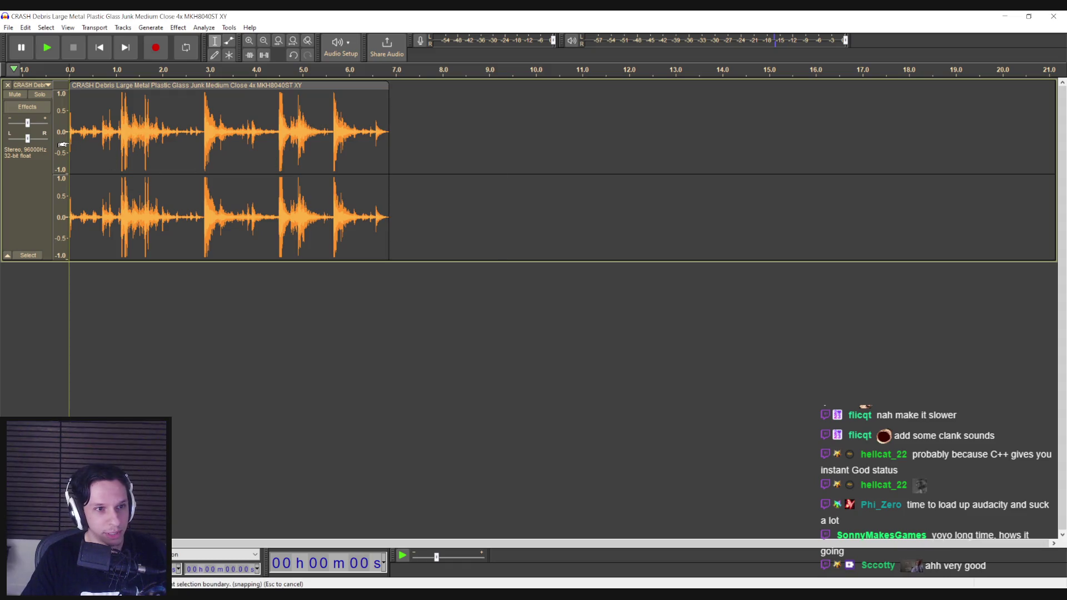
pyautogui.press('space')
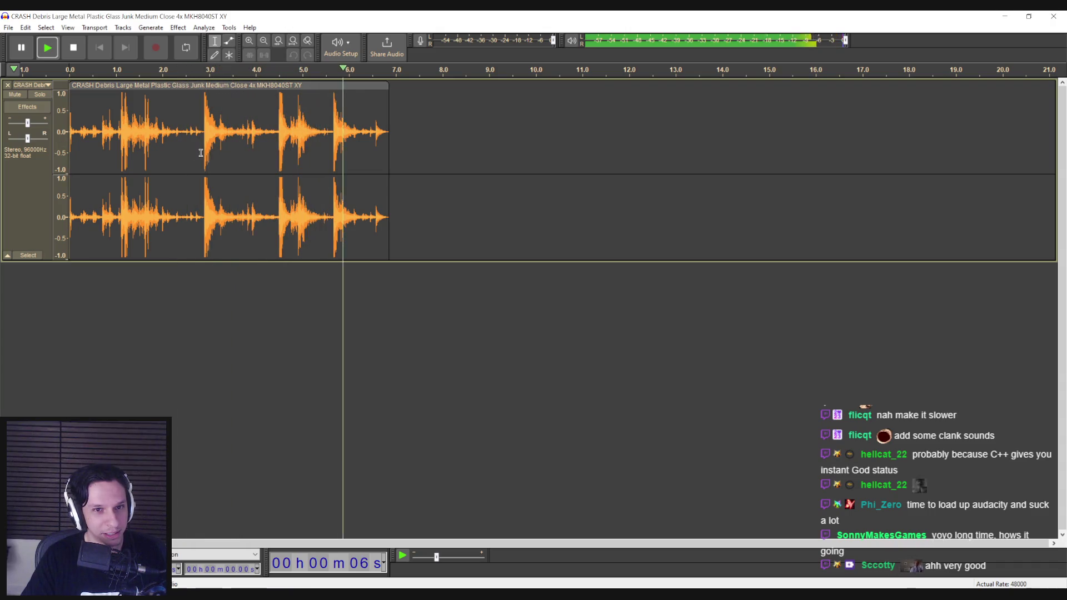
pyautogui.doubleClick(254, 140)
pyautogui.press('space')
pyautogui.press('space')
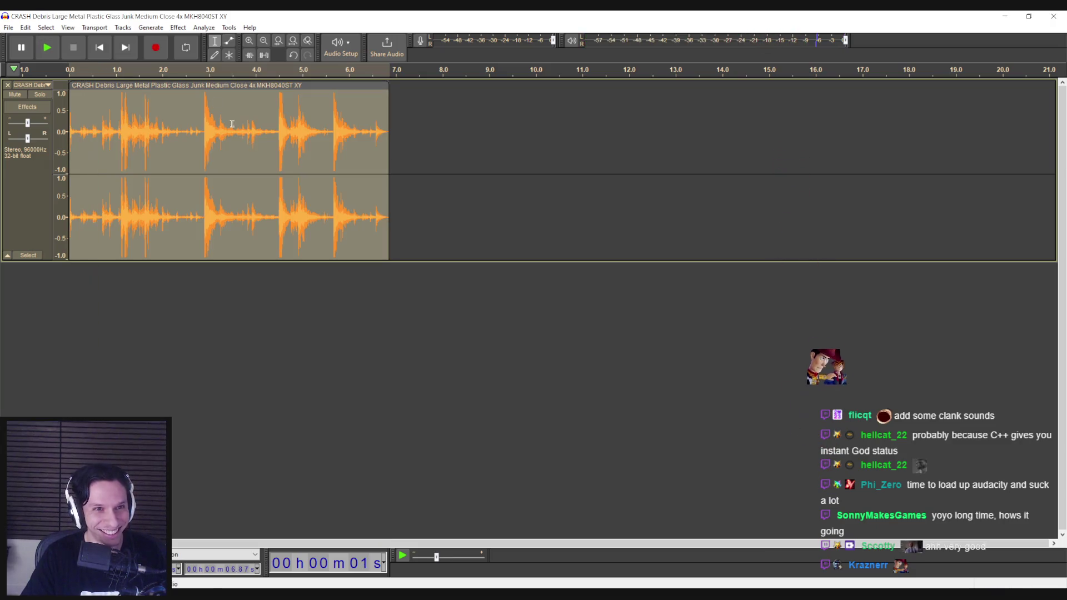
pyautogui.click(177, 27)
# Preview and apply a 1800 Hz, 6 dB Low-Pass Filter to the whole crash clip.
pyautogui.moveTo(199, 110)
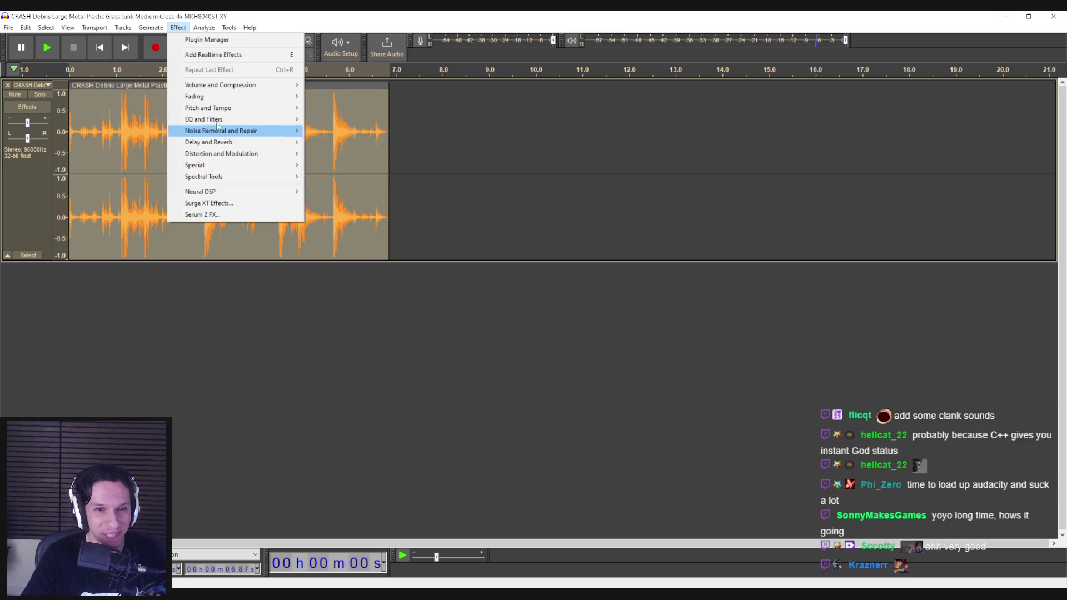
pyautogui.moveTo(261, 119)
pyautogui.click(348, 165)
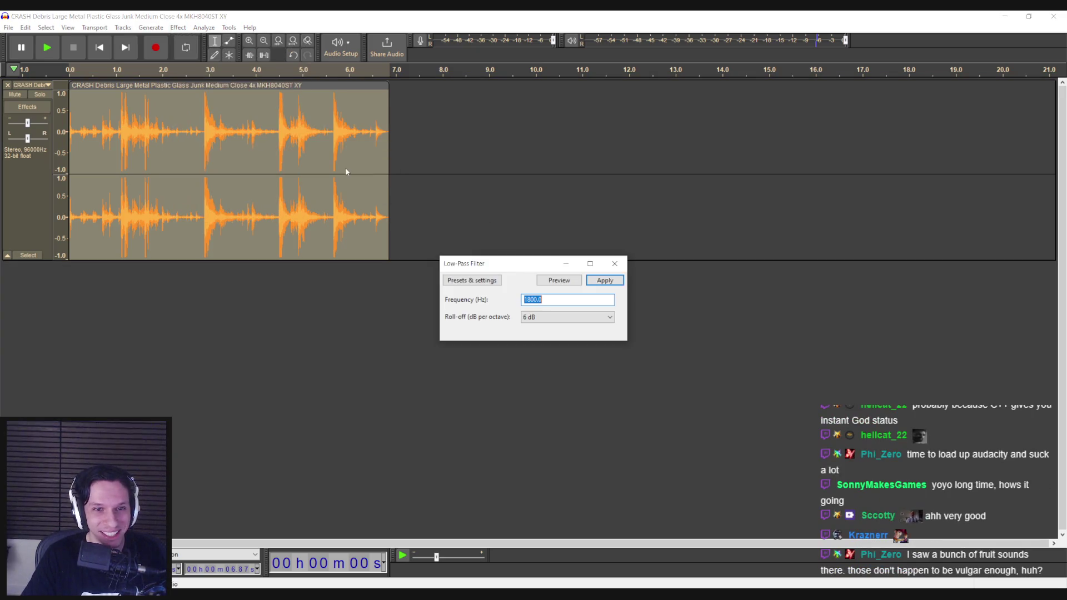
pyautogui.click(556, 284)
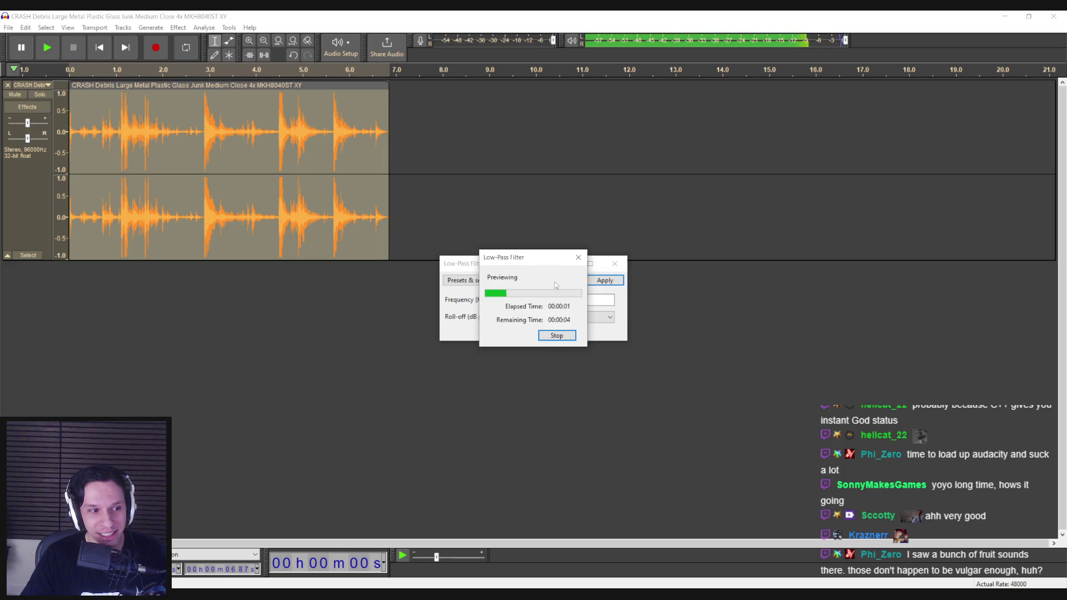
pyautogui.click(555, 337)
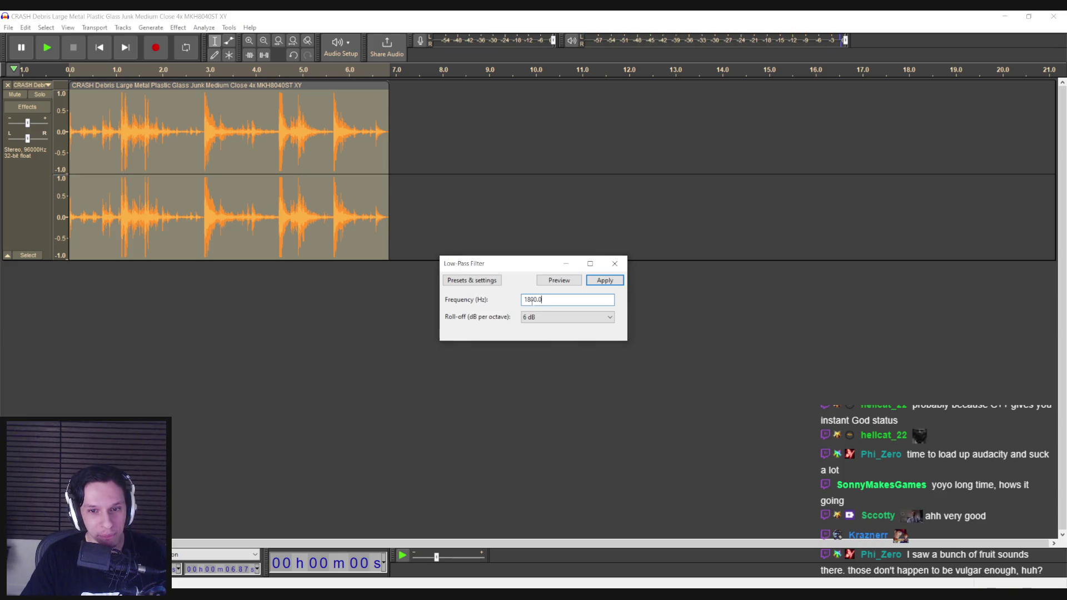
pyautogui.press('space')
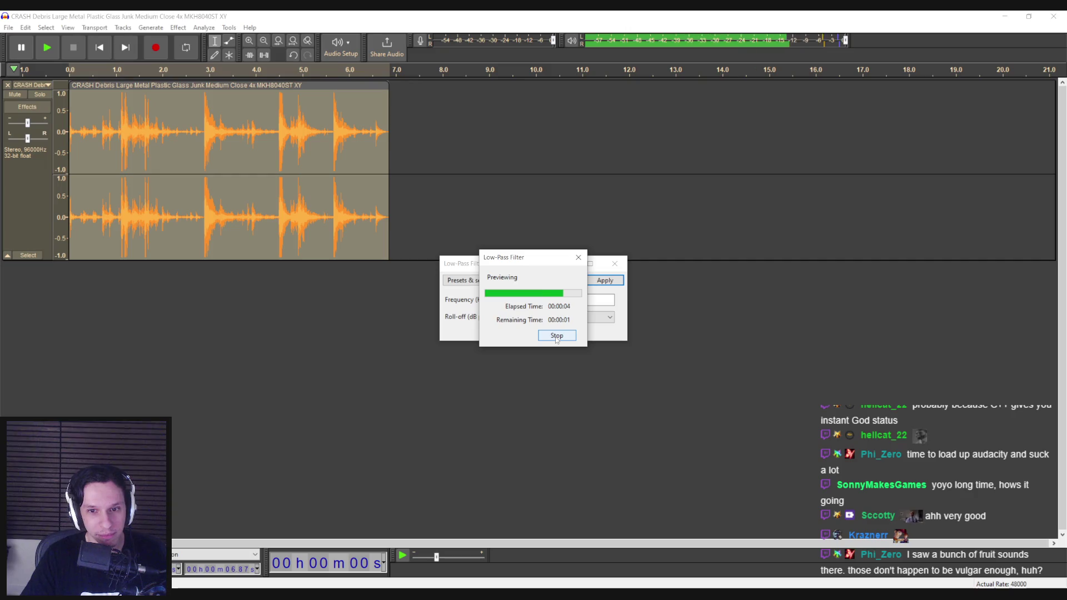
pyautogui.click(605, 280)
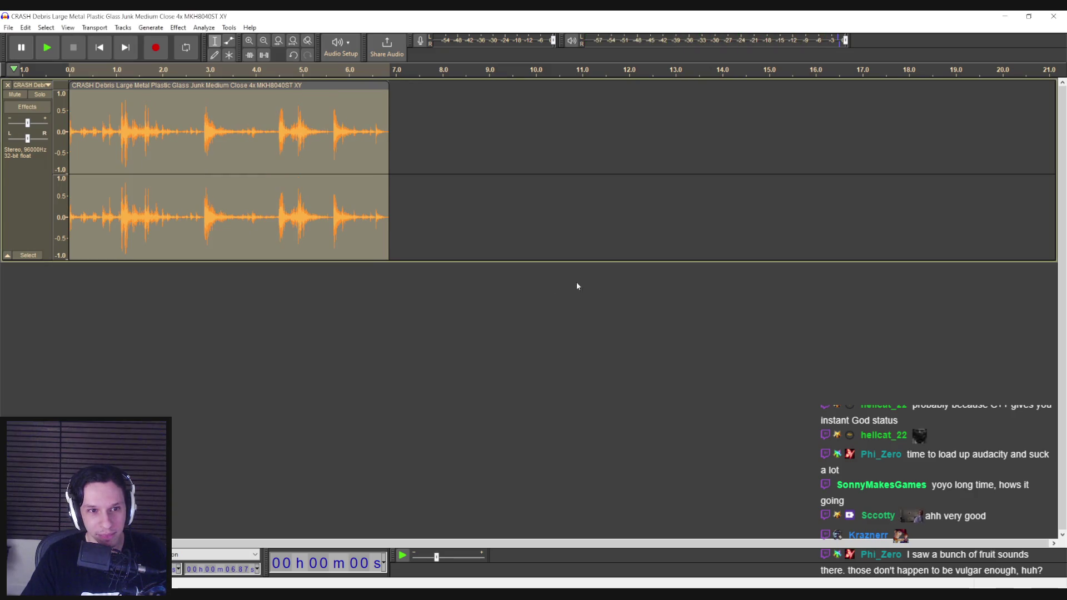
pyautogui.click(139, 233)
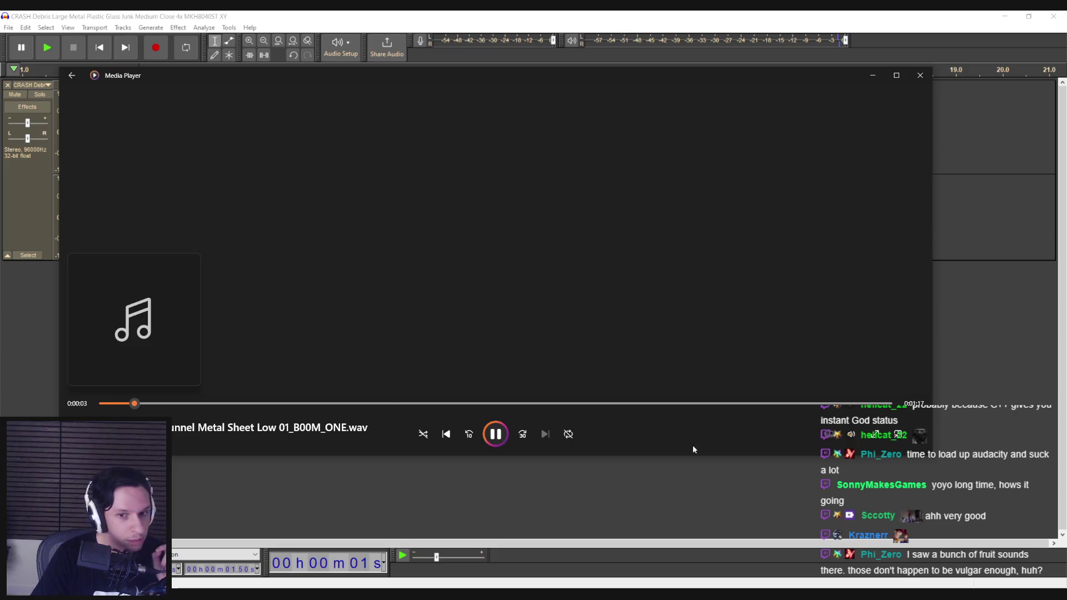
# Audition several BOOM library sounds, including the water heater, then bring up the 'suck' search results.
pyautogui.click(856, 437)
pyautogui.moveTo(300, 403); pyautogui.dragTo(391, 402)
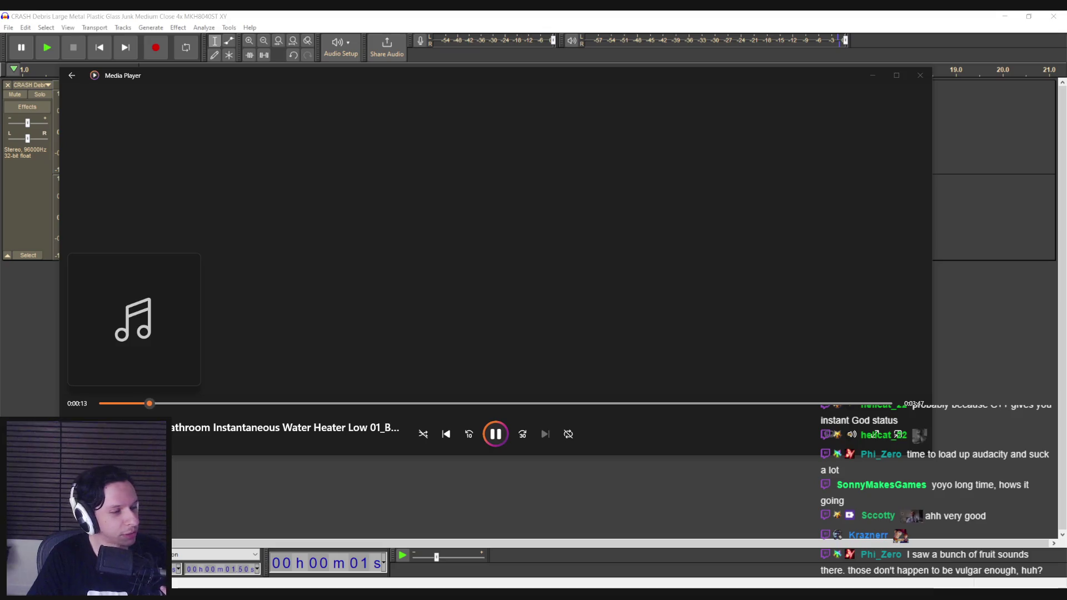
pyautogui.click(266, 351)
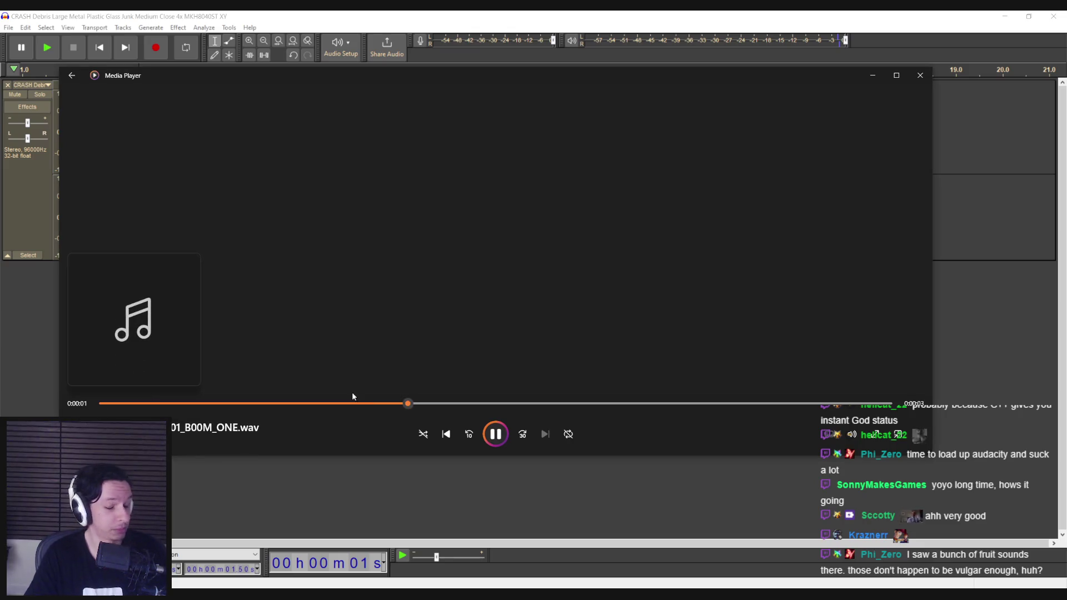
pyautogui.click(502, 436)
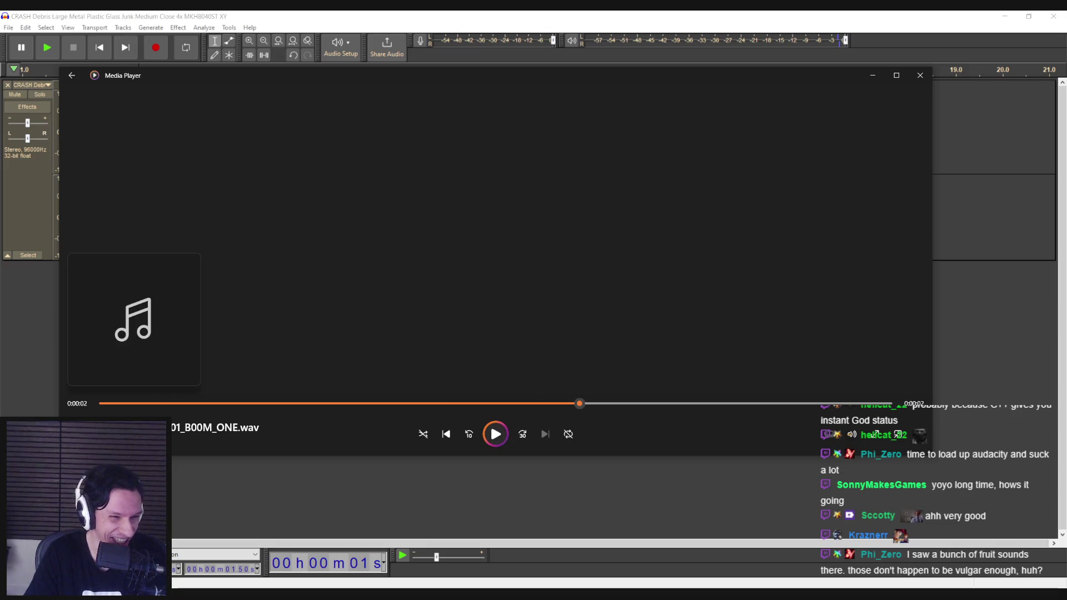
pyautogui.click(497, 436)
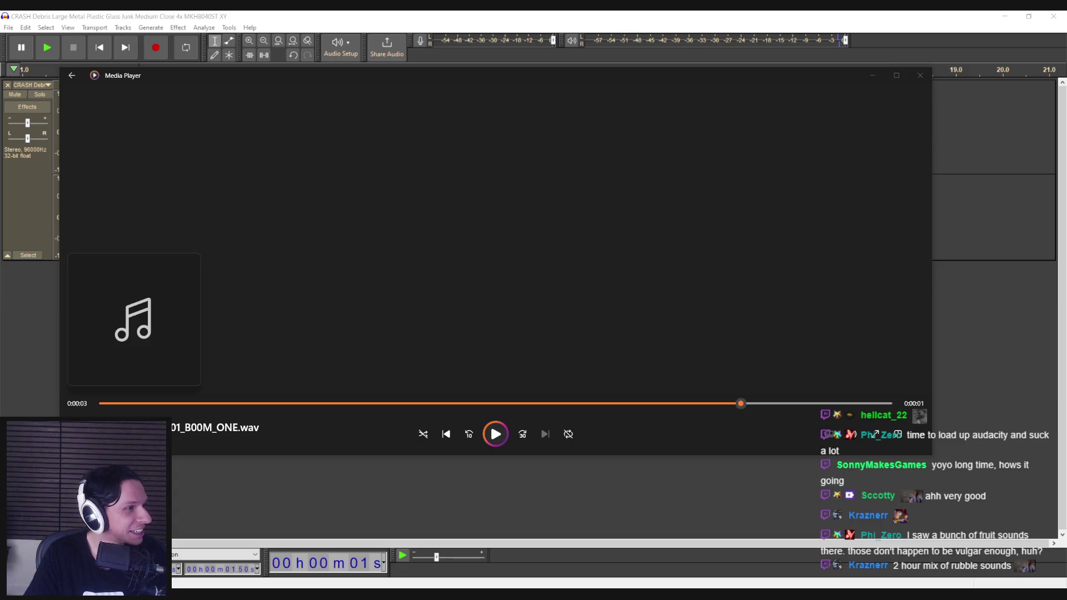
pyautogui.press('Return')
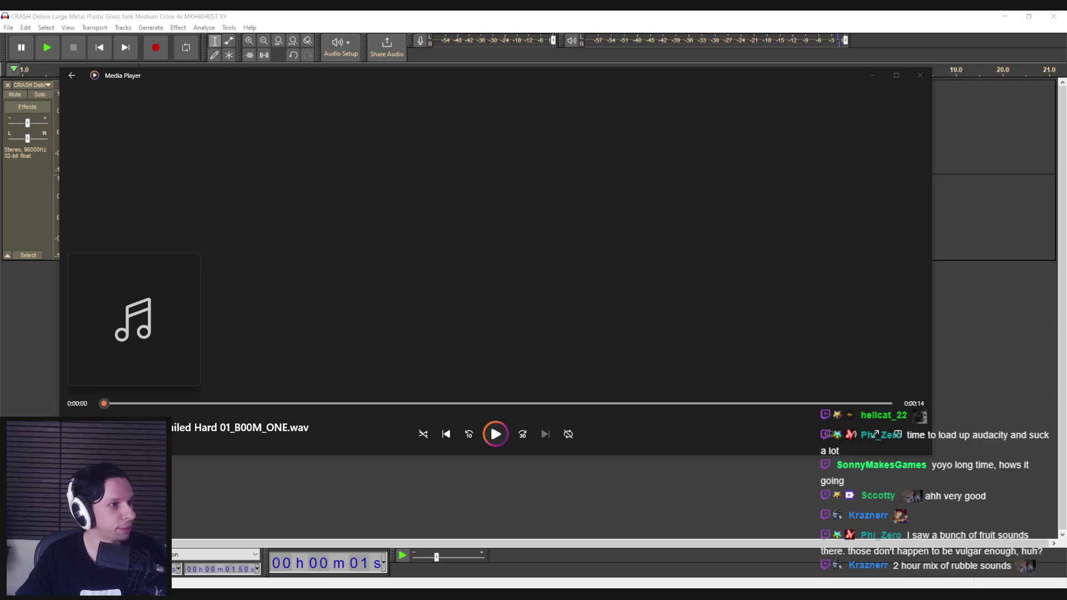
pyautogui.hotkey('alt', 'Tab')
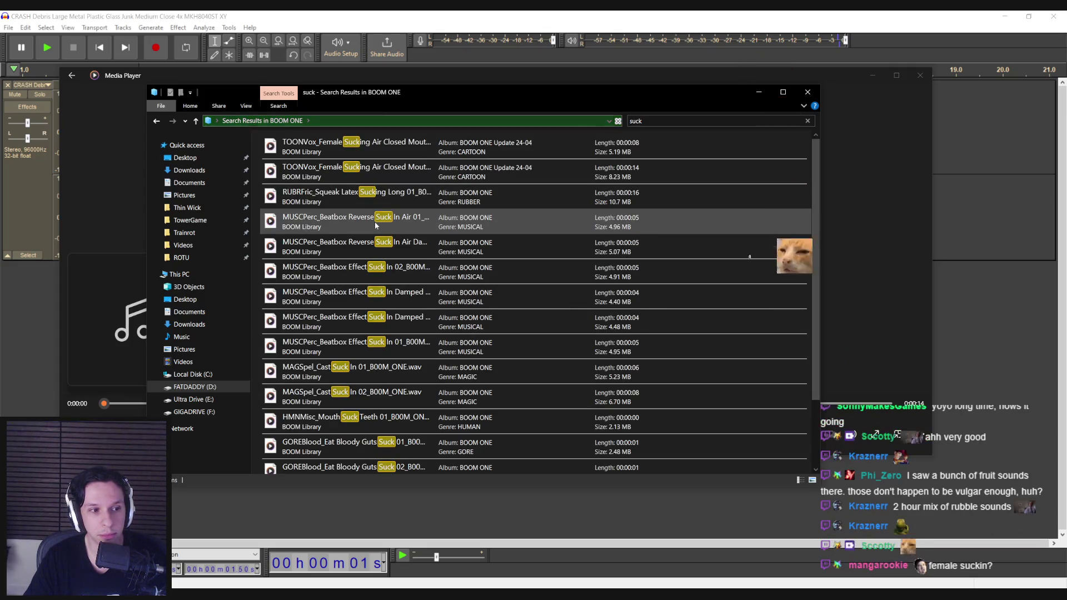
# Play the Reverse Suck short reverb, Bloody Guts Suck 01 and Mouth Suck Teeth sounds.
pyautogui.scroll(-2, 350, 334)
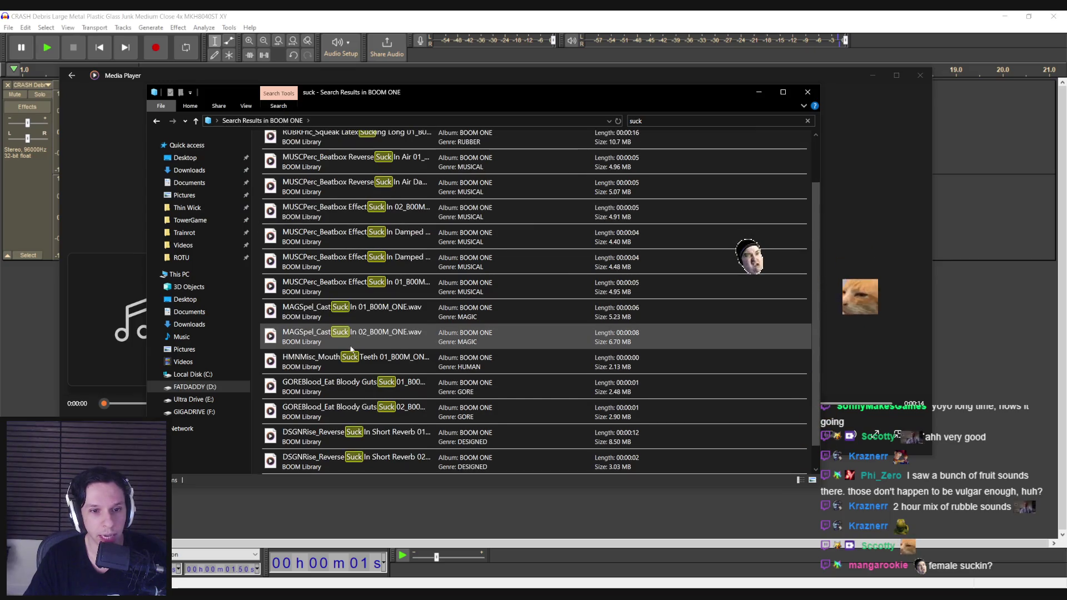
pyautogui.scroll(-1, 358, 340)
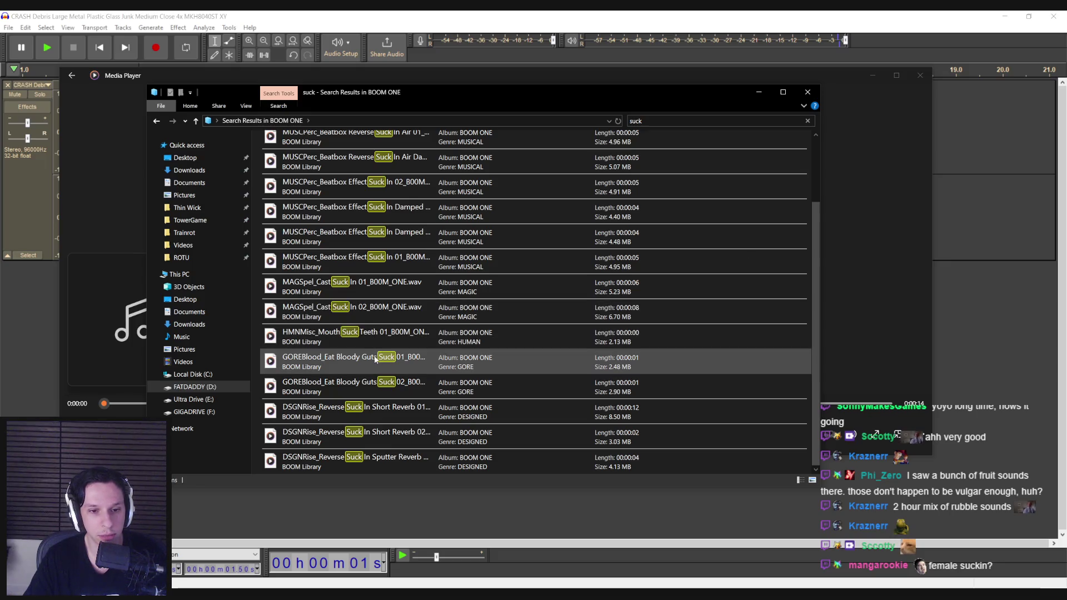
pyautogui.doubleClick(367, 416)
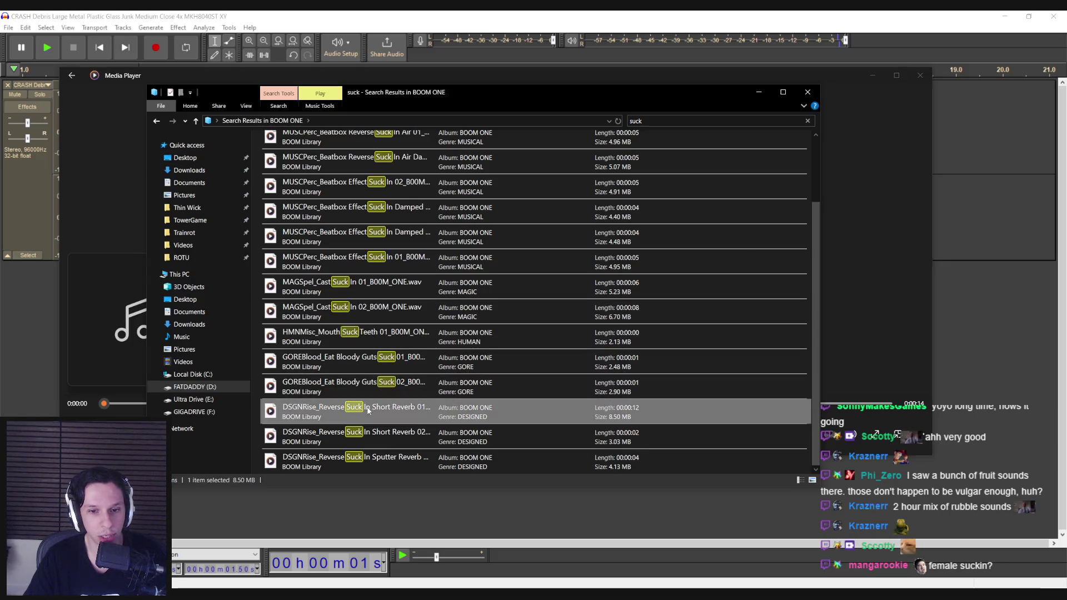
pyautogui.click(494, 434)
pyautogui.click(496, 468)
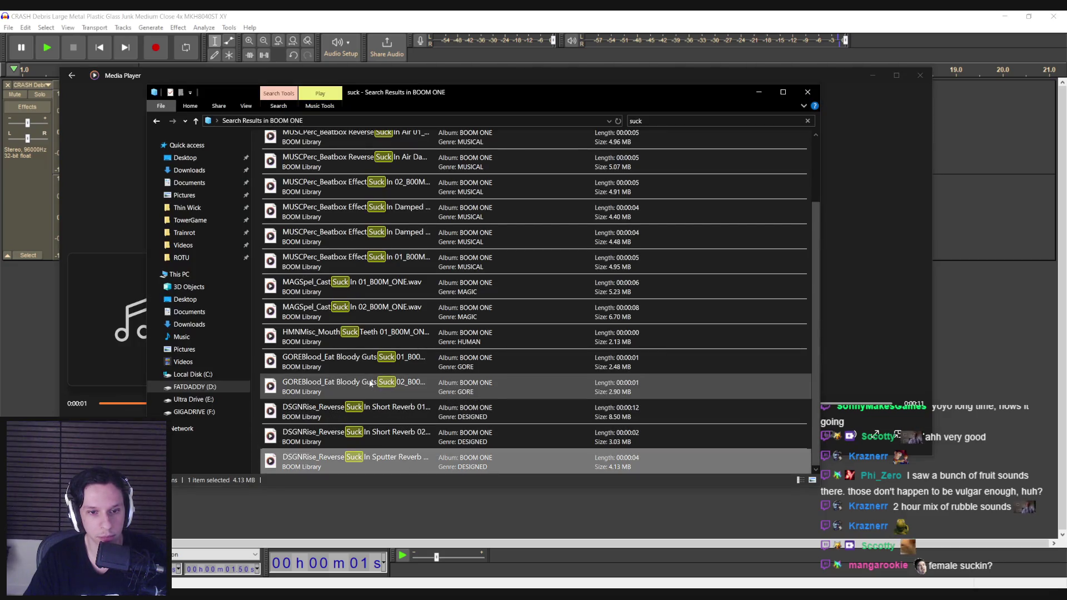
pyautogui.doubleClick(366, 363)
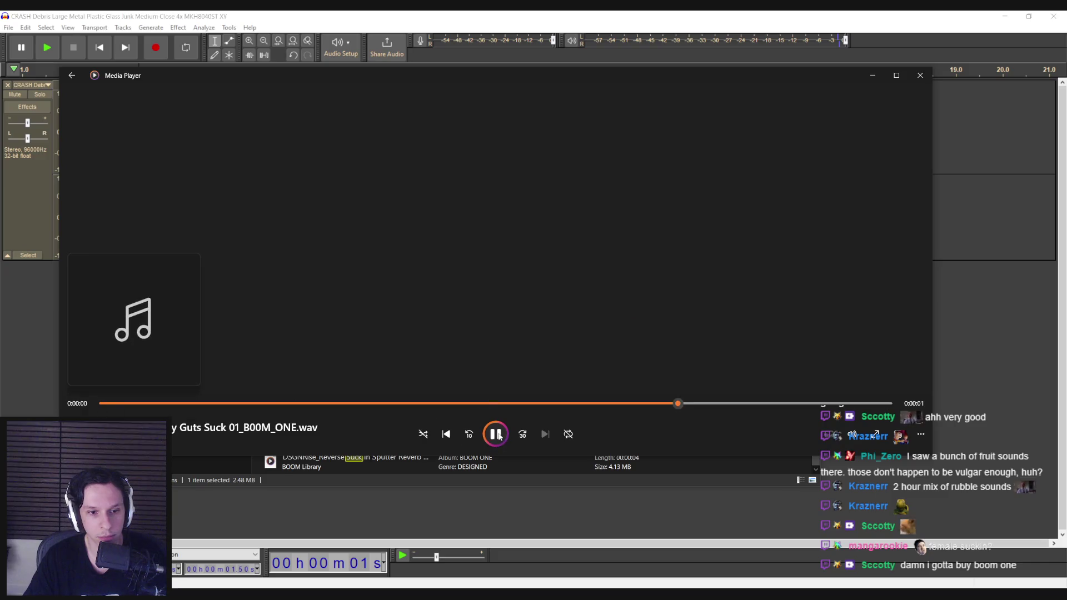
pyautogui.click(472, 465)
pyautogui.doubleClick(392, 340)
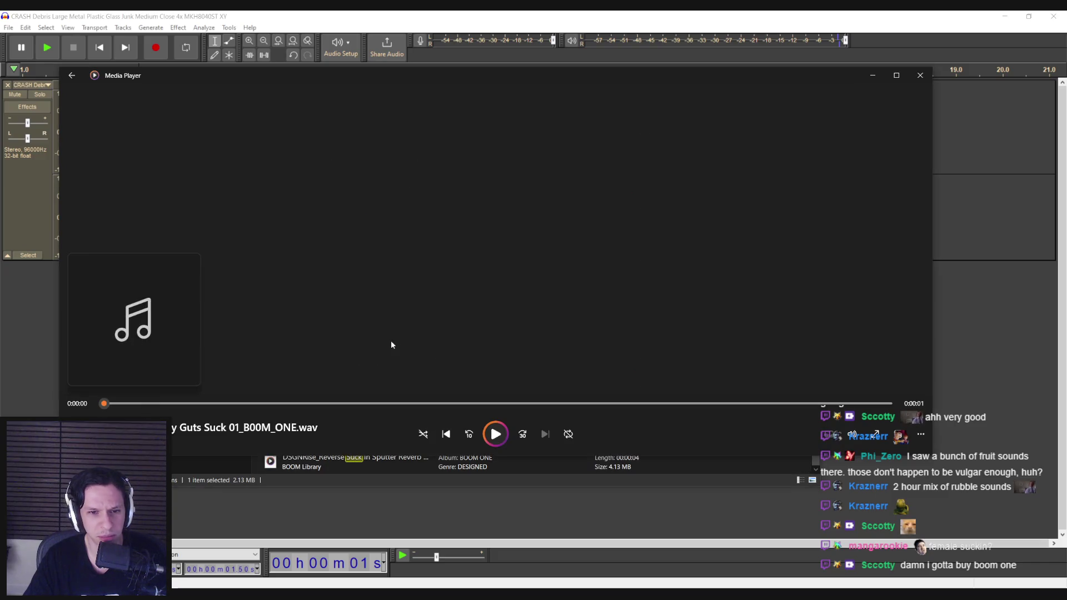
pyautogui.click(454, 466)
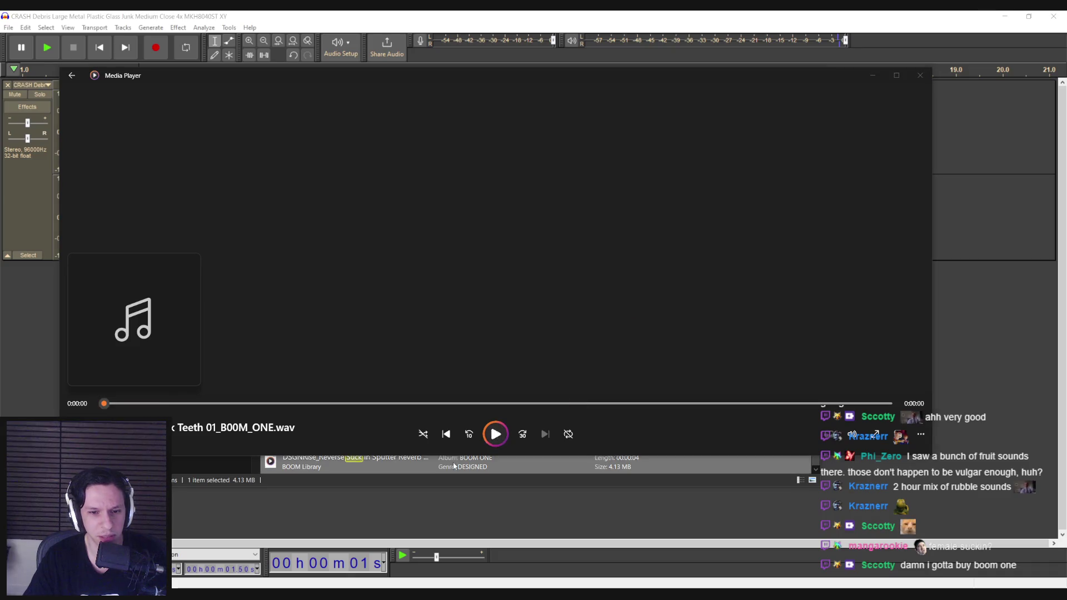
# Select the damped beatbox suck sound, cancel the accidental rename, and select the search term.
pyautogui.click(382, 314)
pyautogui.click(382, 314)
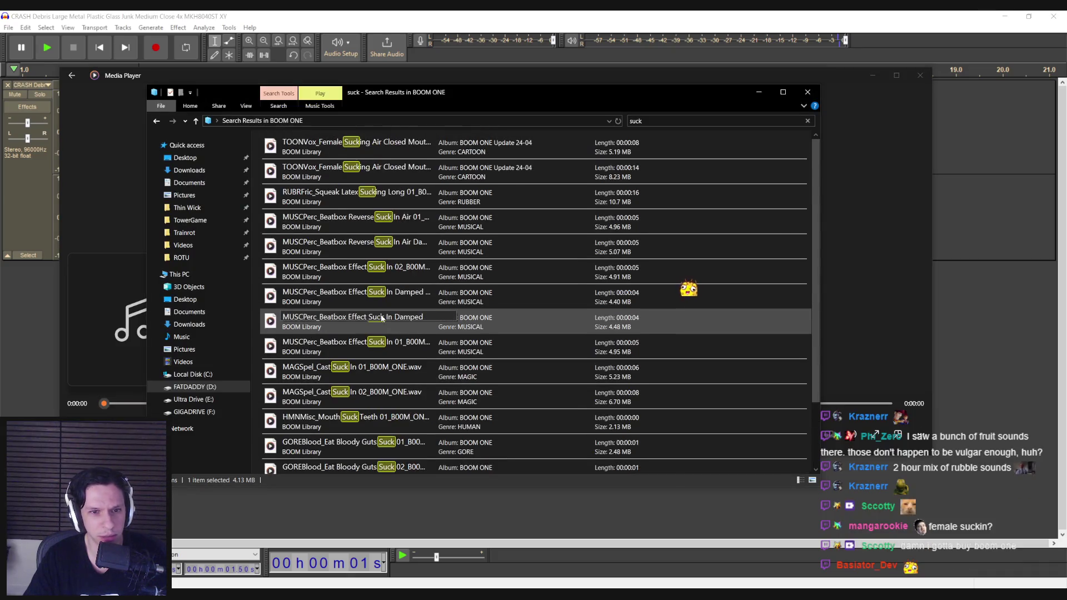
pyautogui.press('Escape')
pyautogui.click(688, 120)
# Search BOOM ONE for 'vacuum' and audition the first result, Side Brush Grind On Obstacle and industrial vacuum cleaner.
pyautogui.write('cuum')
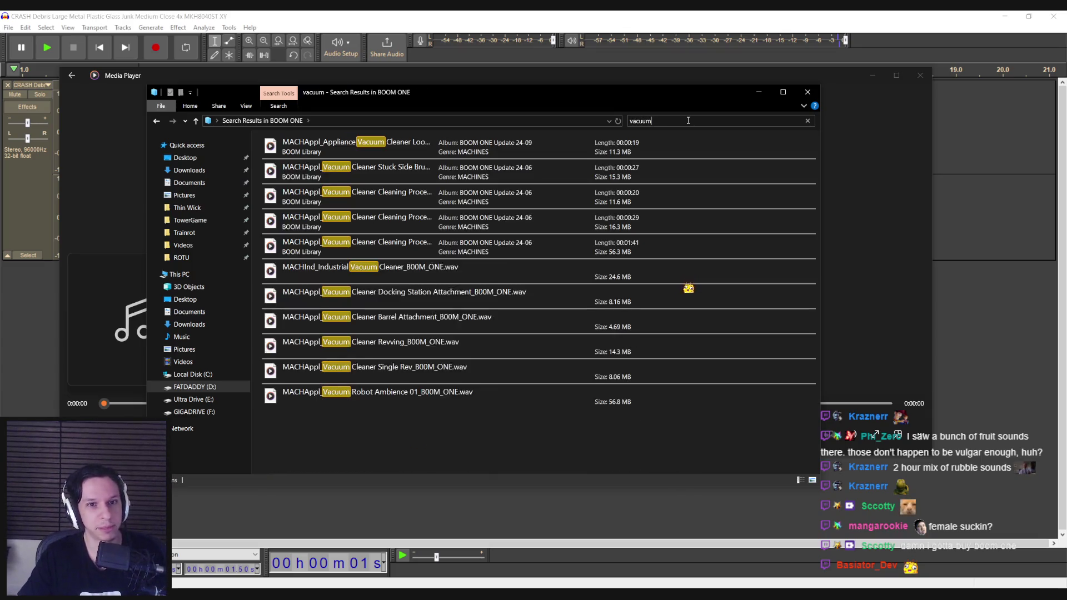
pyautogui.doubleClick(556, 147)
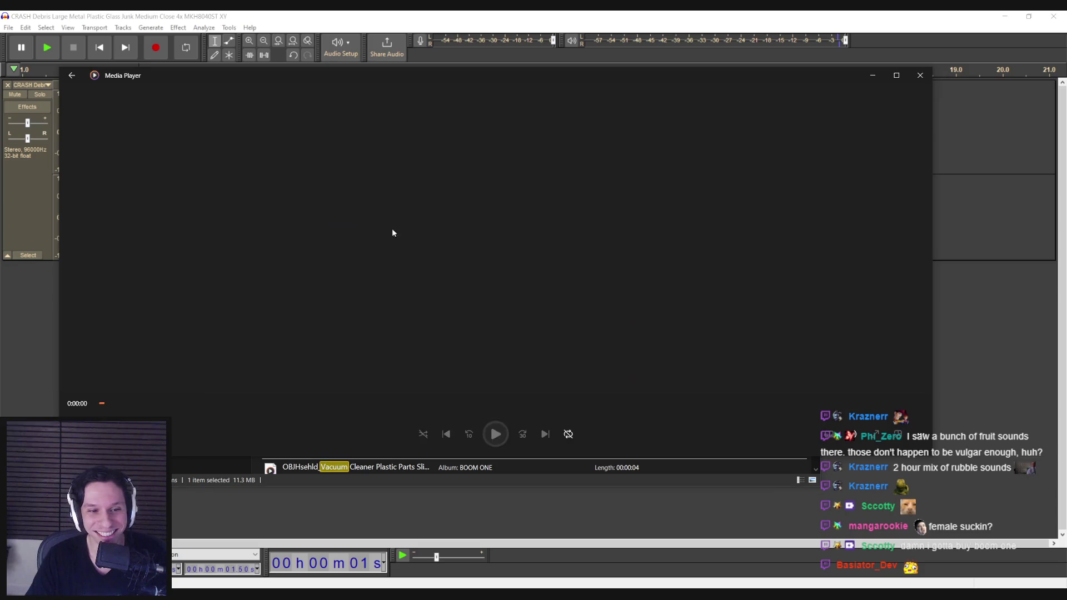
pyautogui.click(509, 466)
pyautogui.scroll(1, 393, 171)
pyautogui.doubleClick(393, 171)
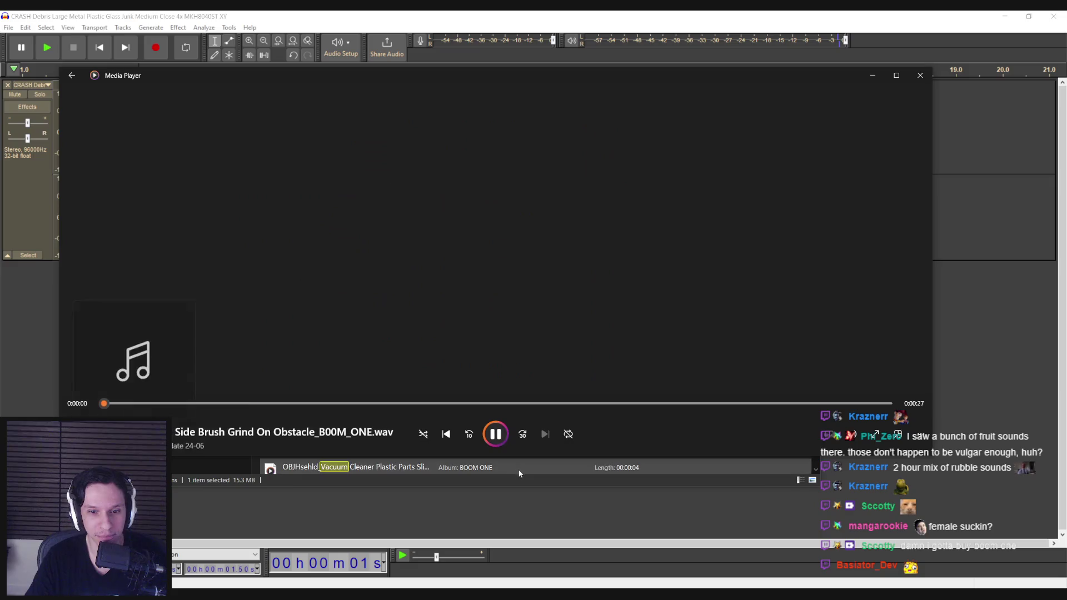
pyautogui.click(512, 469)
pyautogui.scroll(1, 365, 276)
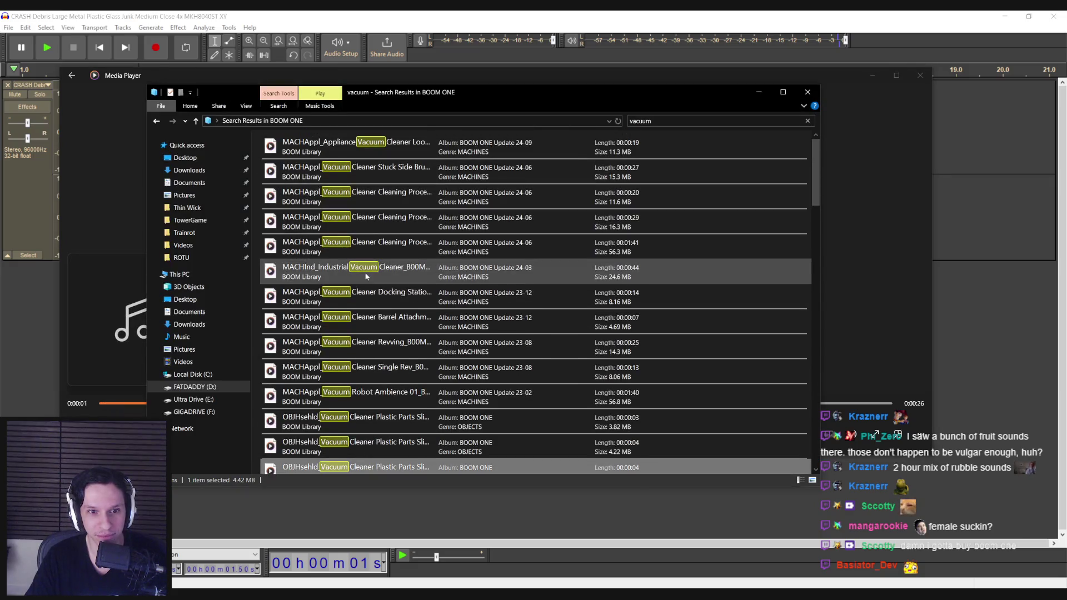
pyautogui.doubleClick(366, 276)
pyautogui.click(389, 468)
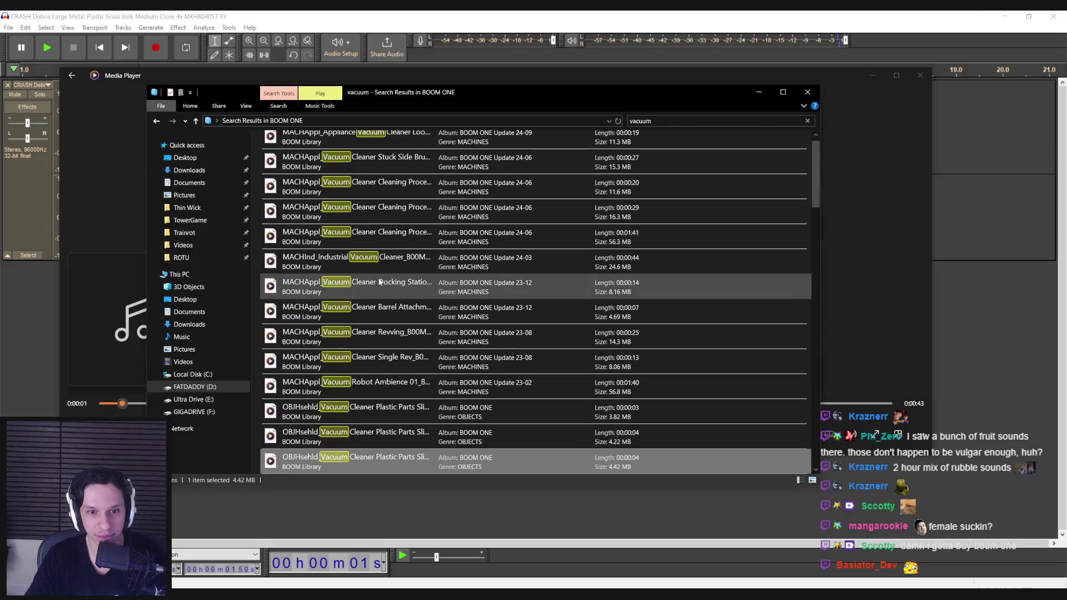
pyautogui.scroll(-5, 381, 284)
pyautogui.scroll(-2, 392, 309)
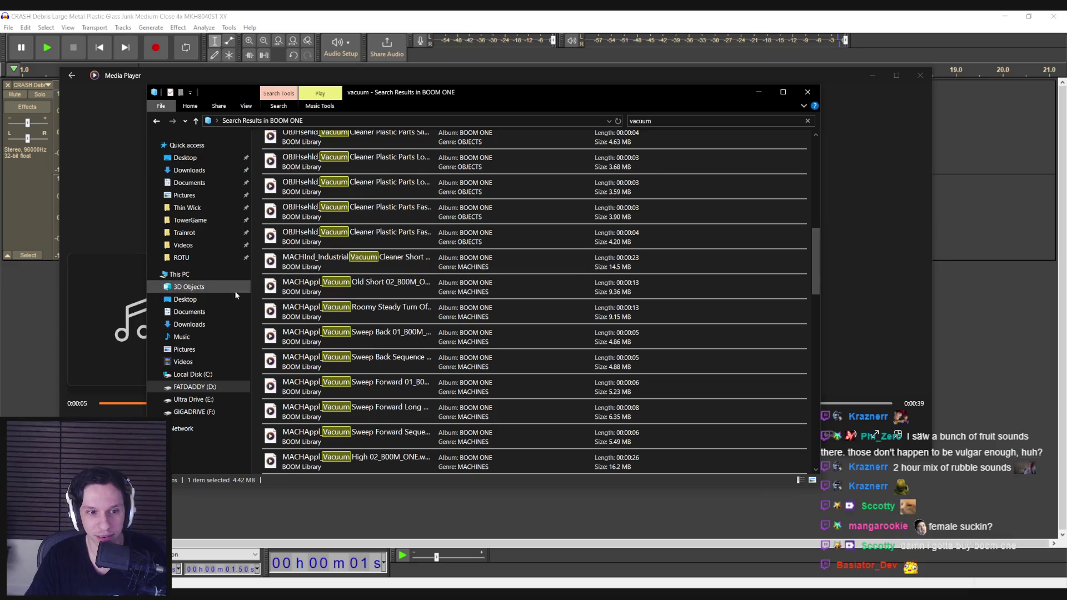
pyautogui.click(96, 243)
pyautogui.click(526, 479)
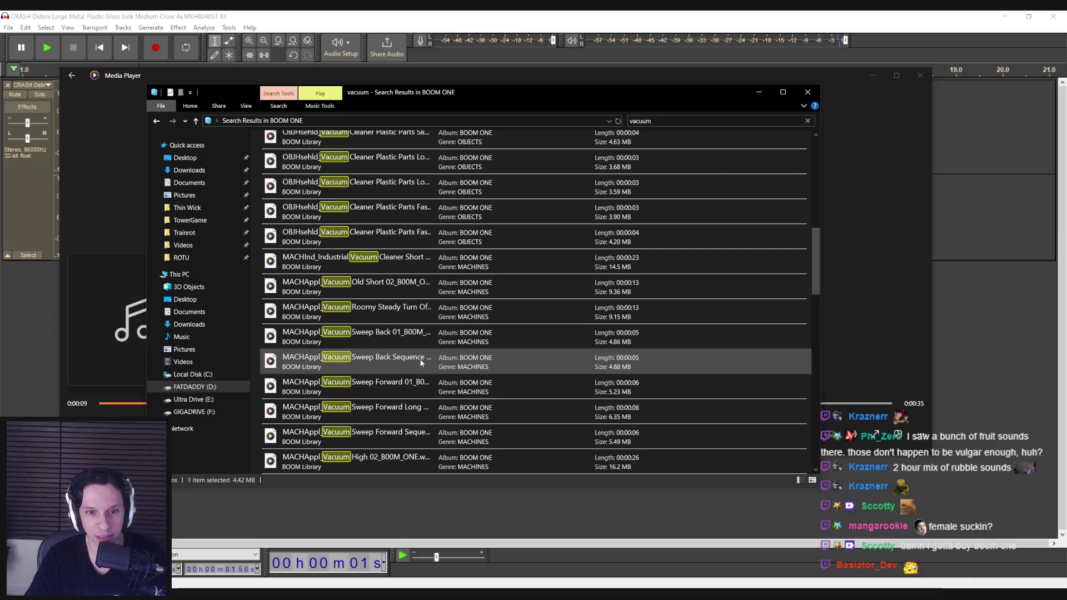
# Audition the robot vacuum sequence, DSGNRise, Close Turn On and Vacuum High 01 sounds.
pyautogui.scroll(-10, 428, 373)
pyautogui.scroll(-2, 420, 362)
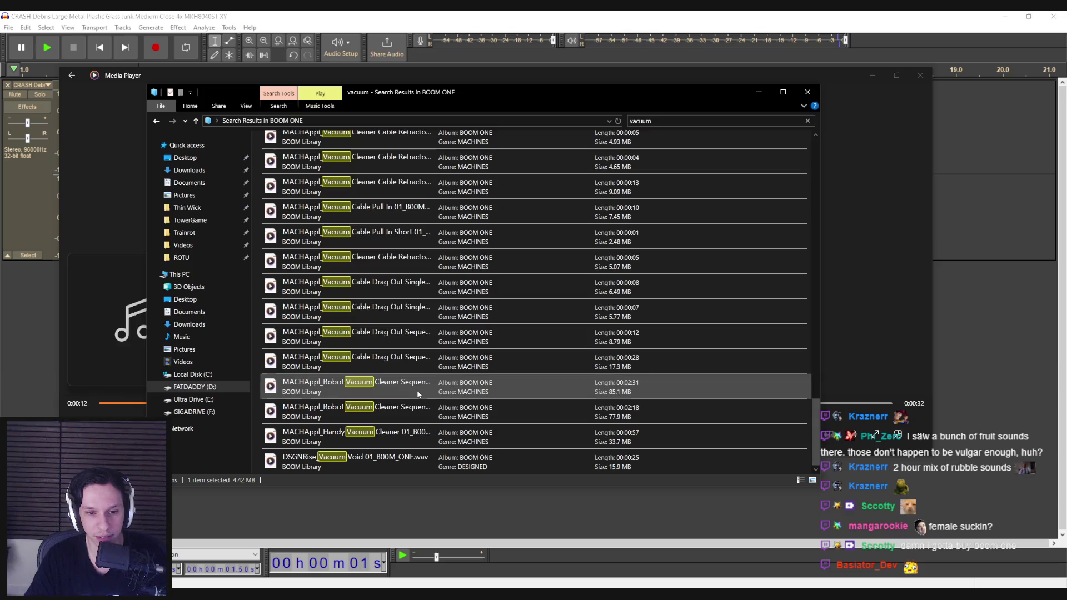
pyautogui.doubleClick(417, 389)
pyautogui.click(415, 467)
pyautogui.doubleClick(397, 438)
pyautogui.click(396, 460)
pyautogui.doubleClick(399, 463)
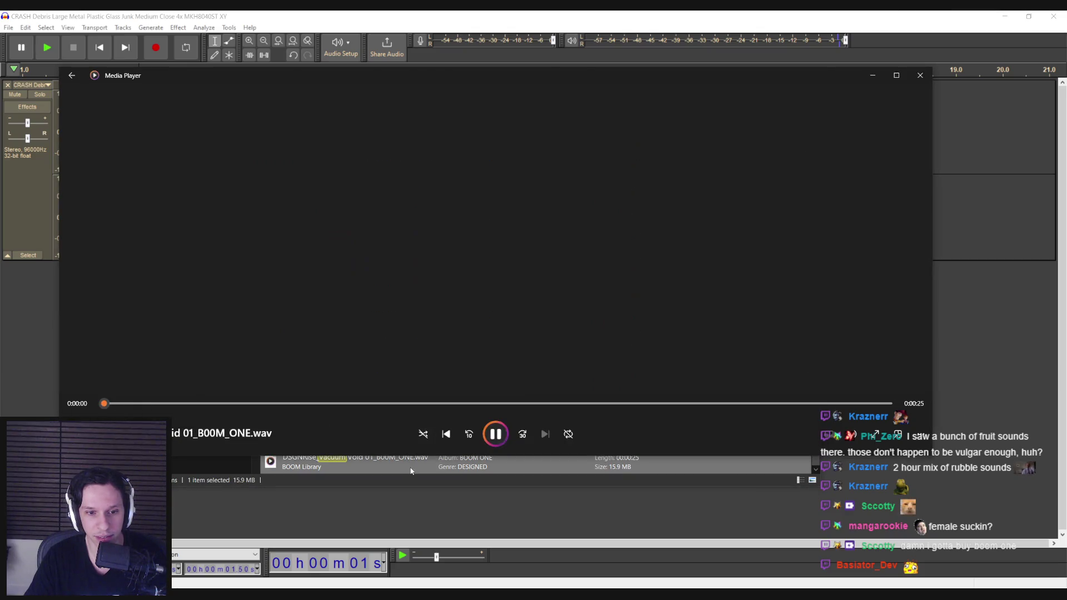
pyautogui.click(400, 461)
pyautogui.scroll(10, 400, 439)
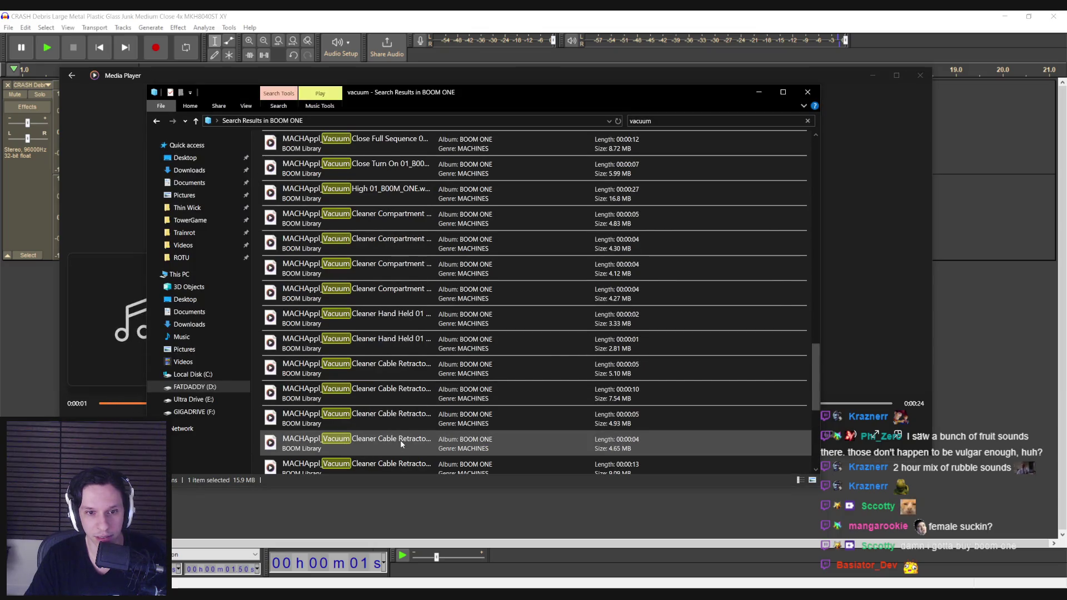
pyautogui.doubleClick(383, 319)
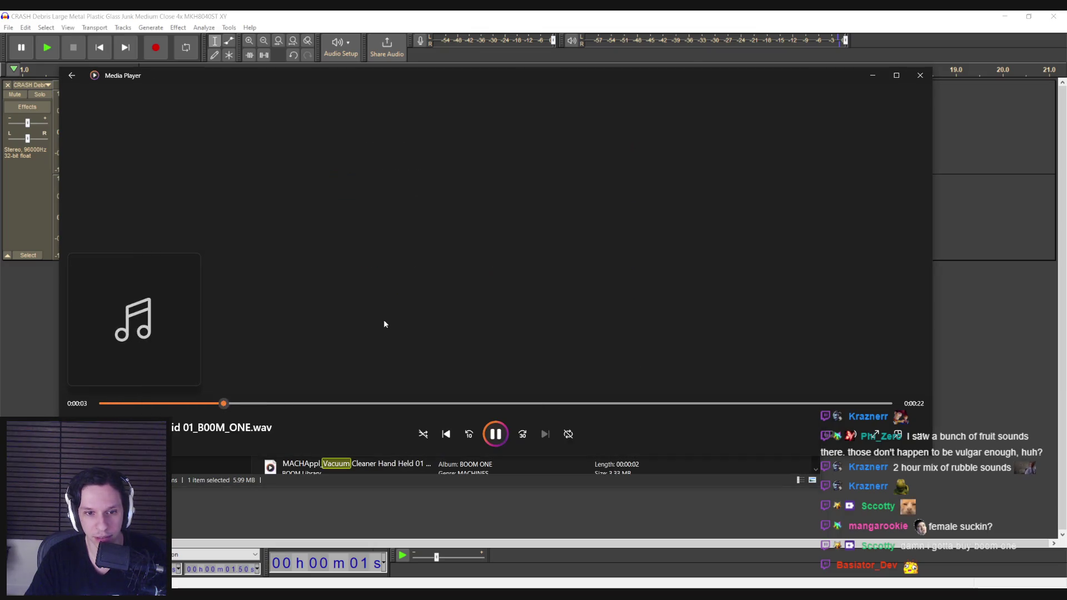
pyautogui.doubleClick(382, 340)
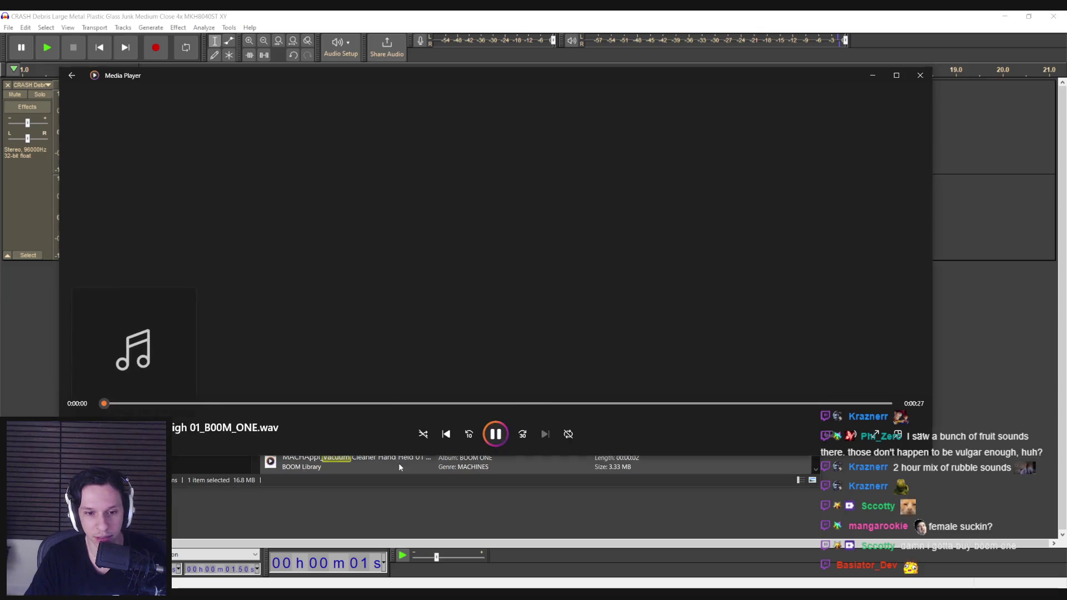
pyautogui.click(399, 462)
# Audition Old Intake Short 01, the short and 44-second industrial vacuum cleaner recordings, then close the player.
pyautogui.scroll(3, 389, 368)
pyautogui.doubleClick(383, 317)
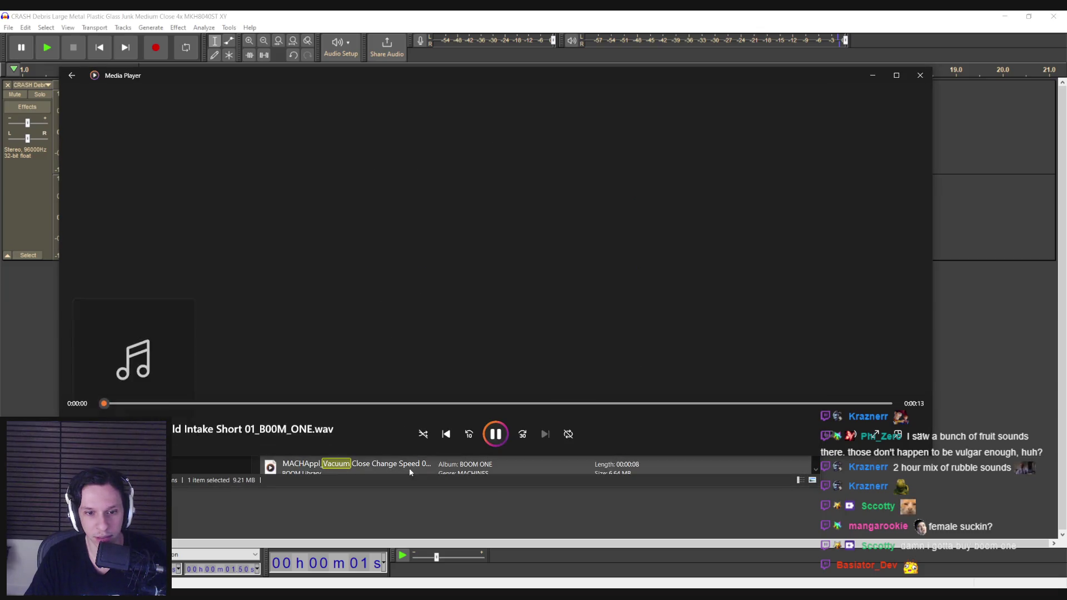
pyautogui.click(409, 467)
pyautogui.scroll(2, 382, 364)
pyautogui.scroll(3, 382, 370)
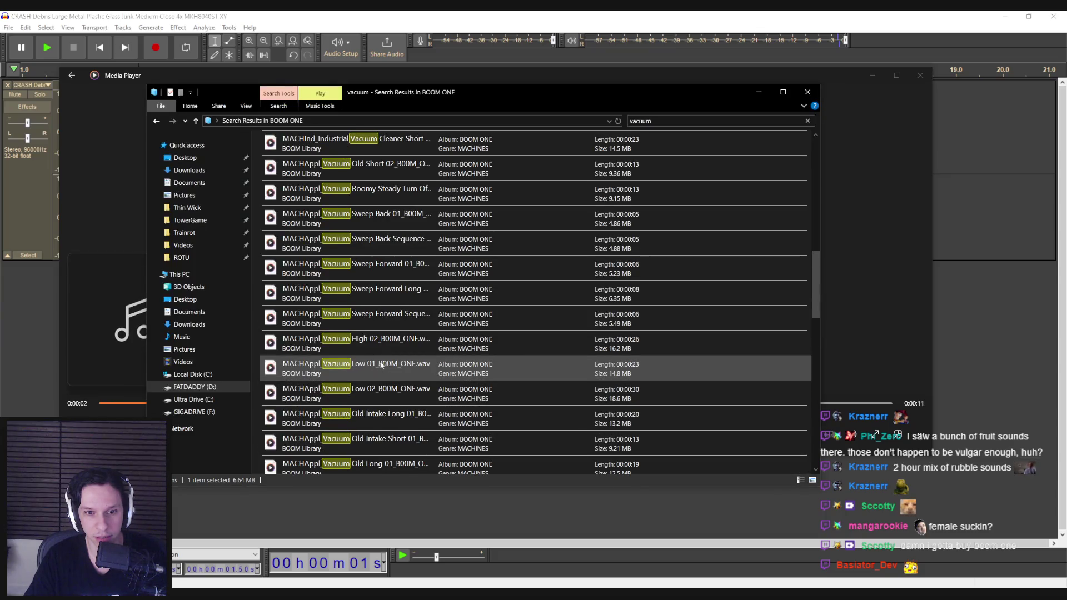
pyautogui.scroll(6, 379, 341)
pyautogui.doubleClick(379, 369)
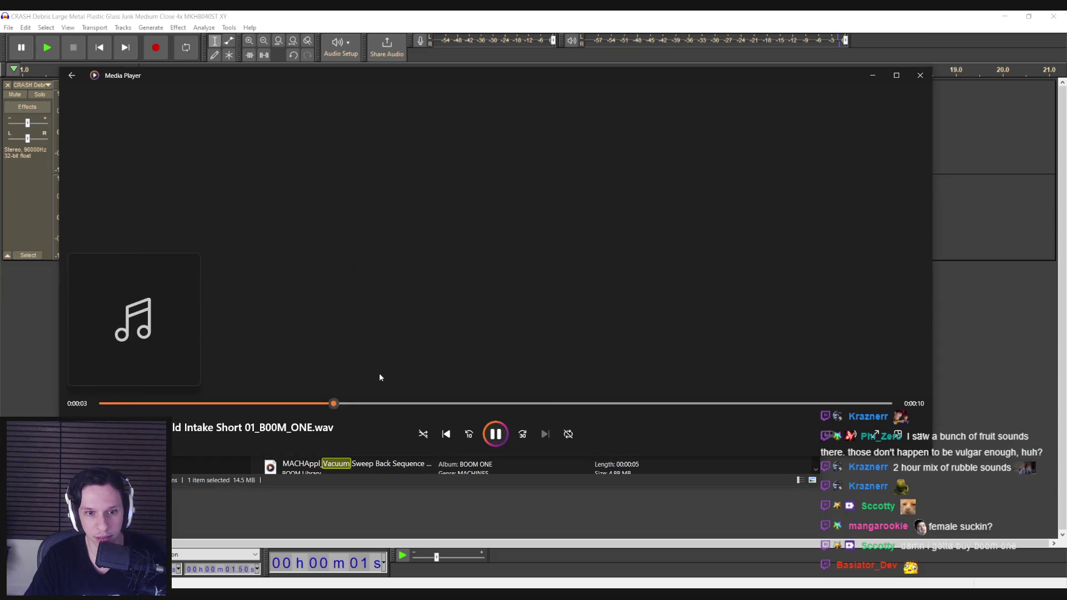
pyautogui.click(399, 468)
pyautogui.scroll(5, 396, 411)
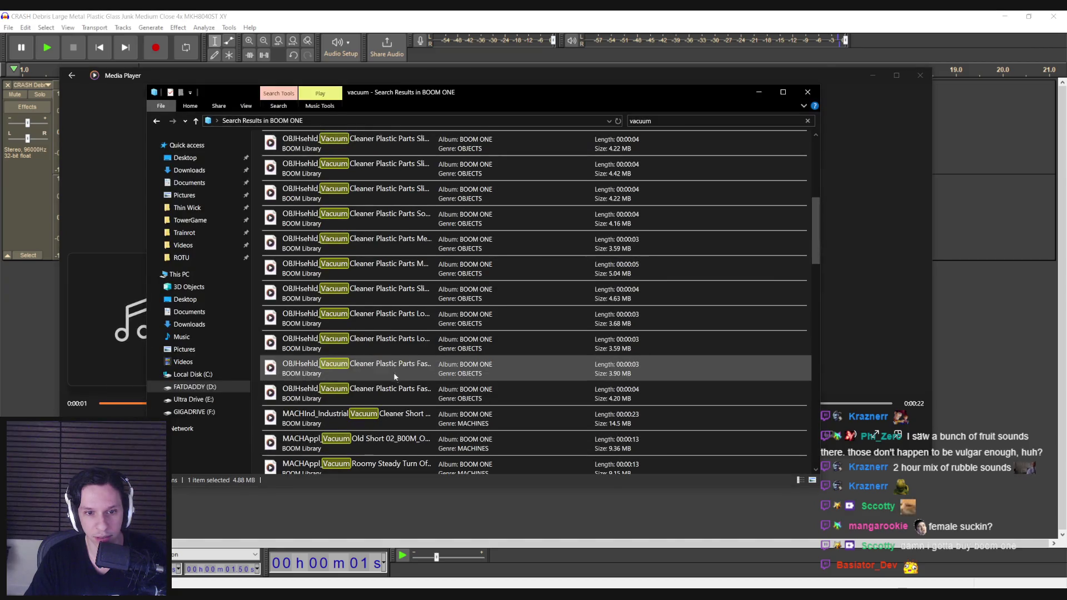
pyautogui.doubleClick(382, 273)
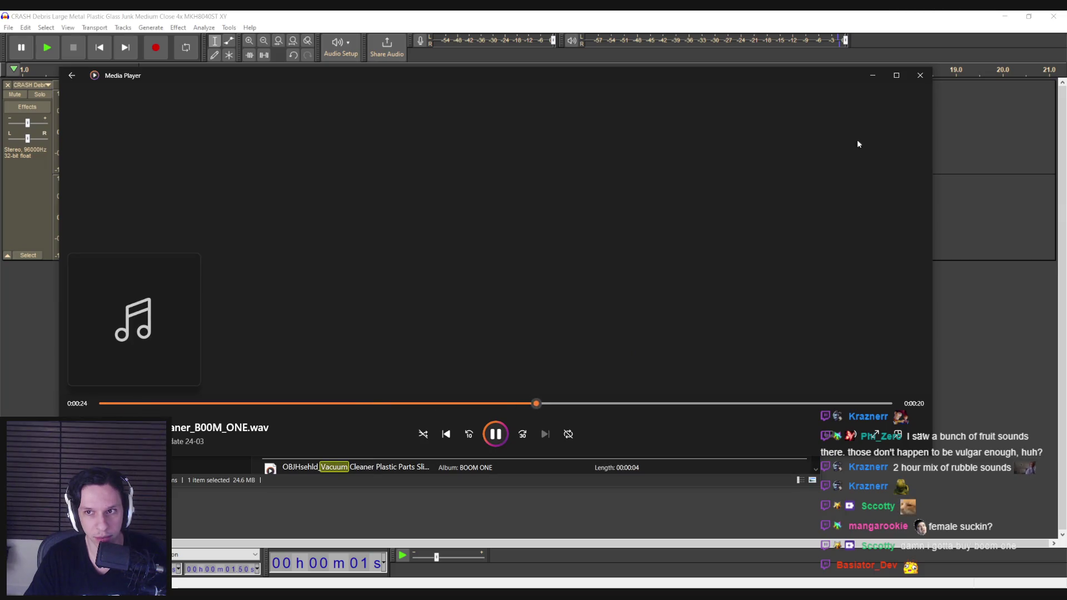
pyautogui.click(920, 75)
# Import the industrial vacuum recording as a second track, cutting its first 1.5 s and everything past the crash clip's end.
pyautogui.moveTo(333, 269)
pyautogui.mouseDown()
pyautogui.moveTo(63, 332)
pyautogui.moveTo(72, 284)
pyautogui.mouseUp()
pyautogui.moveTo(221, 293)
pyautogui.mouseDown()
pyautogui.moveTo(1044, 297)
pyautogui.moveTo(255, 299)
pyautogui.mouseUp()
pyautogui.click(166, 300)
pyautogui.moveTo(103, 305); pyautogui.dragTo(70, 305)
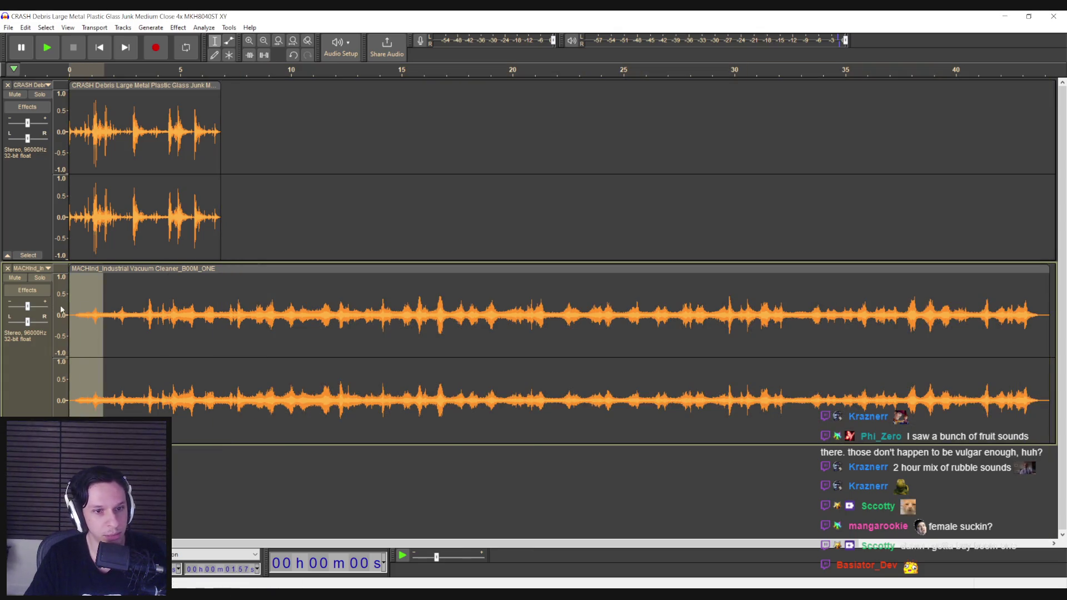
pyautogui.press('Delete')
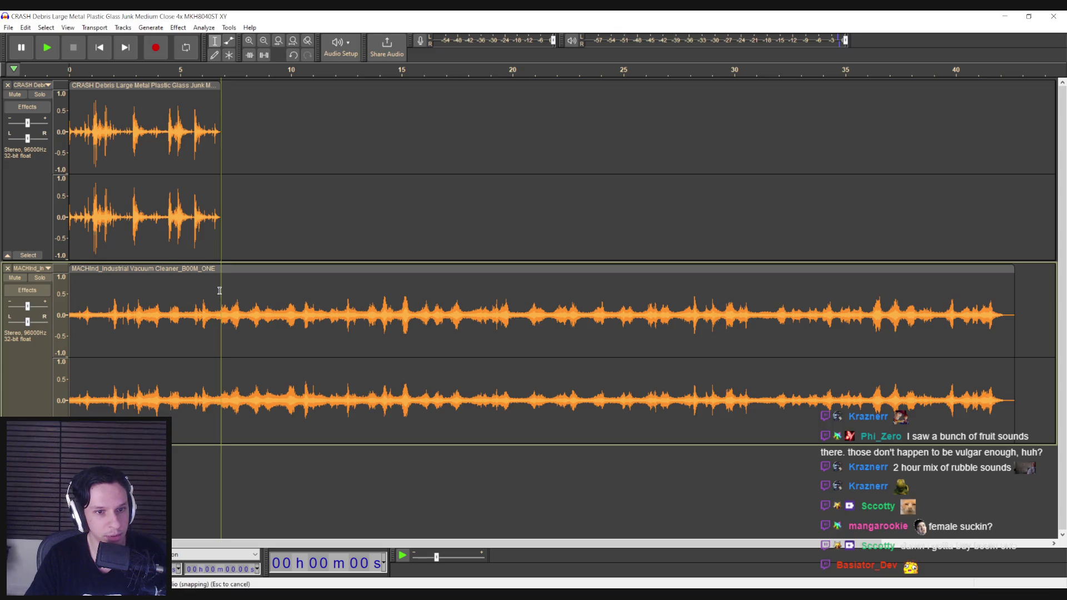
pyautogui.moveTo(219, 290); pyautogui.dragTo(1026, 294)
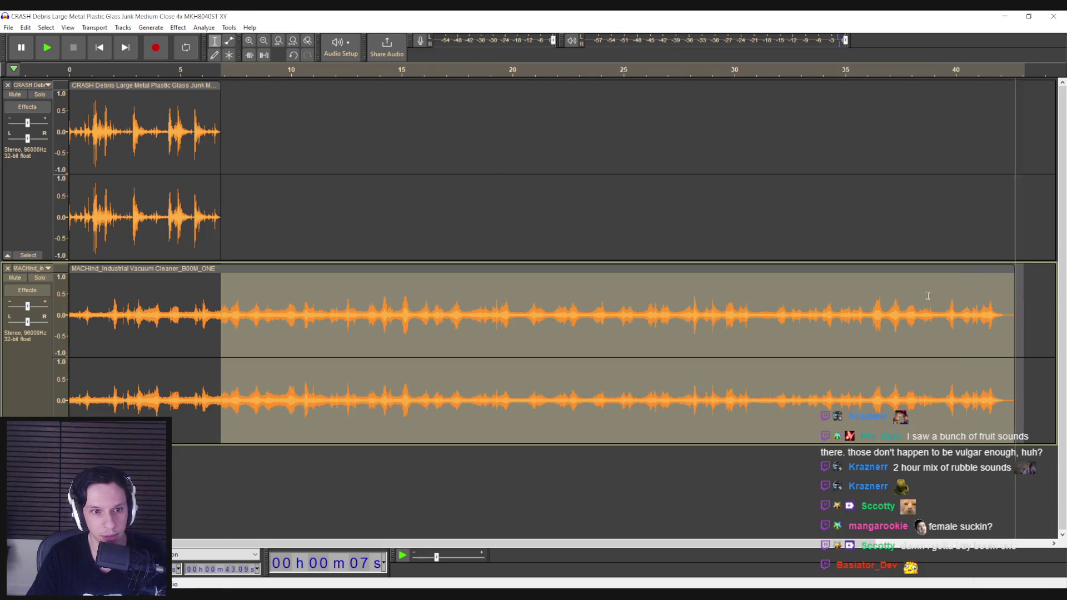
pyautogui.press('Delete')
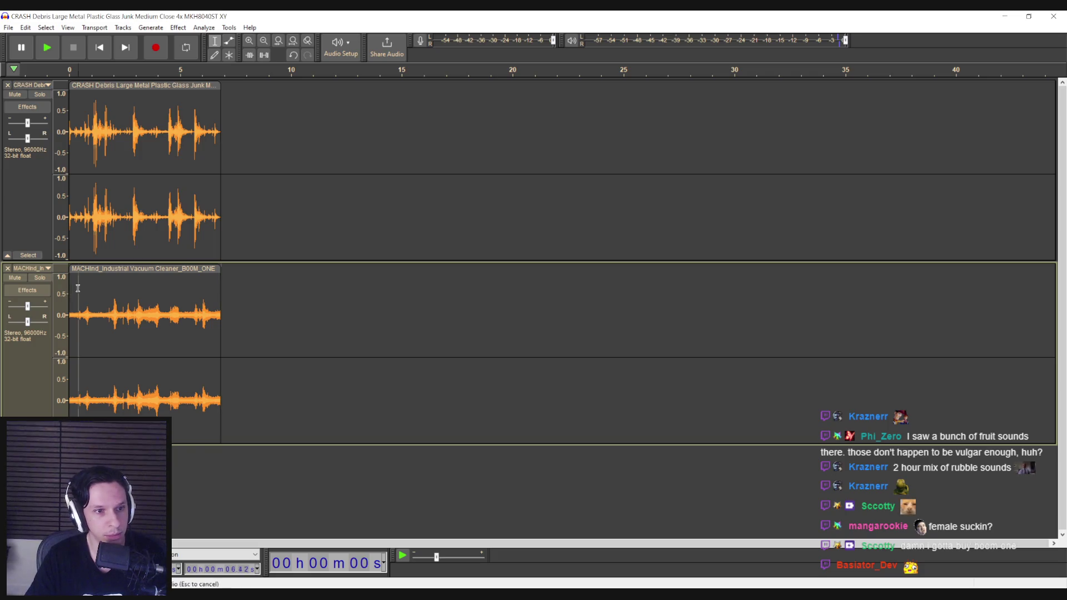
pyautogui.doubleClick(77, 287)
pyautogui.click(178, 28)
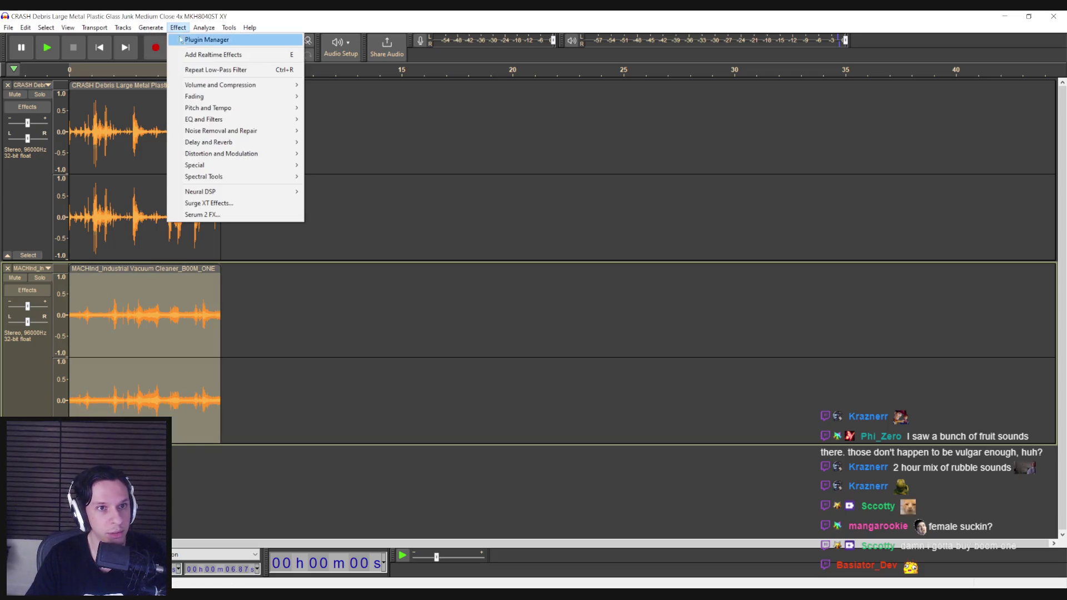
# Reapply the low-pass filter to the vacuum clip and play back the muffled result.
pyautogui.click(211, 69)
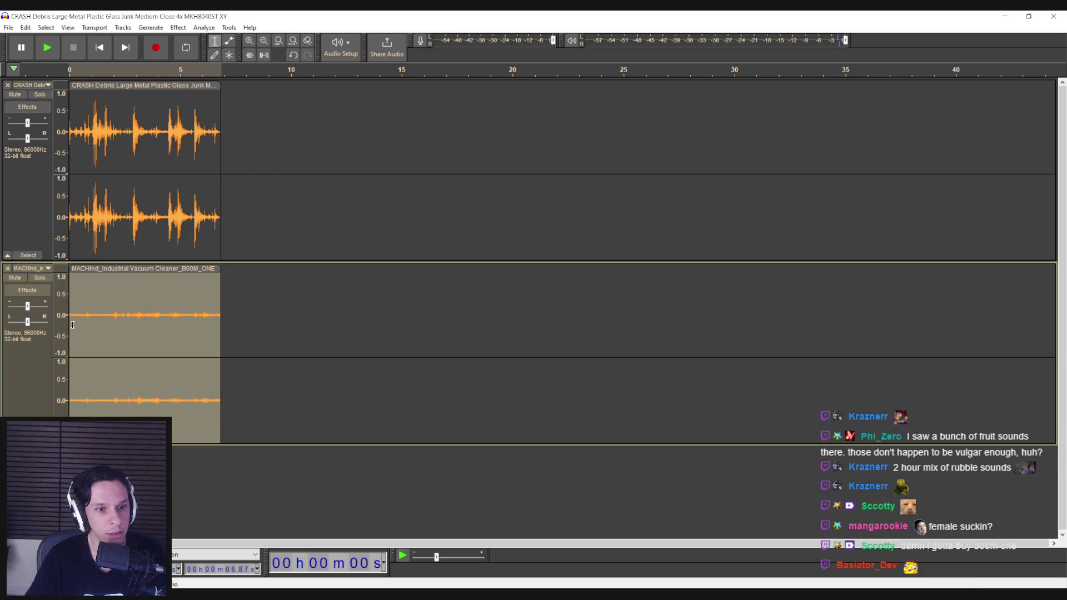
pyautogui.click(67, 301)
pyautogui.press('space')
# Raise the vacuum track's gain to +4 dB and loop-play the whole clip once.
pyautogui.moveTo(27, 307); pyautogui.dragTo(31, 310)
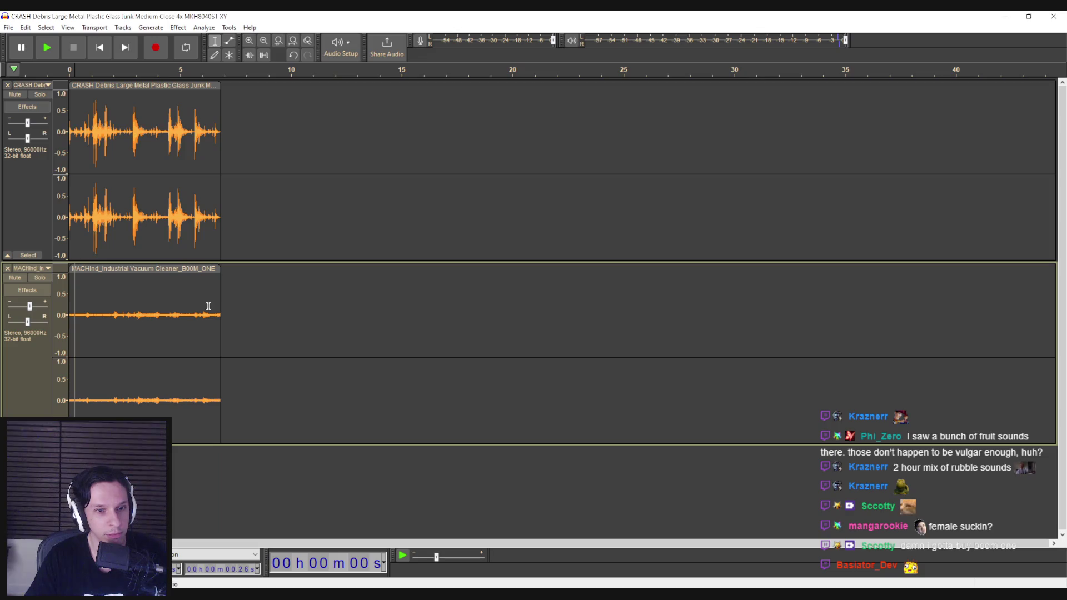
pyautogui.doubleClick(159, 301)
pyautogui.hotkey('shift', 'space')
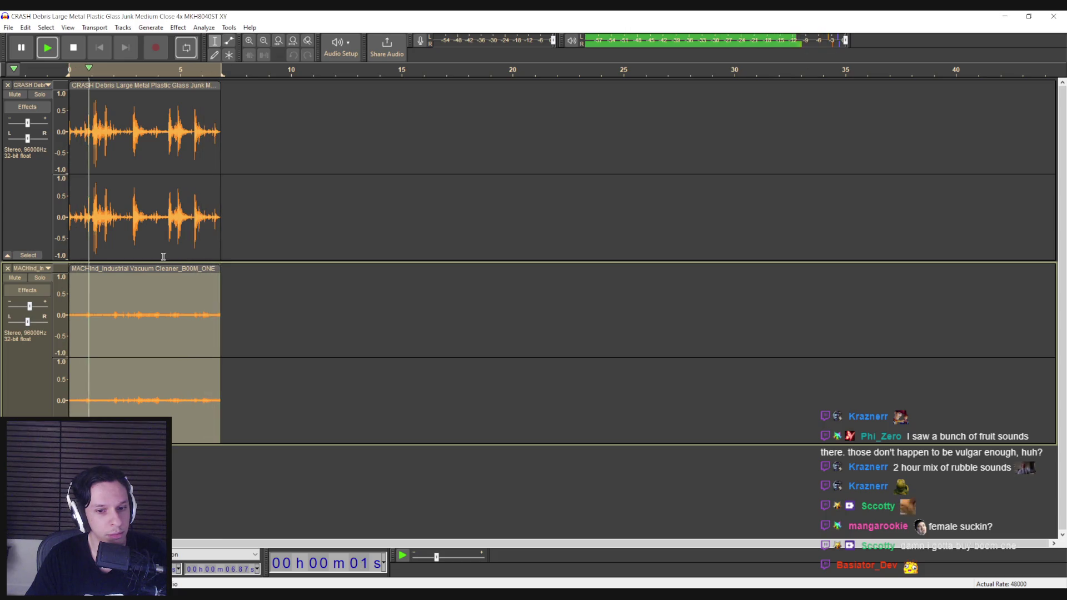
pyautogui.press('space')
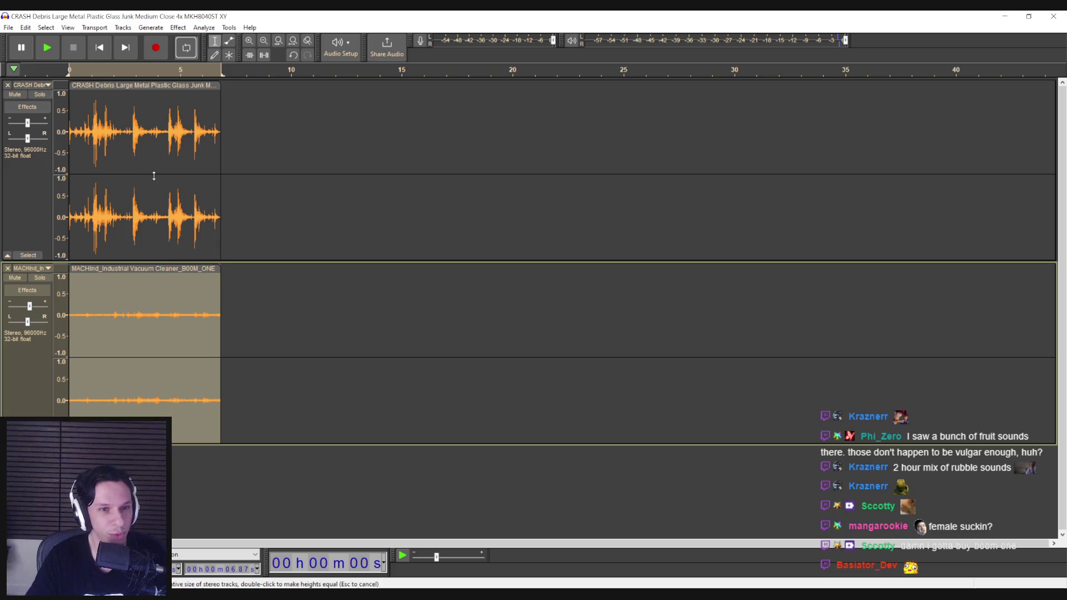
# Apply a fade-in to the start of the crash debris clip.
pyautogui.click(143, 157)
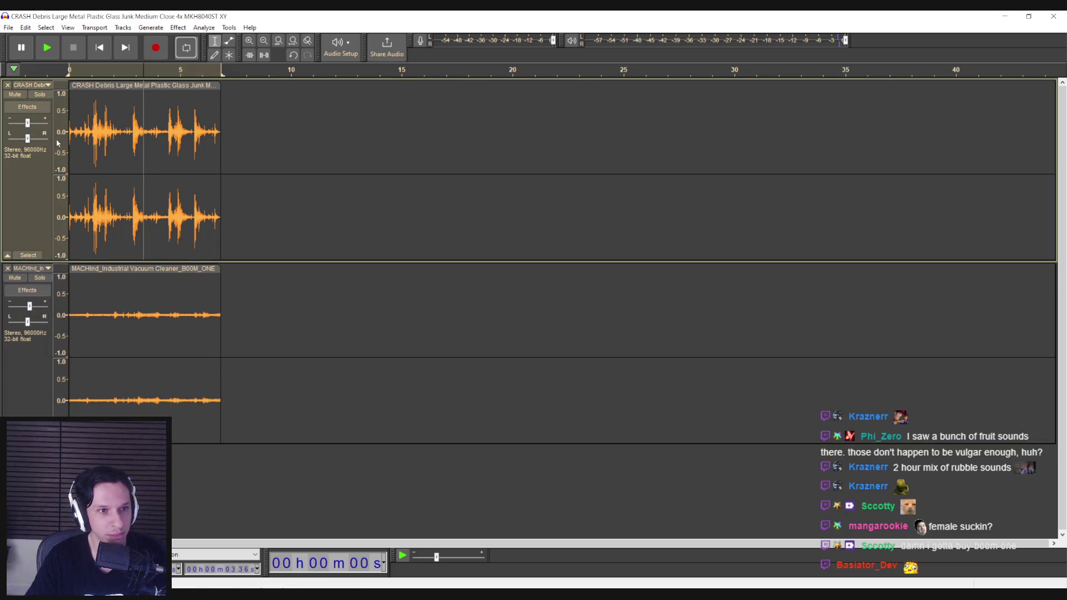
pyautogui.click(72, 132)
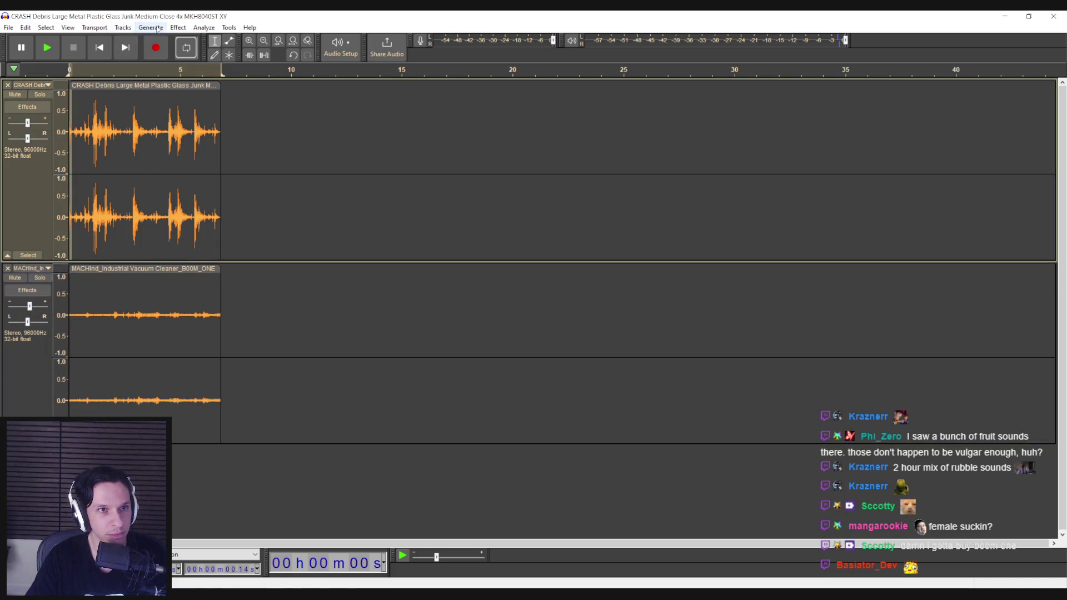
pyautogui.click(178, 27)
pyautogui.moveTo(212, 97)
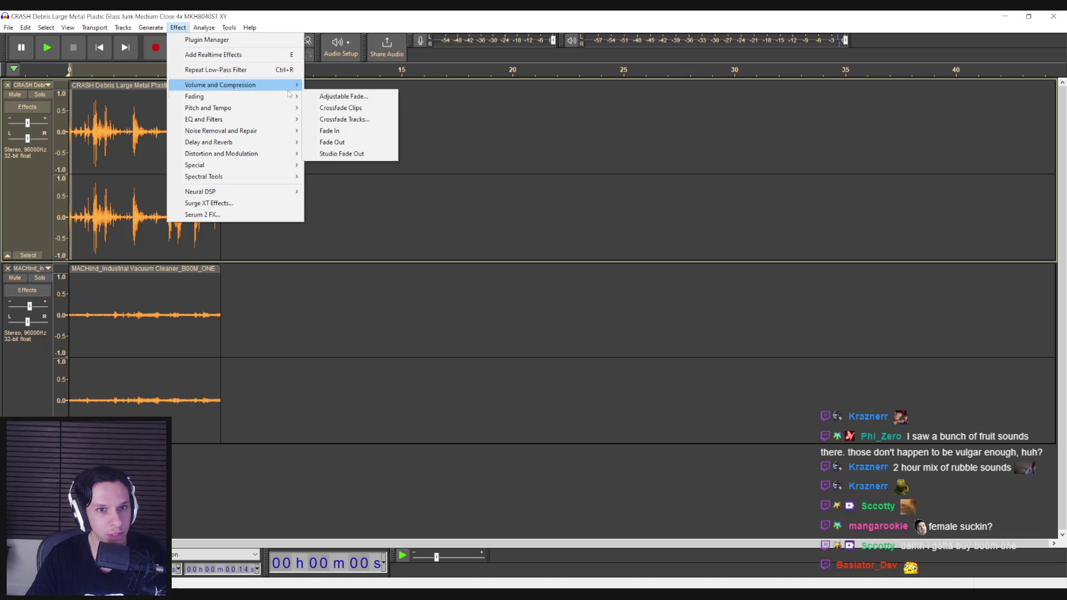
pyautogui.click(328, 131)
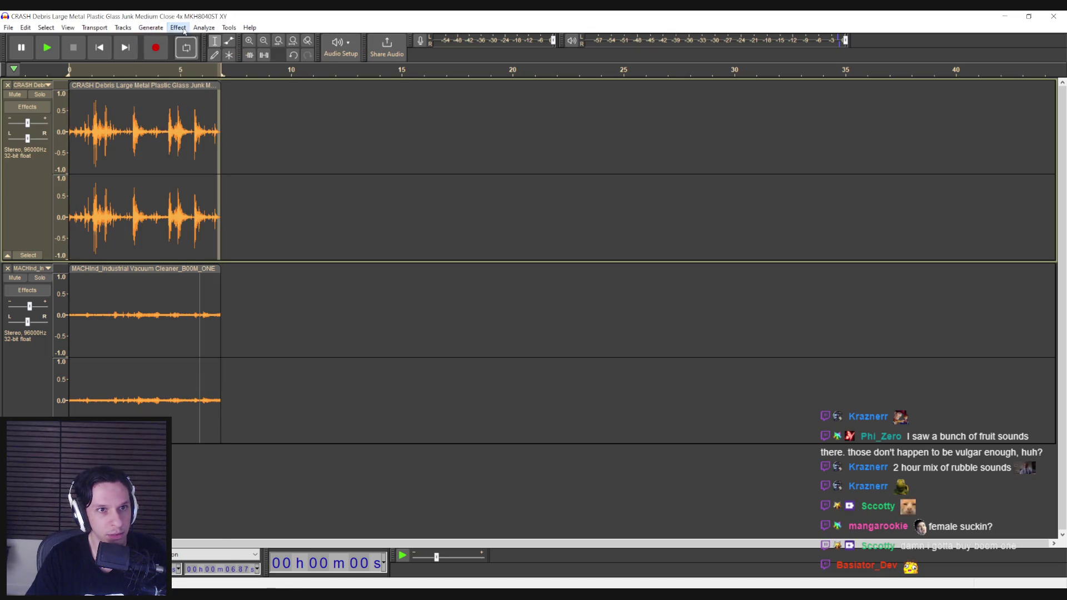
# Apply another effect to the crash clip, then play both layered tracks from the start.
pyautogui.click(178, 27)
pyautogui.moveTo(250, 95)
pyautogui.click(339, 144)
pyautogui.click(75, 130)
pyautogui.press('space')
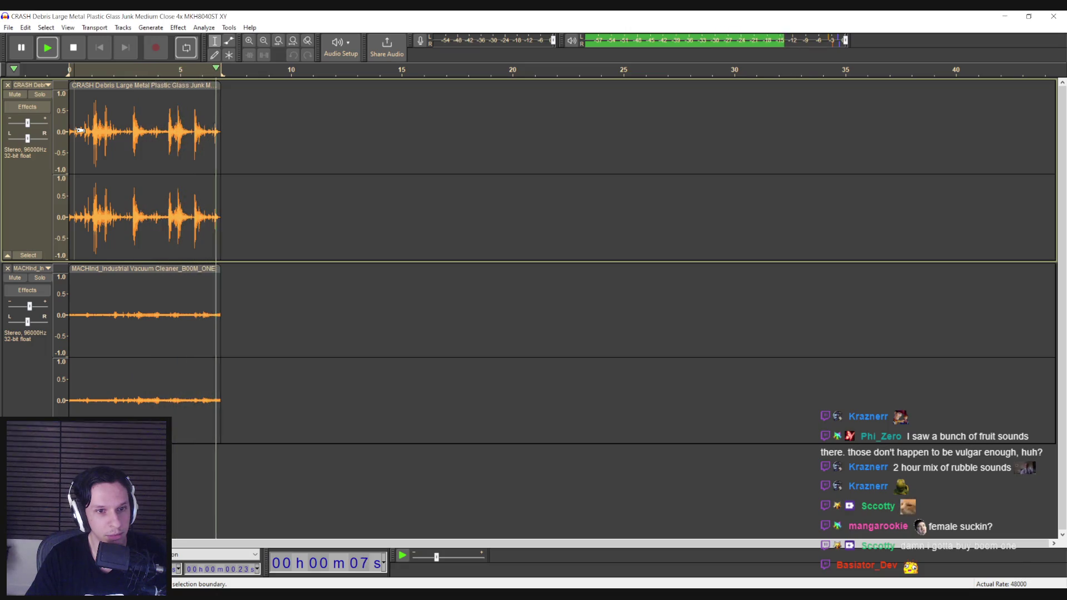
pyautogui.press('space')
# Lower the vacuum clip's pitch by about 9% with Change Pitch, then play the mix.
pyautogui.doubleClick(133, 289)
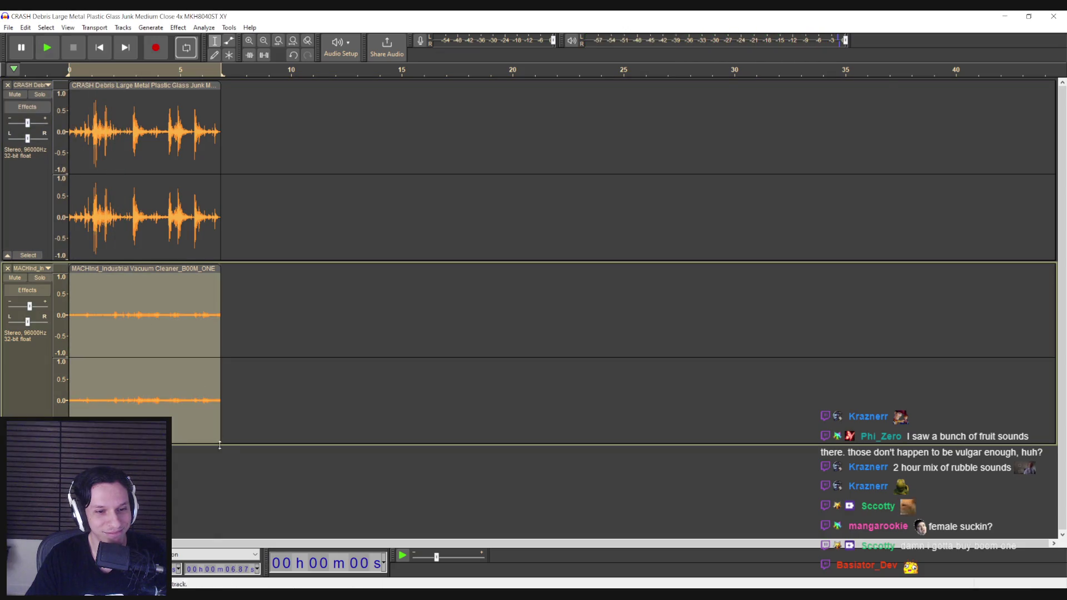
pyautogui.click(178, 27)
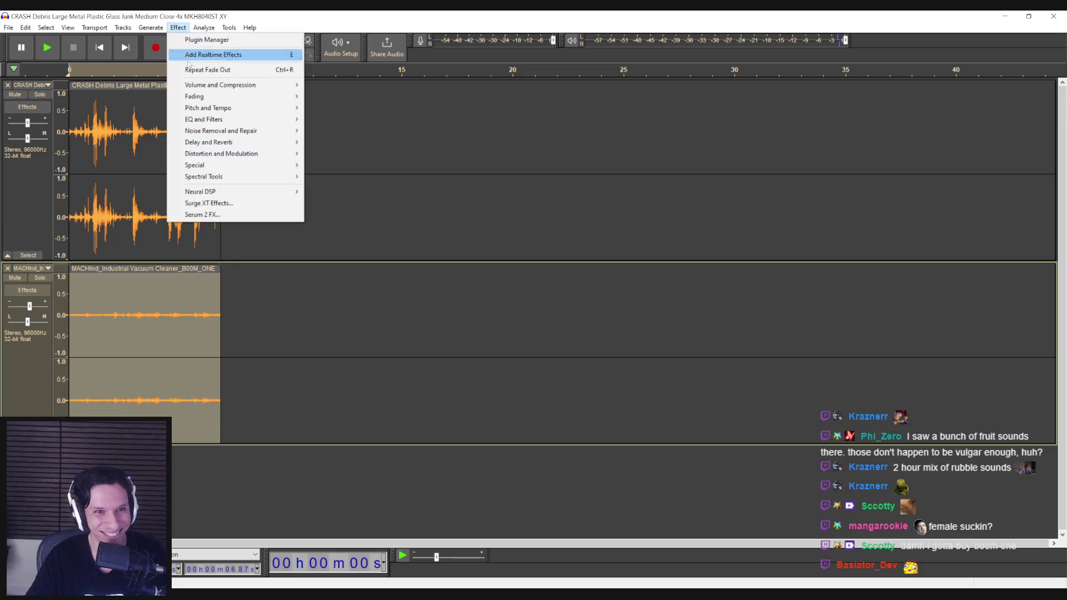
pyautogui.moveTo(200, 96)
pyautogui.click(342, 108)
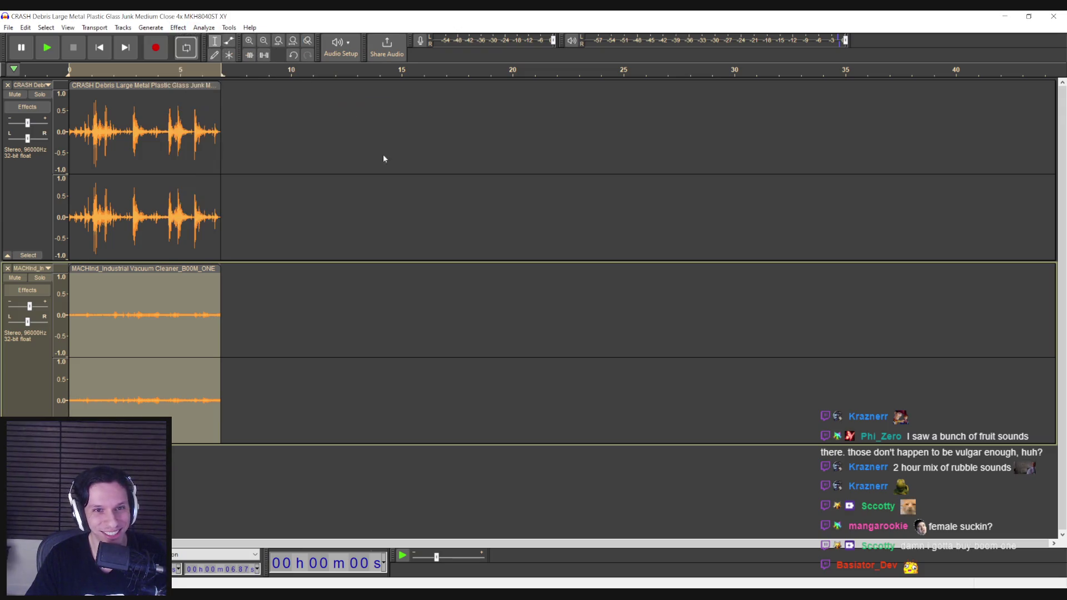
pyautogui.moveTo(532, 368); pyautogui.dragTo(528, 367)
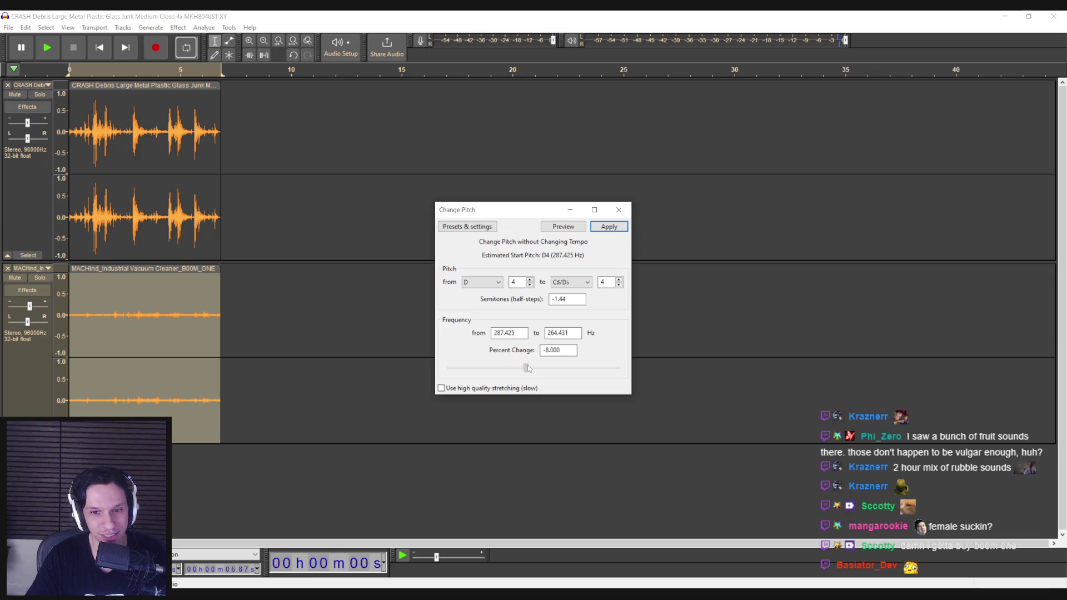
pyautogui.click(623, 216)
pyautogui.press('space')
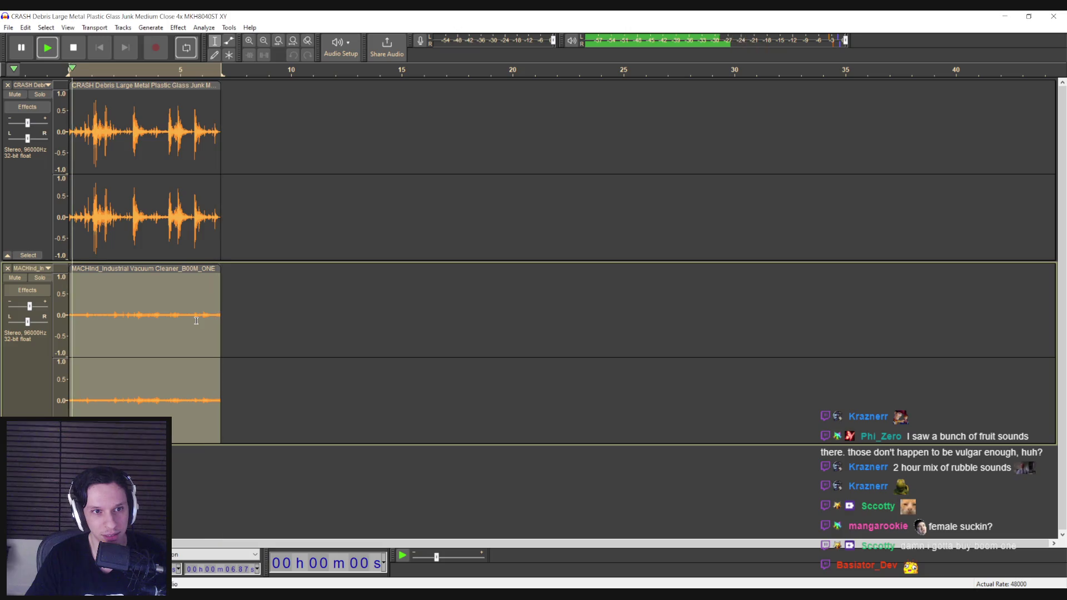
# Stop playback, reselect the whole vacuum clip, and mix the vacuum track down to mono.
pyautogui.press('space')
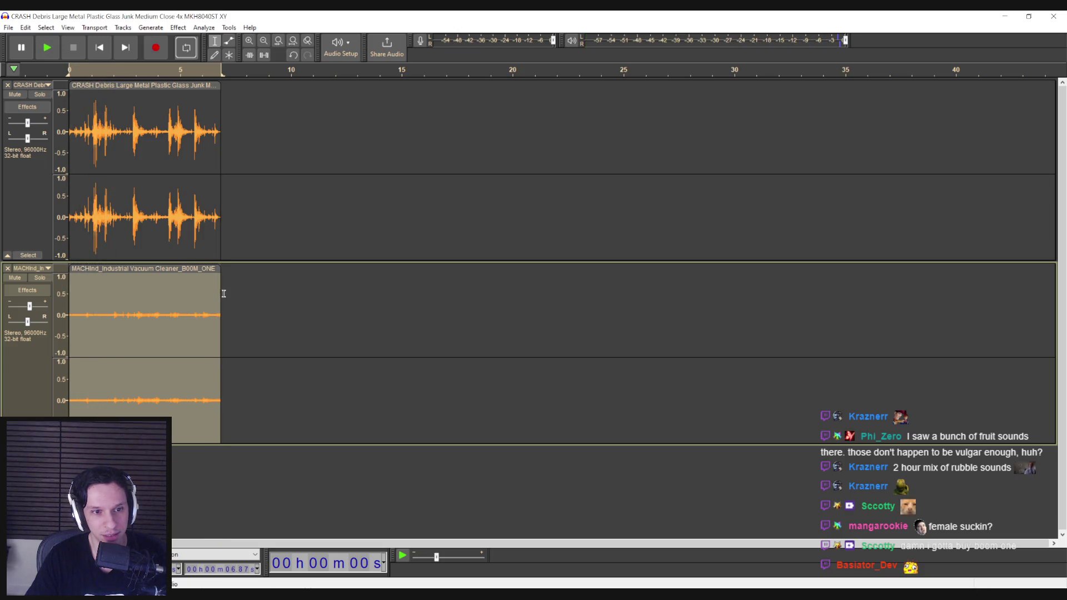
pyautogui.moveTo(220, 293)
pyautogui.mouseDown()
pyautogui.moveTo(230, 282)
pyautogui.moveTo(208, 284)
pyautogui.mouseUp()
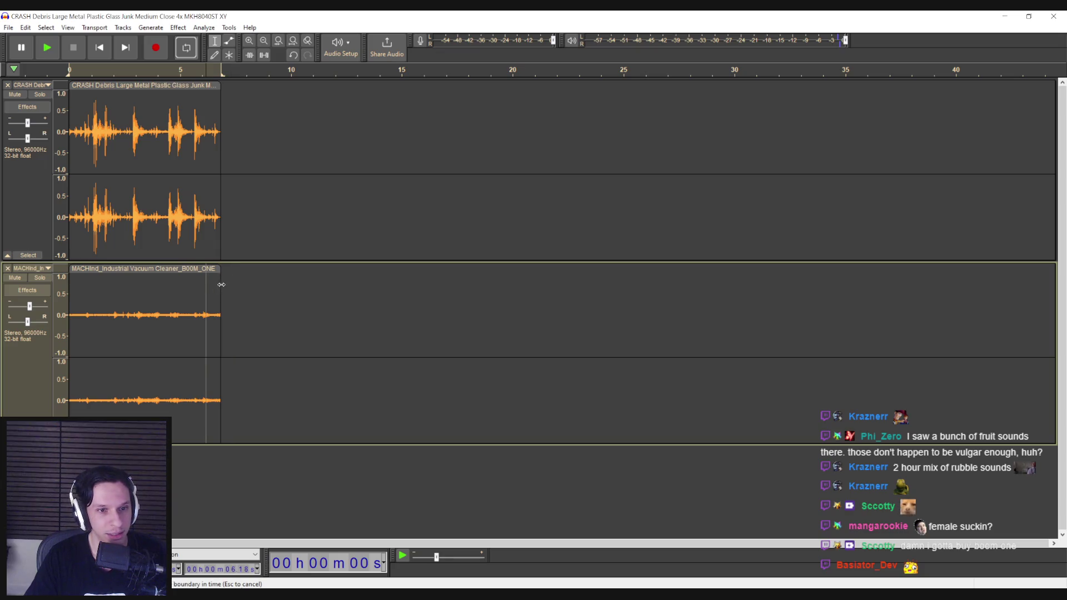
pyautogui.doubleClick(200, 288)
pyautogui.click(178, 28)
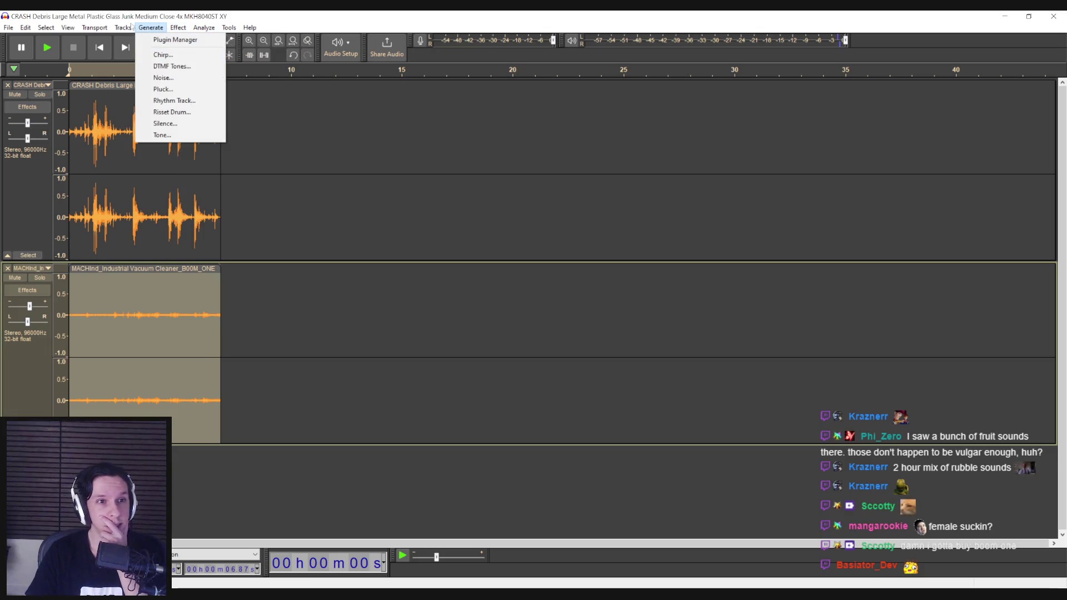
pyautogui.moveTo(123, 27)
pyautogui.moveTo(139, 60)
pyautogui.click(288, 55)
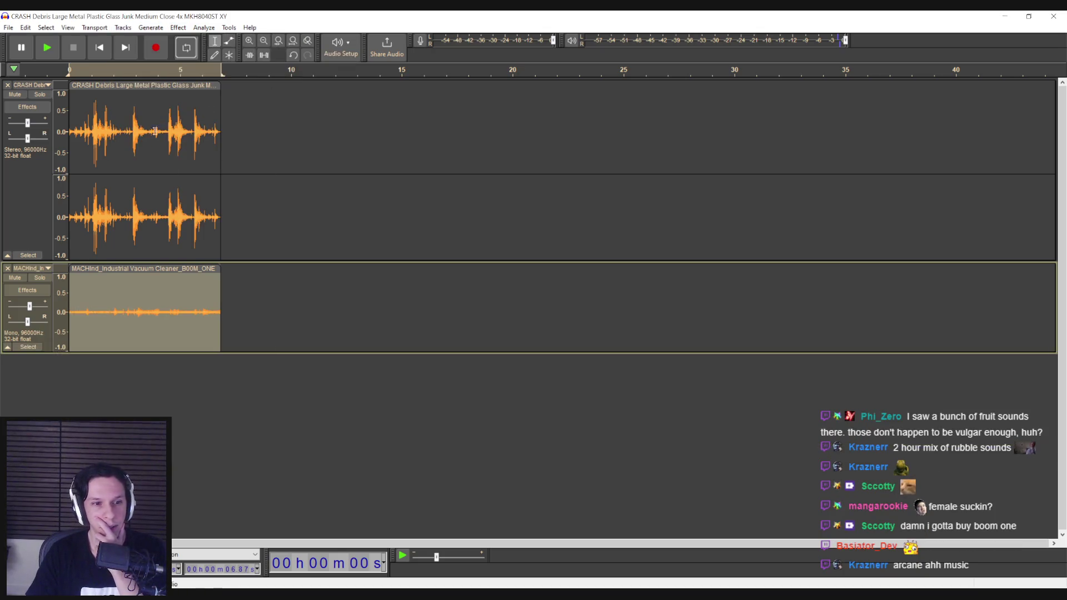
# Mix the debris crash track down to mono, audition both mono tracks, and select all audio.
pyautogui.click(150, 27)
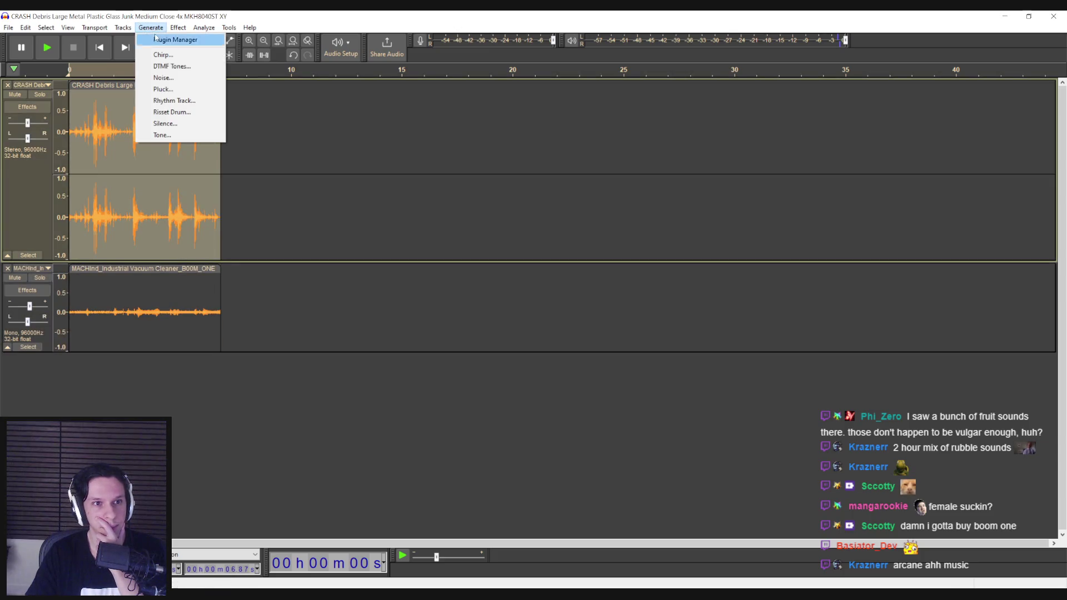
pyautogui.click(123, 27)
pyautogui.moveTo(141, 53)
pyautogui.click(288, 54)
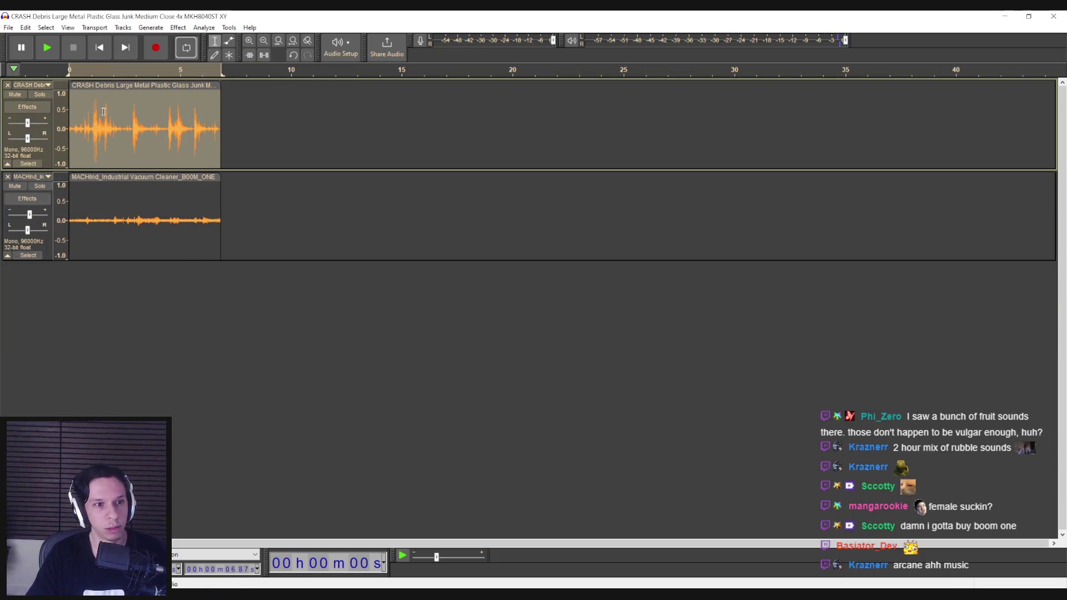
pyautogui.click(77, 121)
pyautogui.press('space')
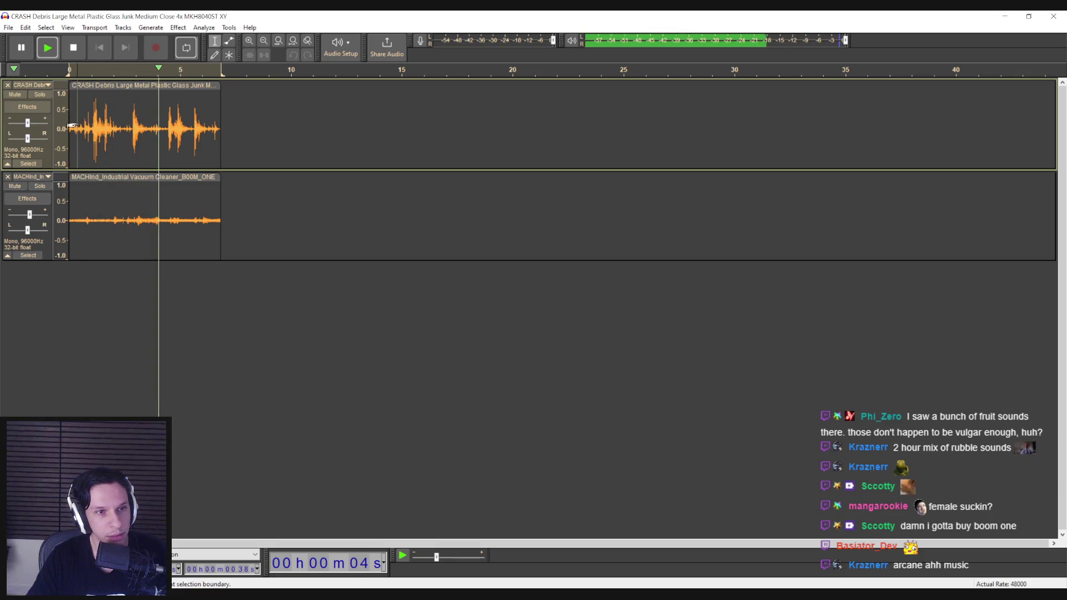
pyautogui.press('space')
pyautogui.hotkey('ctrl', 'a')
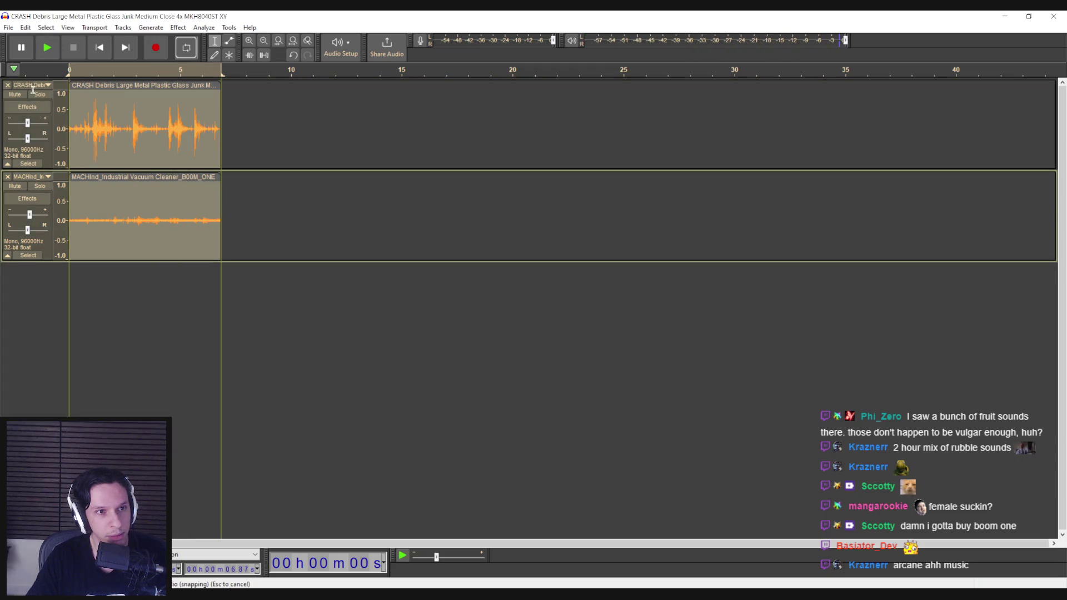
pyautogui.click(8, 28)
# Export the mix as Objects_BuySuckPipeMovement.wav, accept the mono warning, and close Audacity.
pyautogui.moveTo(55, 104)
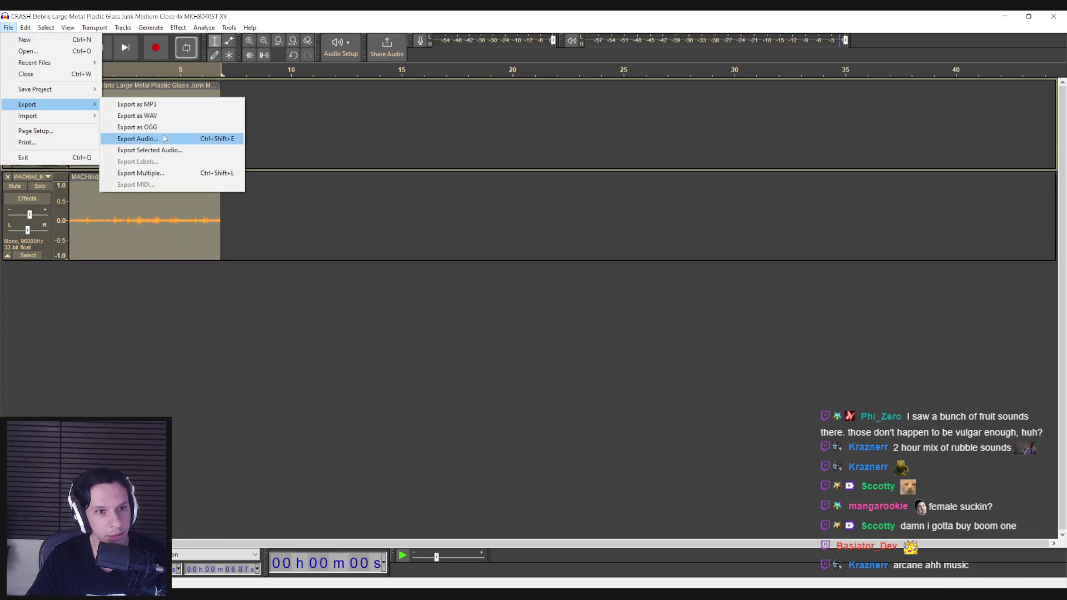
pyautogui.click(149, 150)
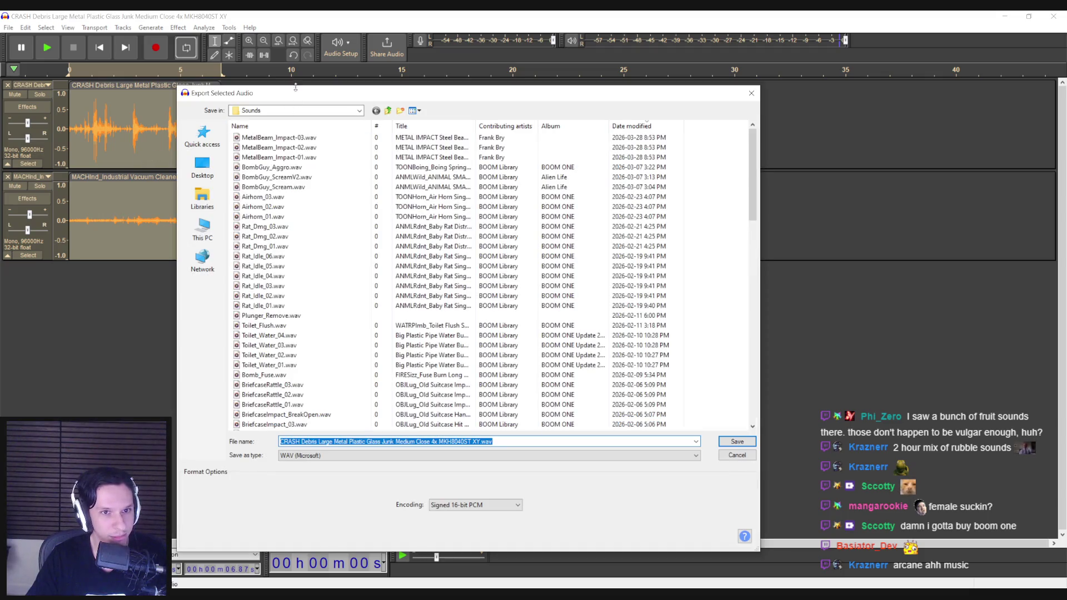
pyautogui.moveTo(296, 87); pyautogui.dragTo(296, 69)
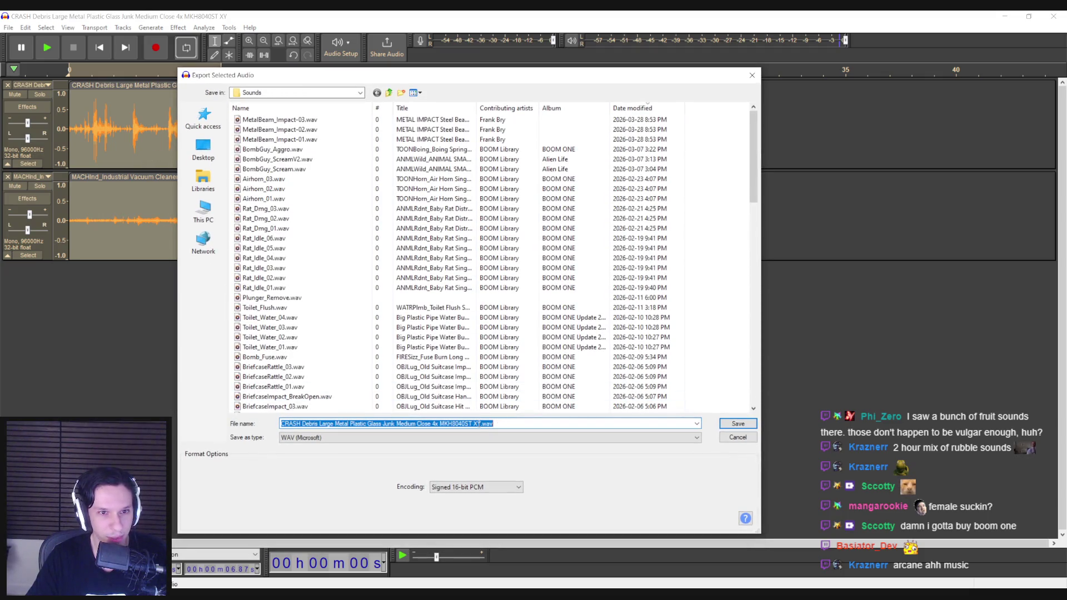
pyautogui.moveTo(480, 423); pyautogui.dragTo(236, 426)
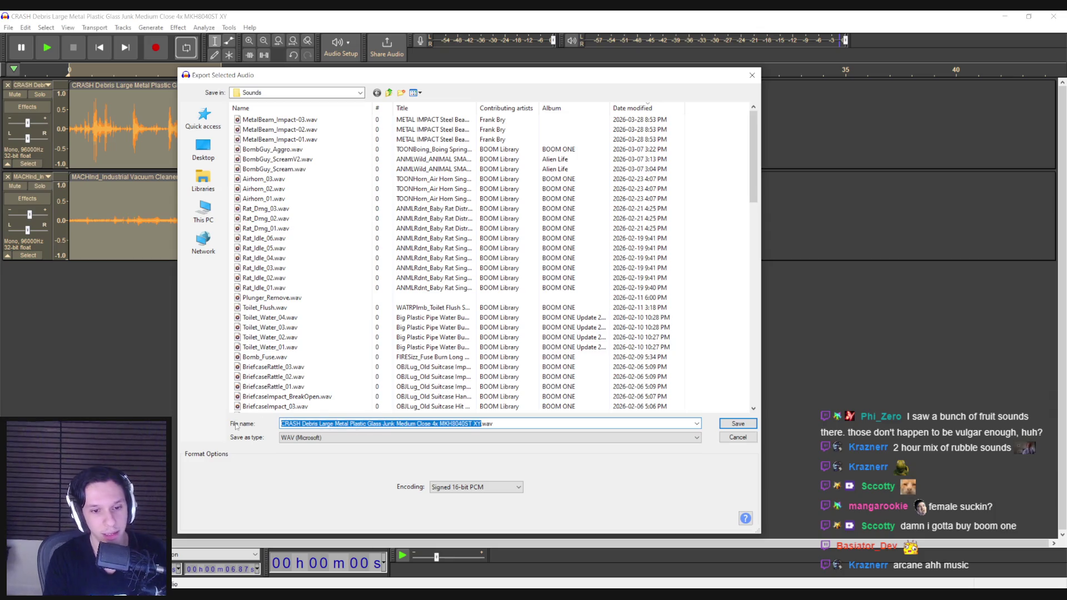
pyautogui.write('Objects_BuySuckPipeMove')
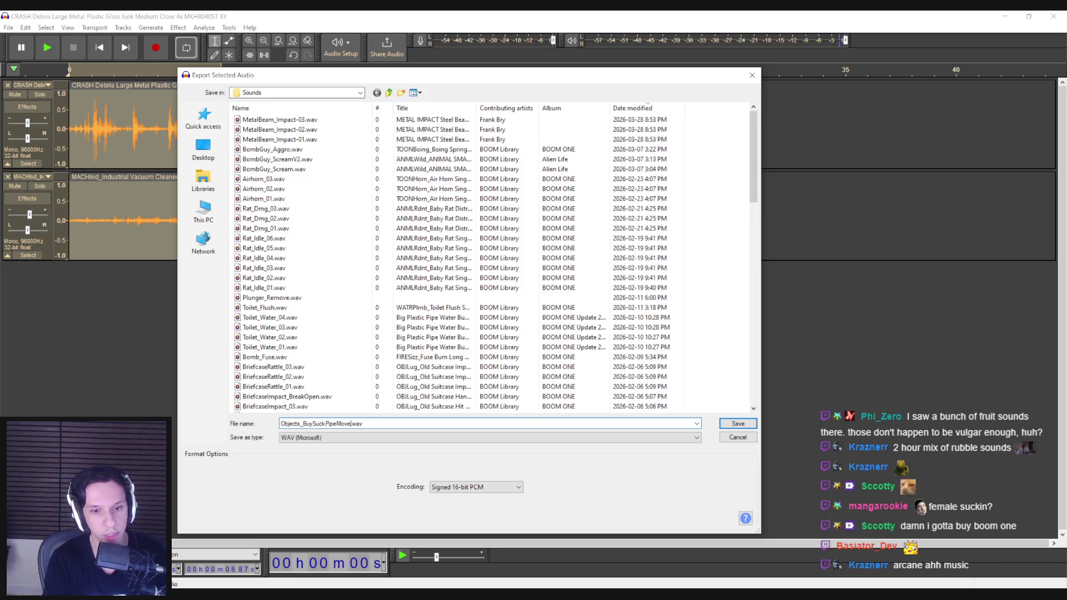
pyautogui.write('ment')
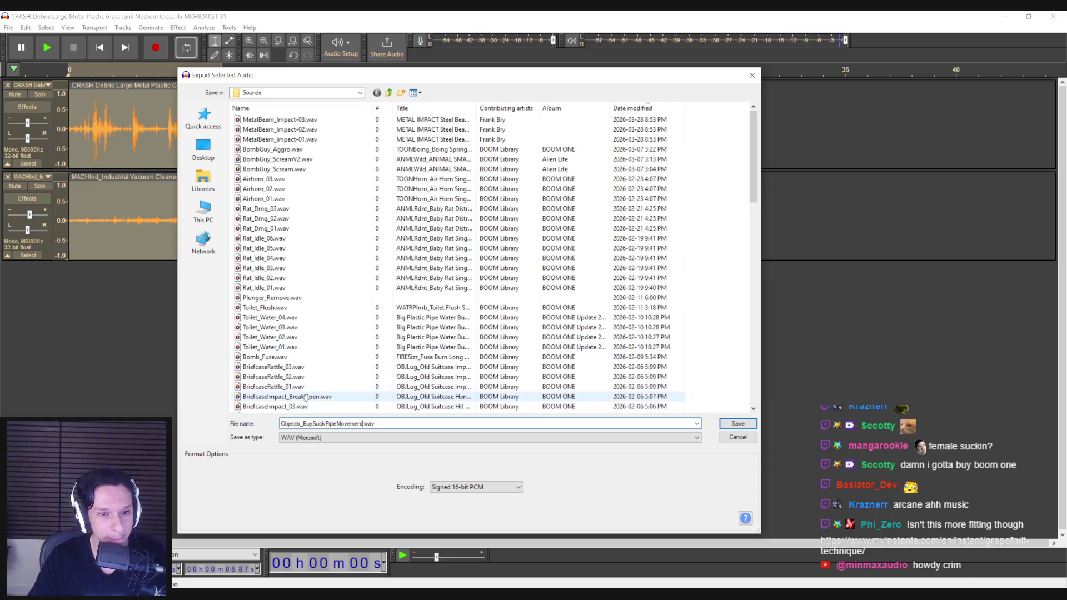
pyautogui.click(738, 424)
pyautogui.click(572, 327)
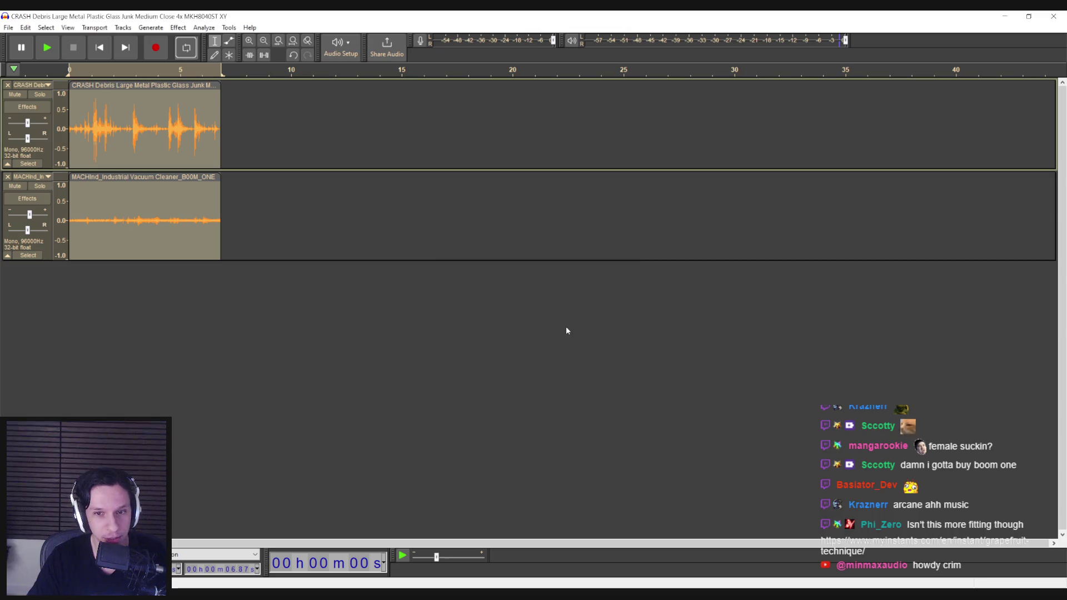
pyautogui.click(1053, 16)
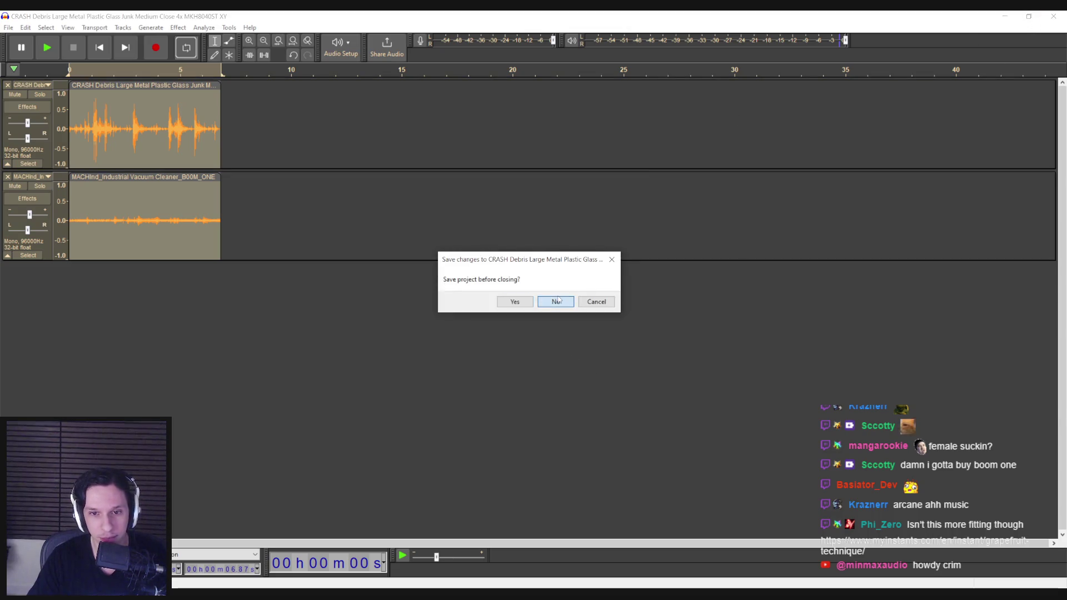
# Discard Audacity's unsaved changes, clear the editor windows, and open the 2_Audio folder in Unreal.
pyautogui.click(556, 300)
pyautogui.click(807, 91)
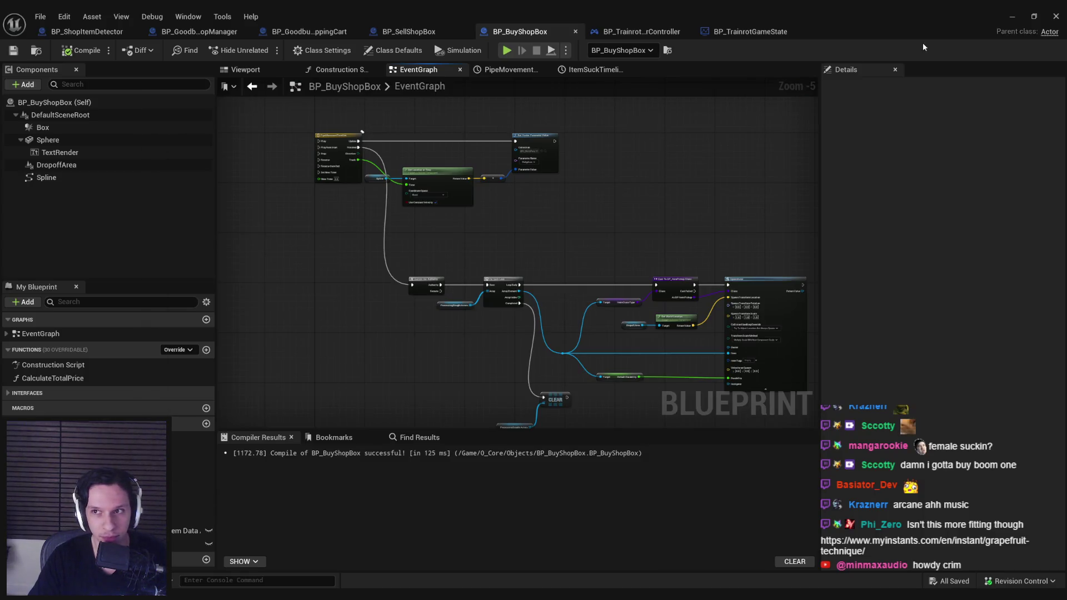
pyautogui.click(1011, 17)
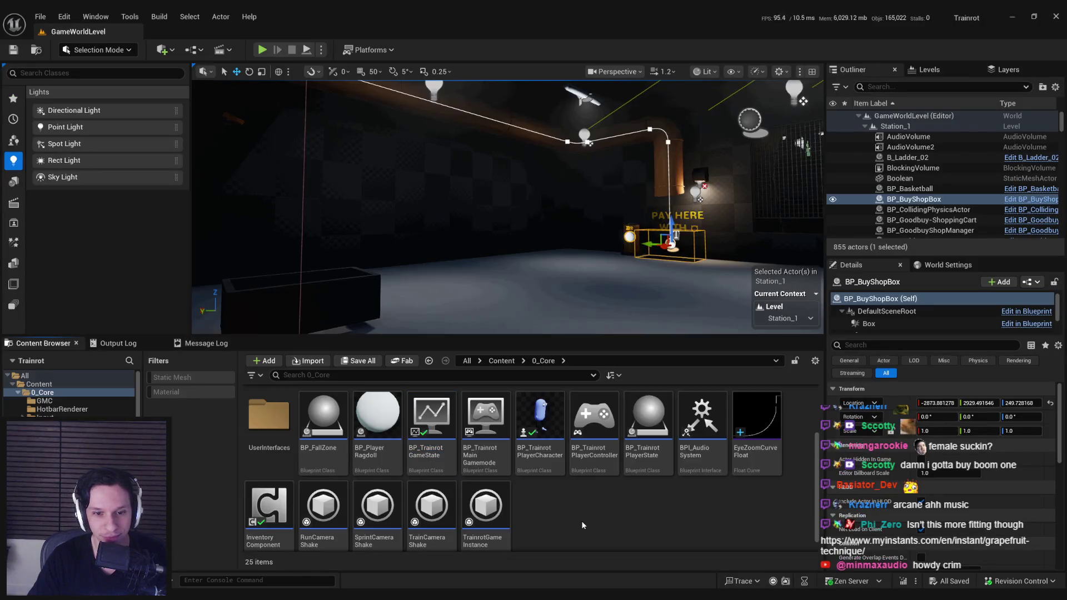
pyautogui.click(502, 361)
pyautogui.doubleClick(378, 411)
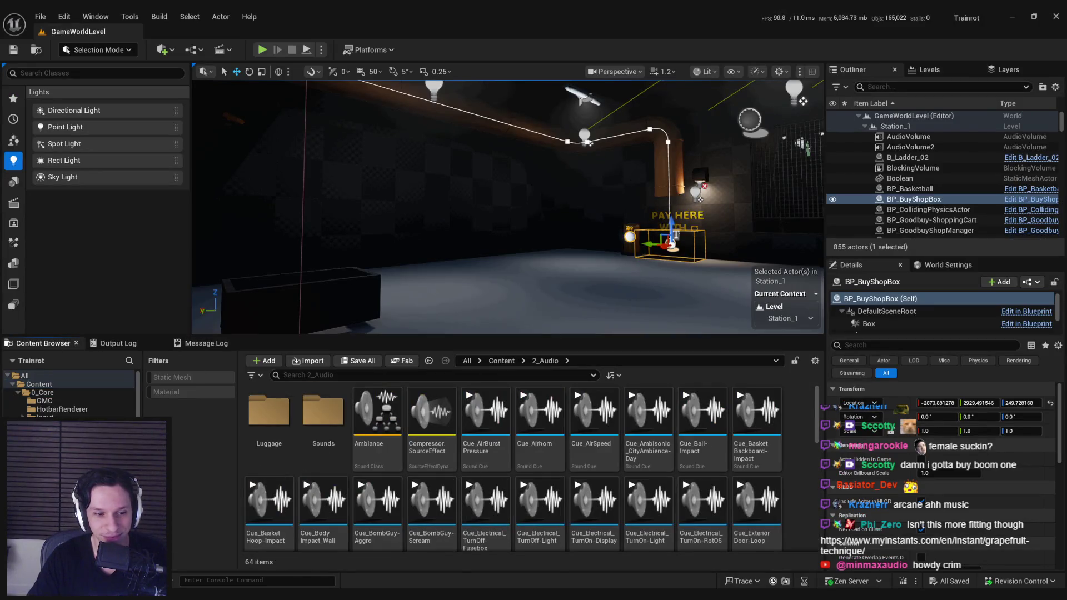
# Import Objects_BuySuckPipeMovement.wav from the file browser into the Sounds folder and save it.
pyautogui.press('super+e')
pyautogui.moveTo(405, 98)
pyautogui.mouseDown()
pyautogui.moveTo(150, 151)
pyautogui.moveTo(0, 156)
pyautogui.mouseUp()
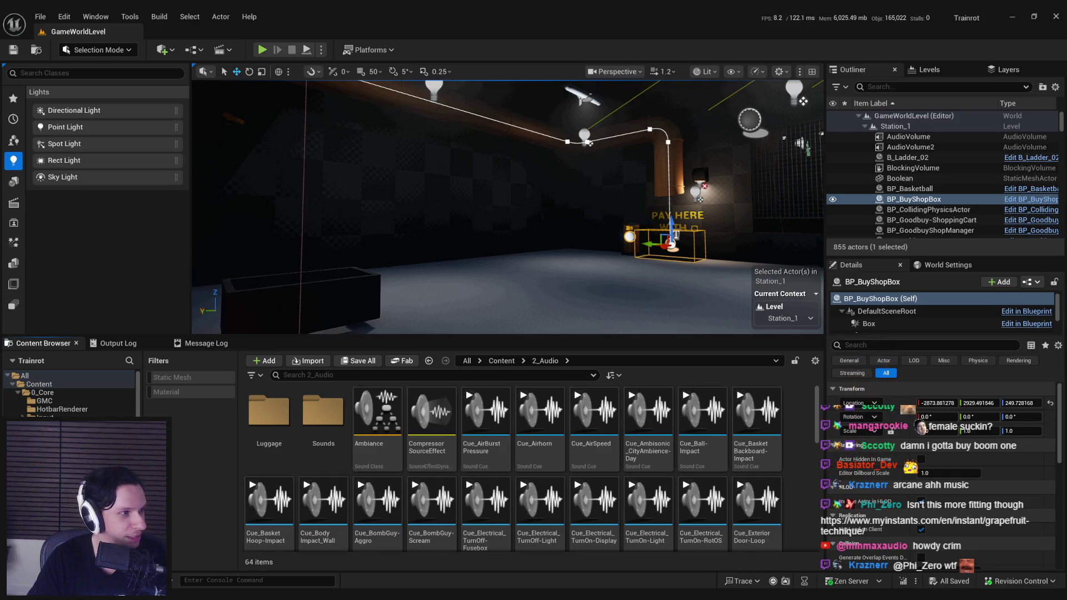
pyautogui.moveTo(459, 488); pyautogui.dragTo(328, 426)
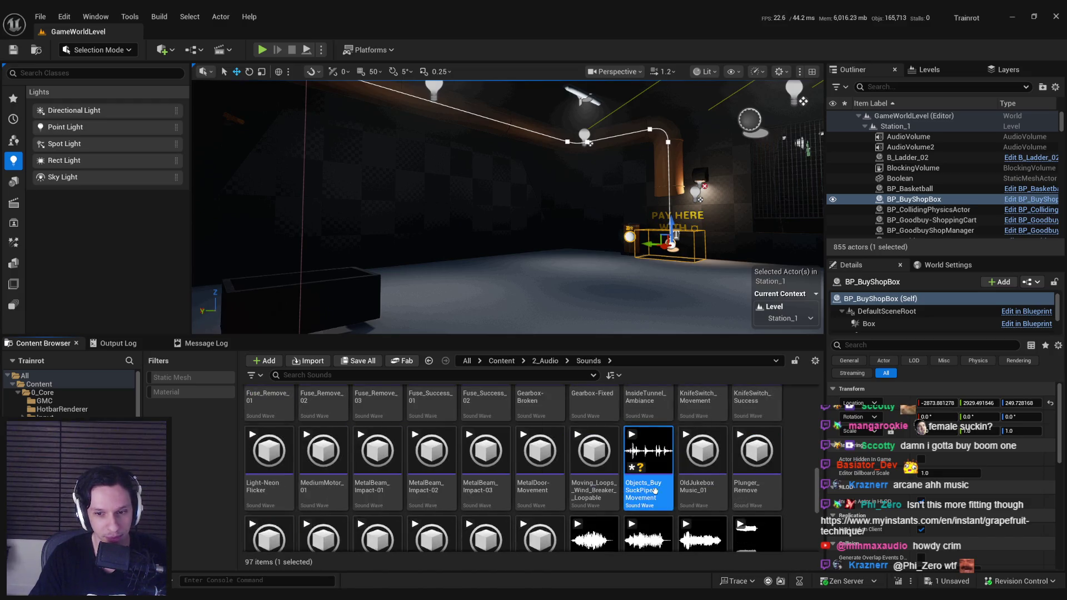
pyautogui.press('Return')
# Duplicate Cue_MediumMotorLoop as Cue_ItemsSuckingPipeMovement and open it in the Sound Cue editor.
pyautogui.scroll(1, 567, 422)
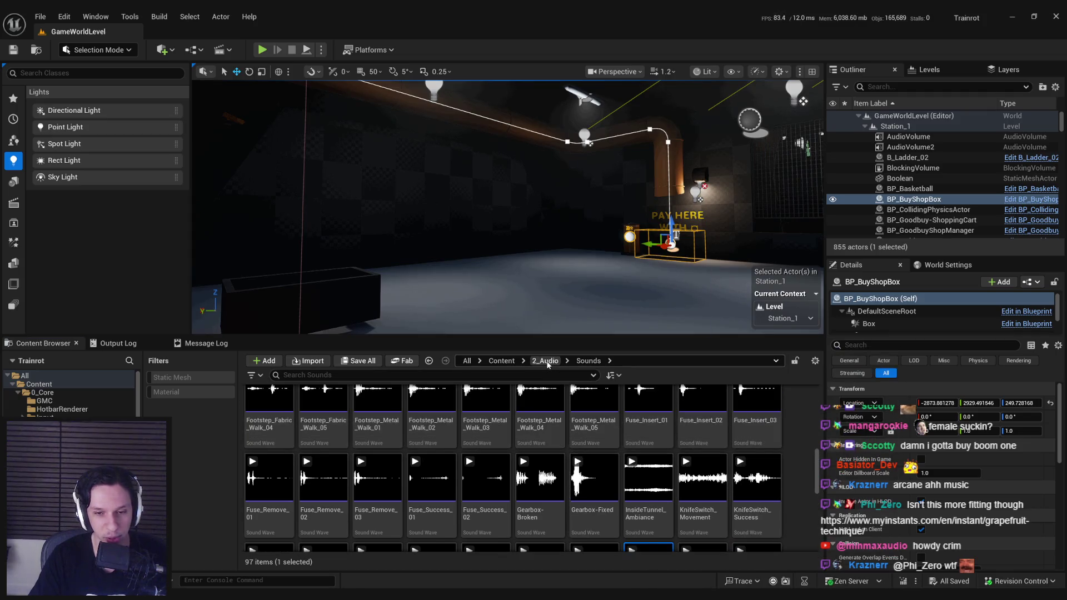
pyautogui.click(547, 363)
pyautogui.scroll(1, 507, 472)
pyautogui.scroll(-2, 507, 471)
pyautogui.rightClick(430, 434)
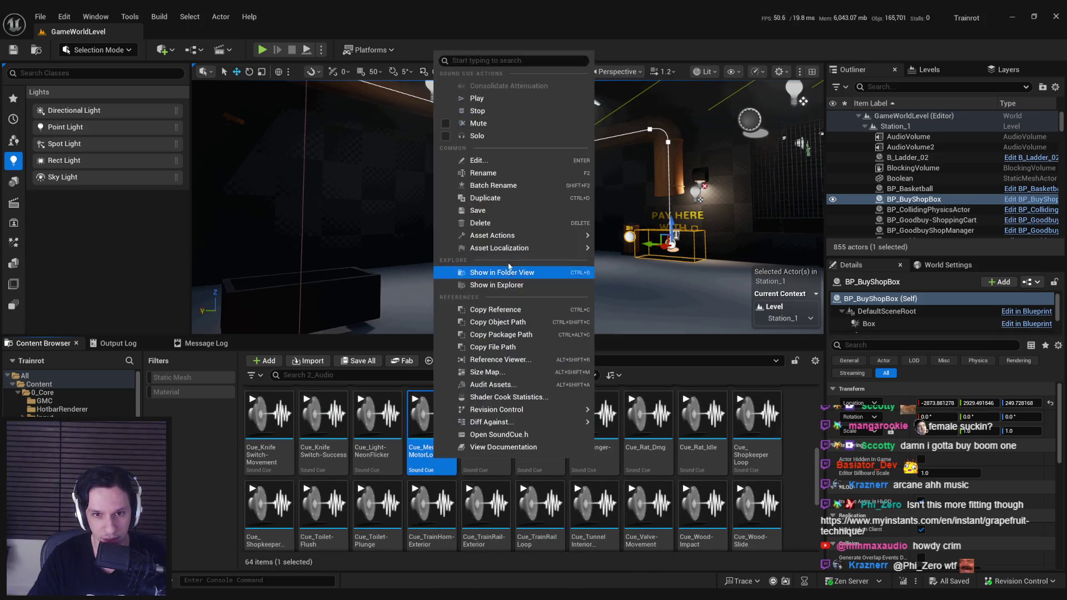
pyautogui.click(486, 198)
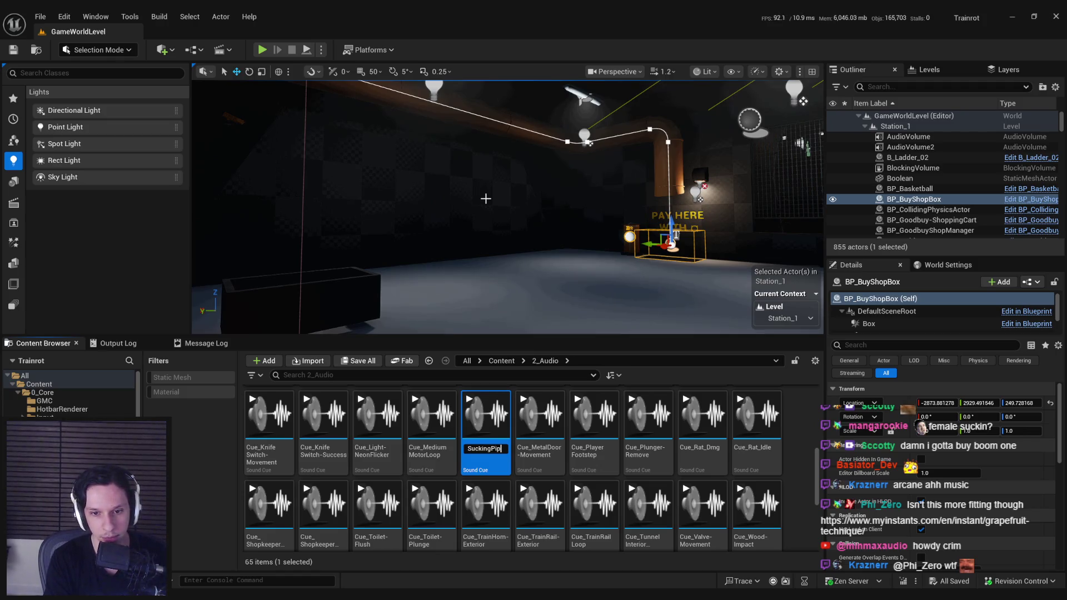
pyautogui.press('Return')
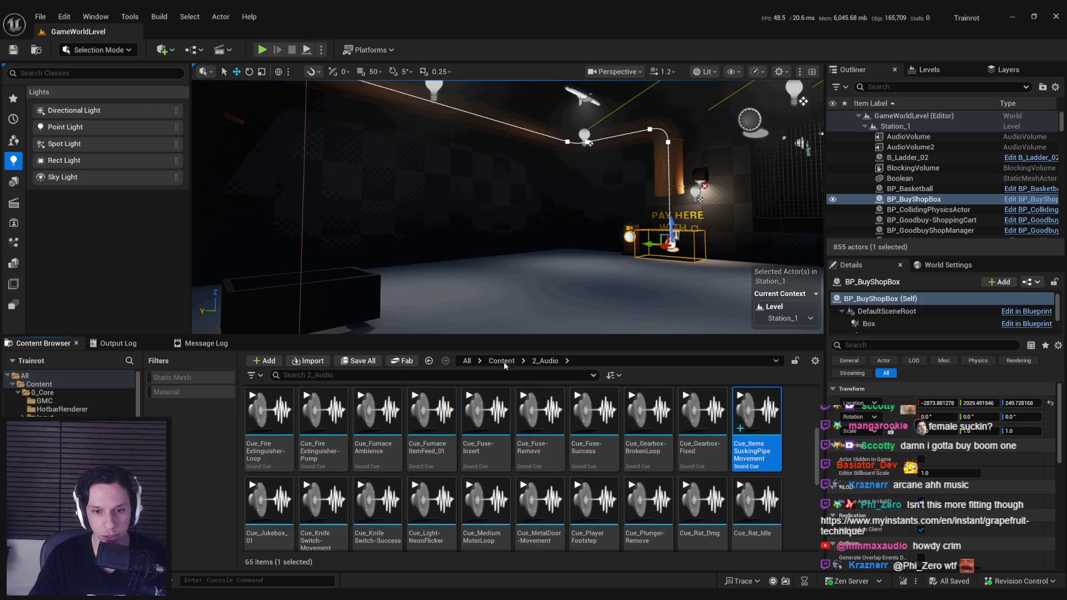
pyautogui.doubleClick(751, 459)
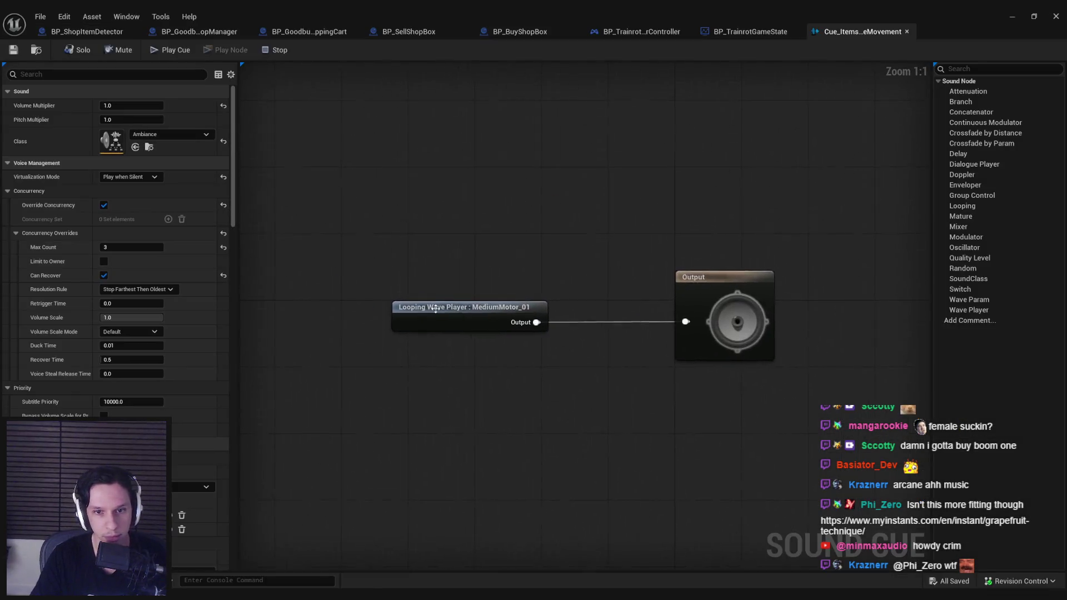
# Set the Looping Wave Player's Sound Wave to Objects_BuySuckPipeMovement and review the cue properties.
pyautogui.click(444, 331)
pyautogui.click(190, 106)
pyautogui.write('suck')
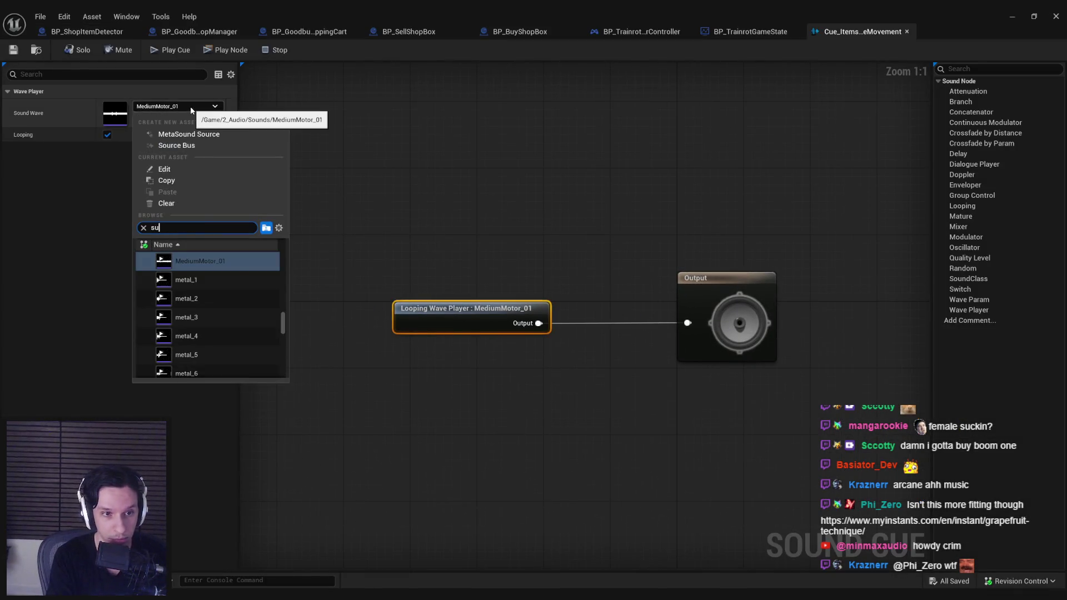
pyautogui.click(200, 260)
pyautogui.click(357, 248)
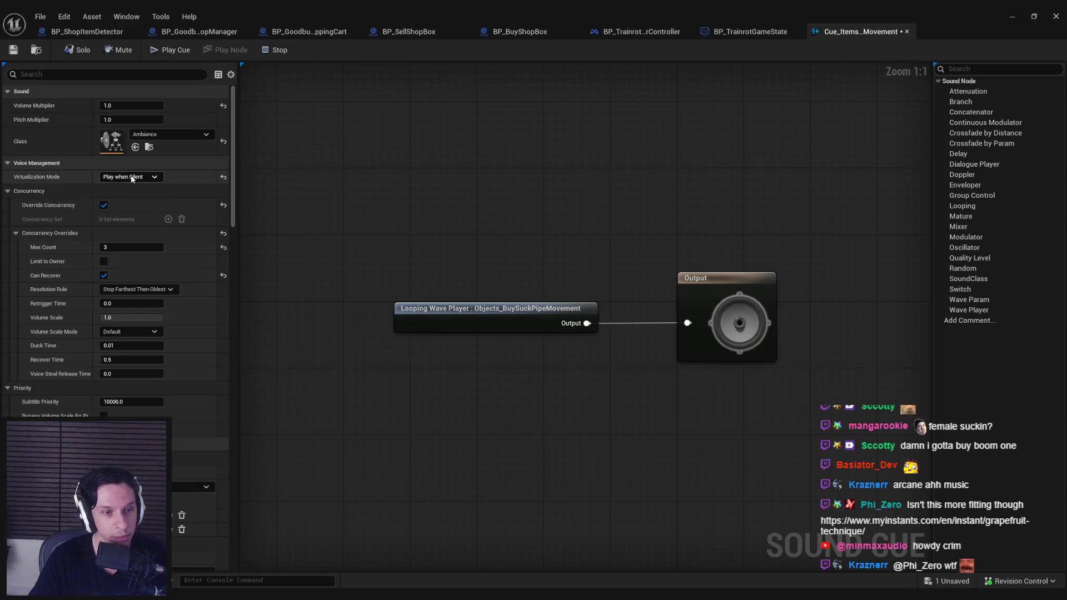
pyautogui.moveTo(232, 172); pyautogui.dragTo(232, 336)
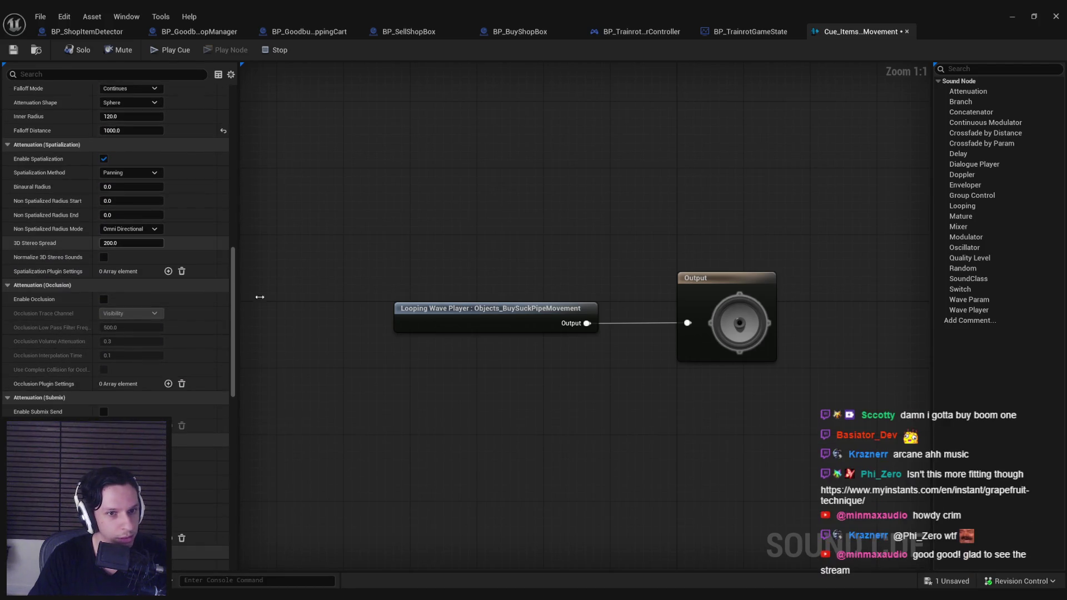
pyautogui.moveTo(235, 320)
pyautogui.mouseDown()
pyautogui.moveTo(242, 485)
pyautogui.moveTo(230, 274)
pyautogui.mouseUp()
pyautogui.scroll(5, 160, 247)
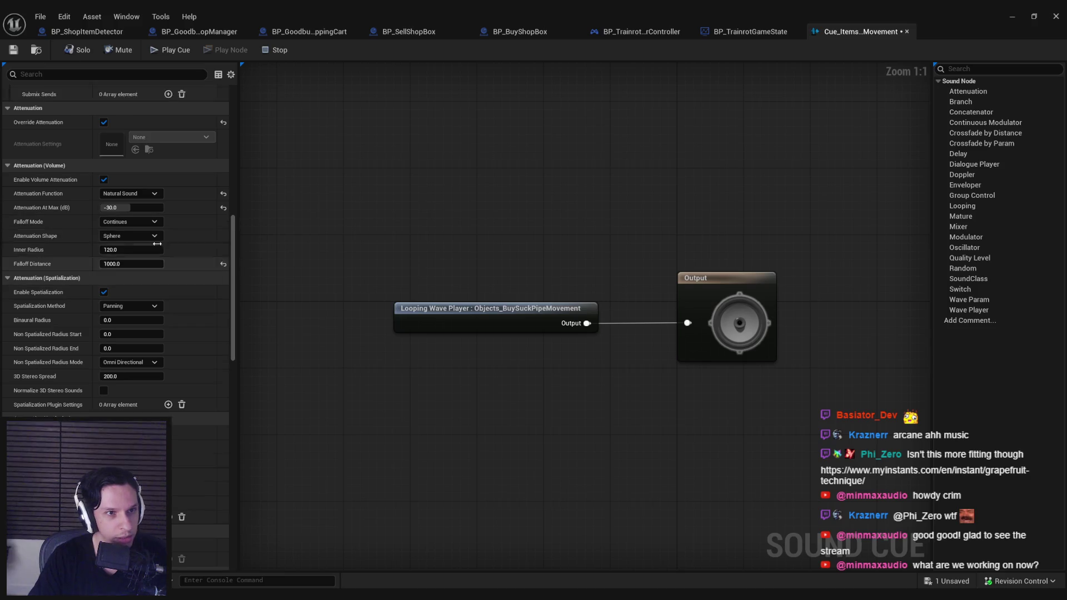
pyautogui.scroll(7, 160, 248)
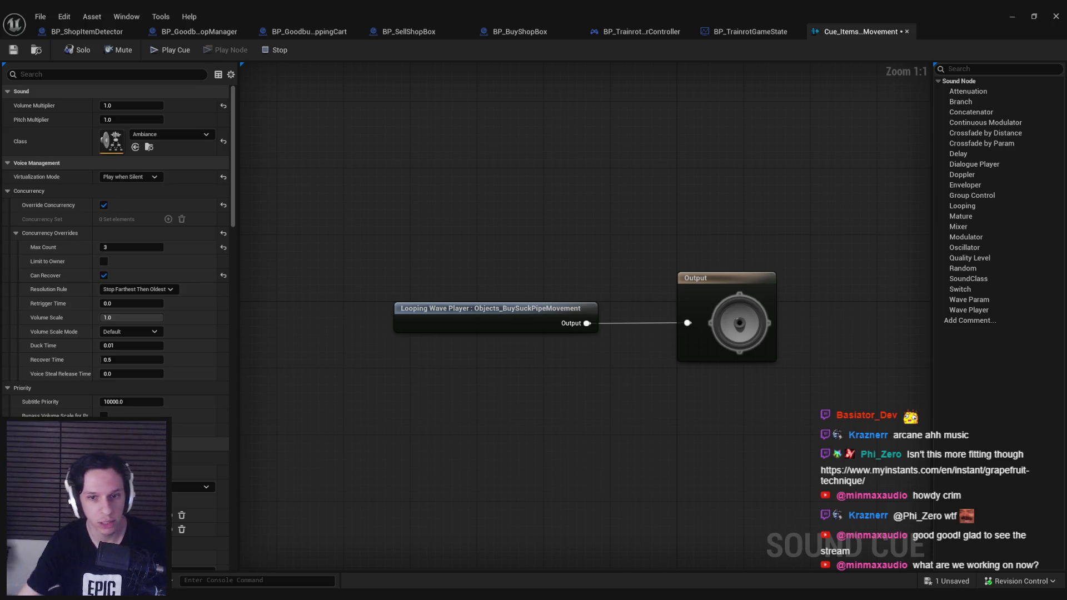
# Glance at the level toward the PAY HERE wall, then return to the BP_BuyShopBox blueprint.
pyautogui.click(1012, 17)
pyautogui.moveTo(556, 267); pyautogui.dragTo(640, 275)
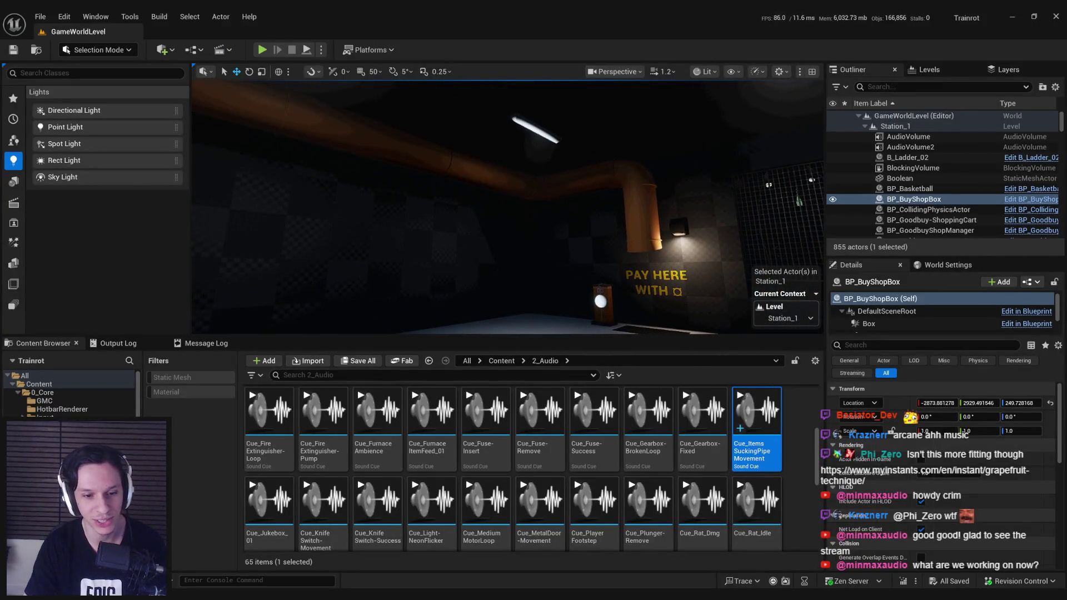
pyautogui.press('Return')
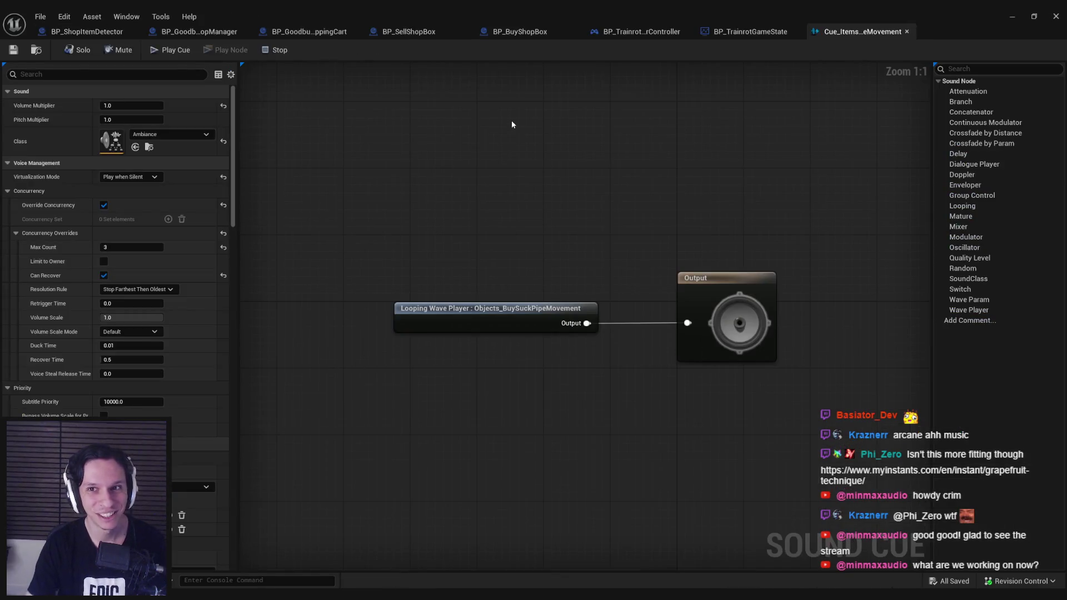
pyautogui.click(497, 37)
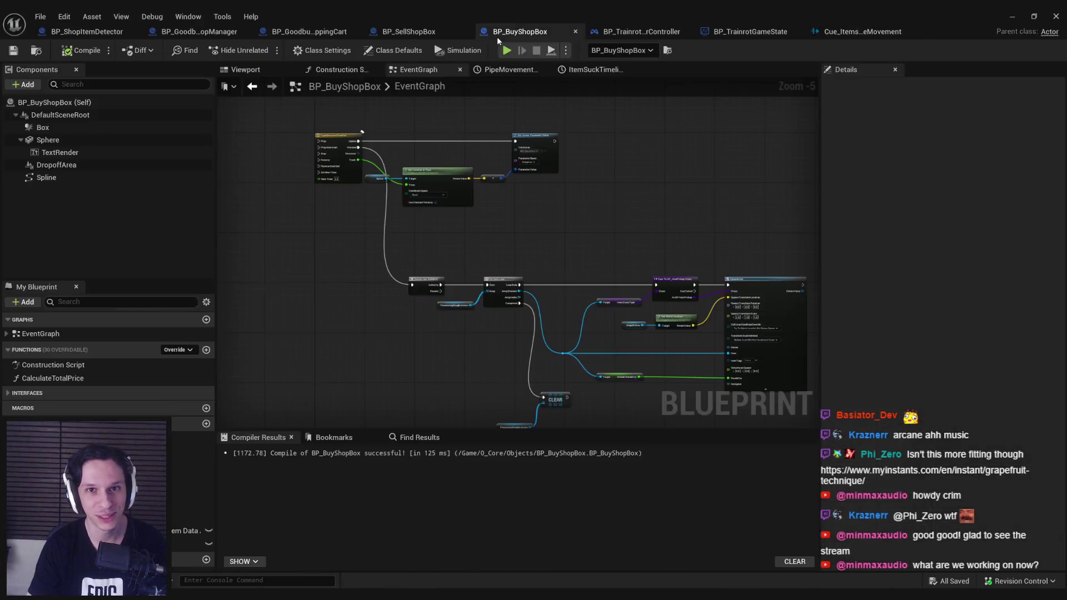
# Add an audio component using Cue_ItemsSuckingPipeMovement, name it PipeMovementAudio, and compile.
pyautogui.moveTo(343, 269)
pyautogui.mouseDown()
pyautogui.moveTo(306, 255)
pyautogui.moveTo(342, 321)
pyautogui.mouseUp()
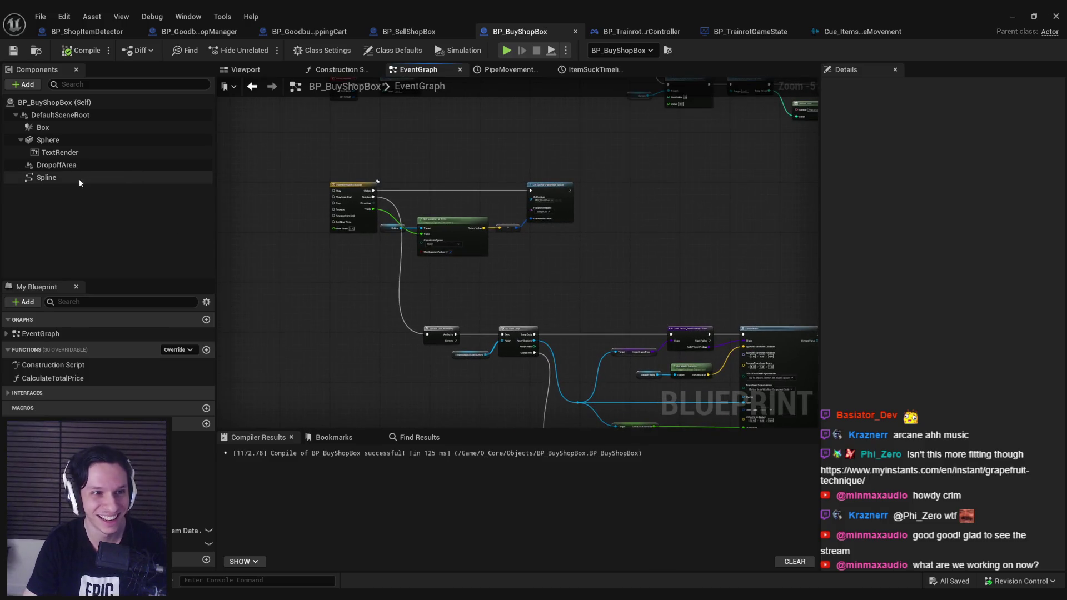
pyautogui.scroll(3, 367, 269)
pyautogui.scroll(-3, 314, 222)
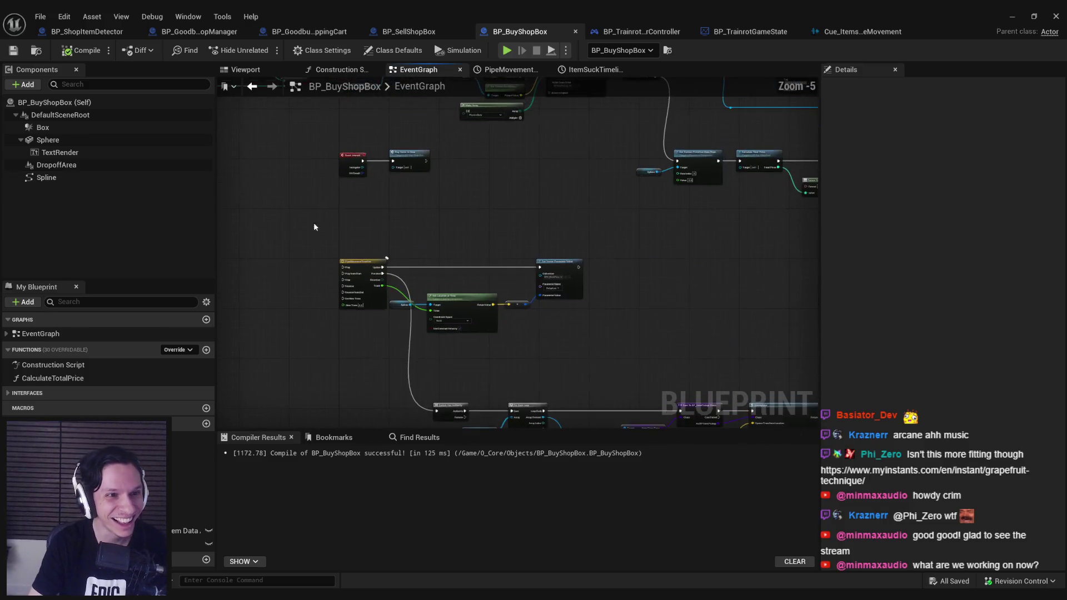
pyautogui.click(26, 85)
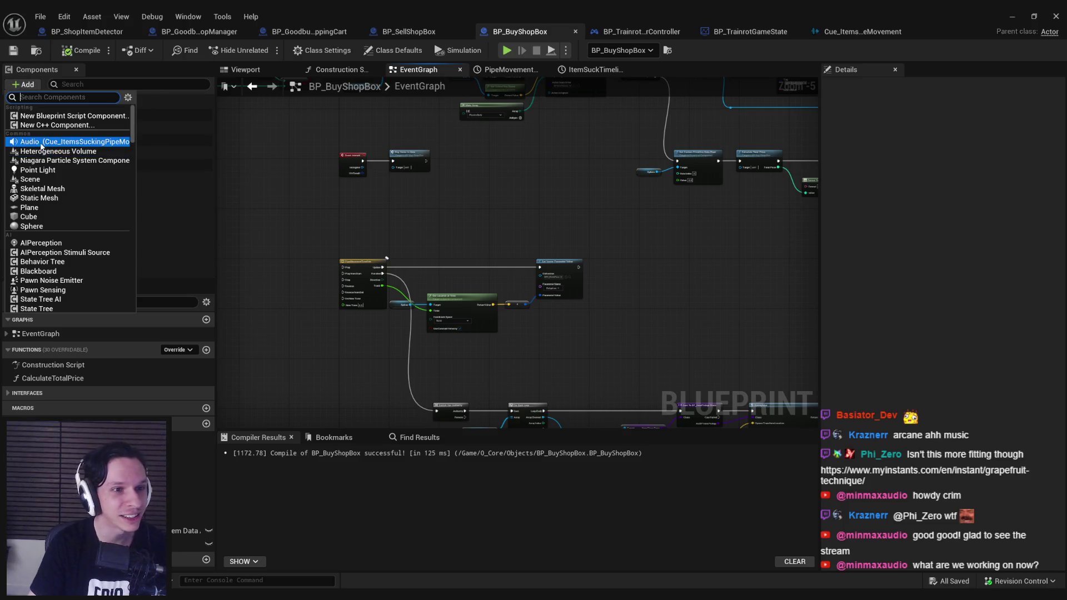
pyautogui.click(56, 142)
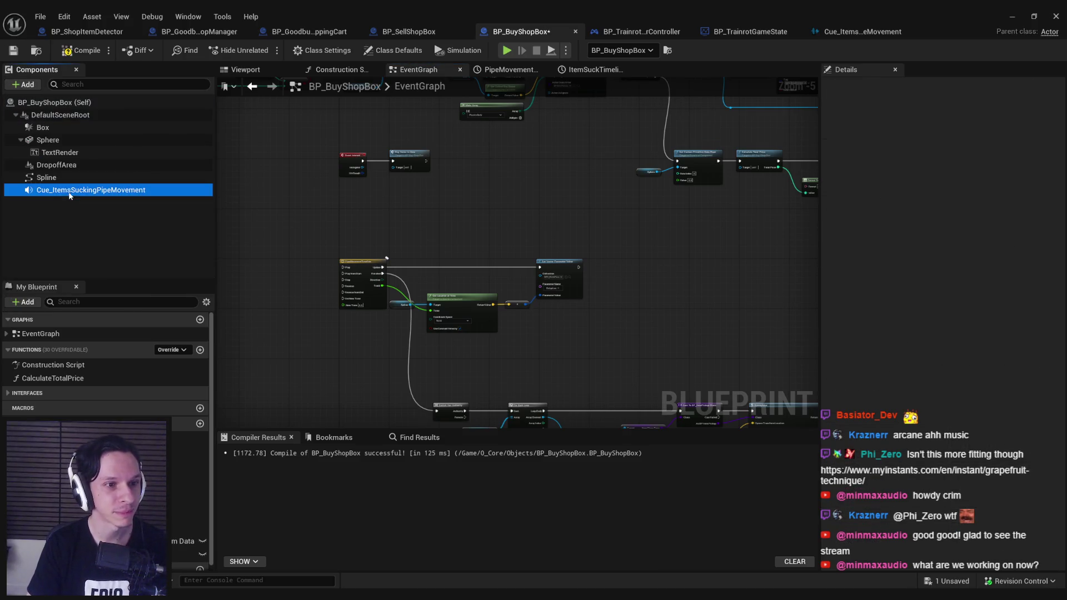
pyautogui.click(58, 193)
pyautogui.write('PipeMovementAudio')
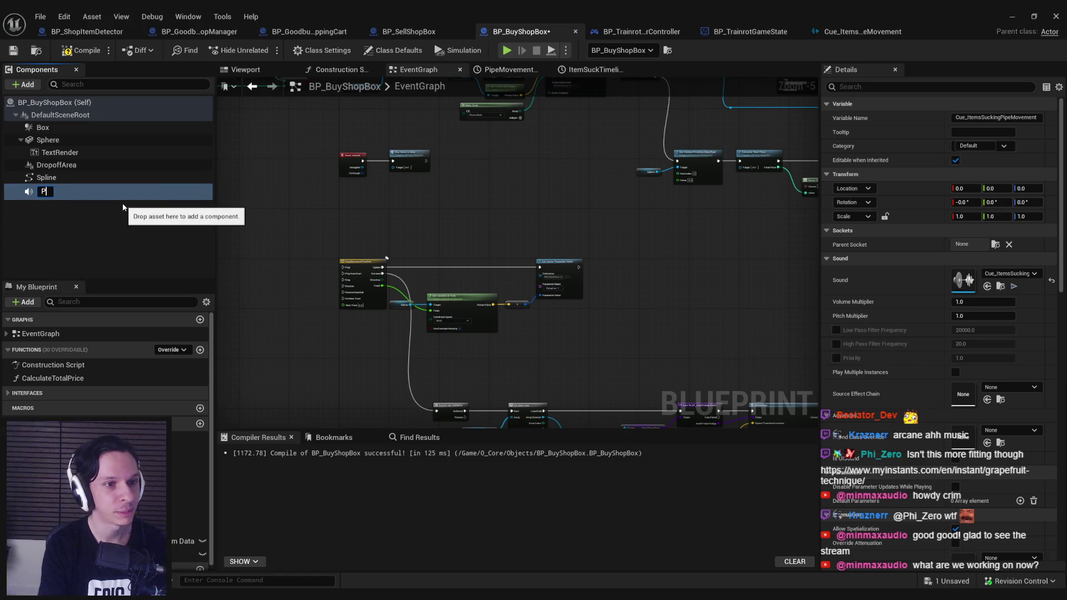
pyautogui.press('Return')
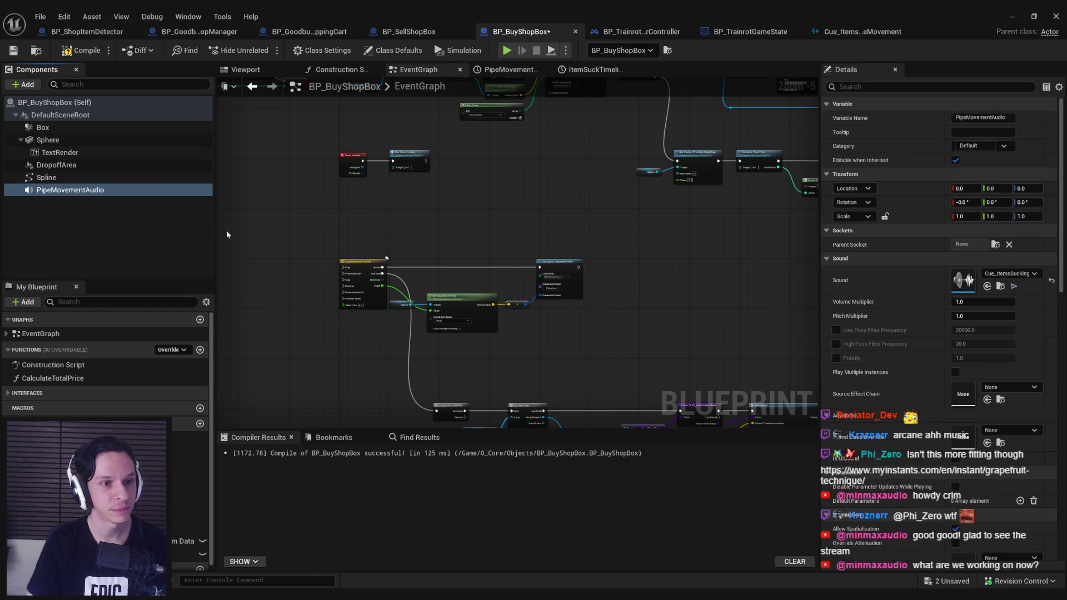
pyautogui.hotkey('ctrl', 's')
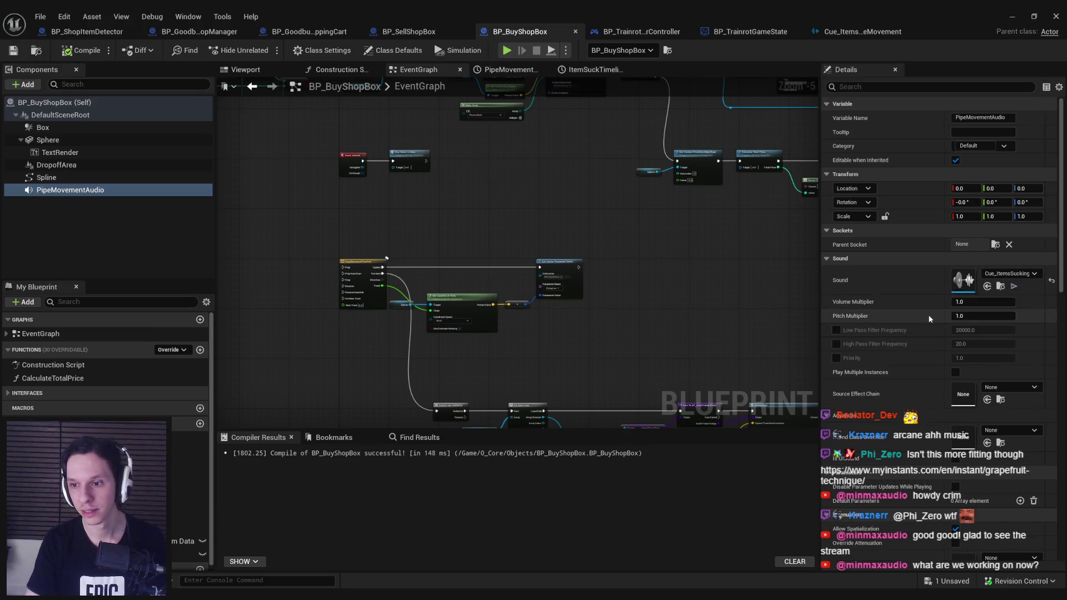
# Turn off Auto Activate on PipeMovementAudio and save the blueprint.
pyautogui.scroll(-2, 1058, 291)
pyautogui.scroll(-10, 1059, 291)
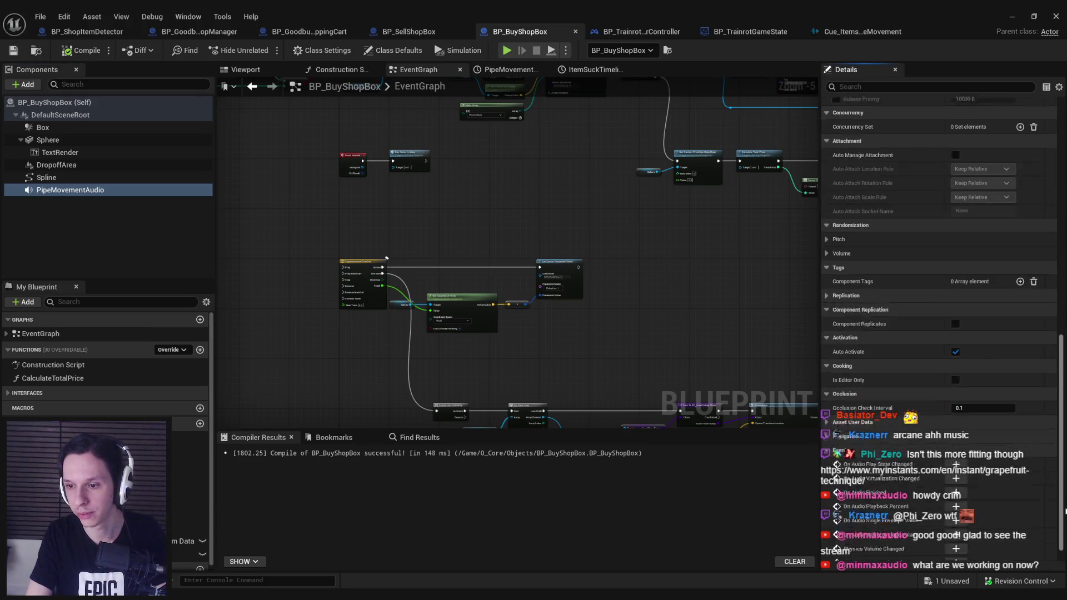
pyautogui.click(955, 329)
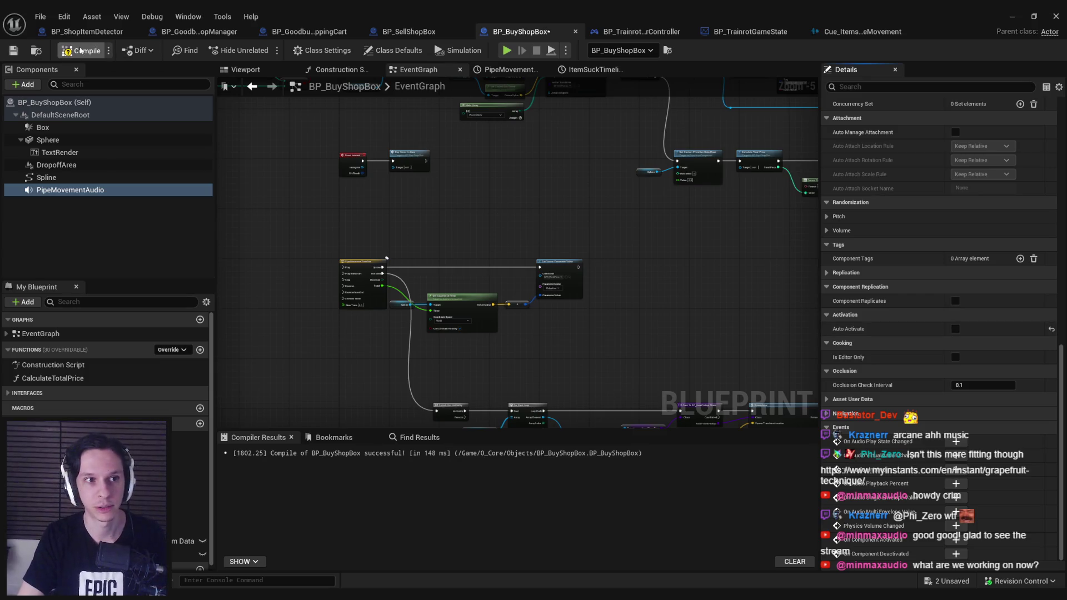
pyautogui.hotkey('ctrl', 's')
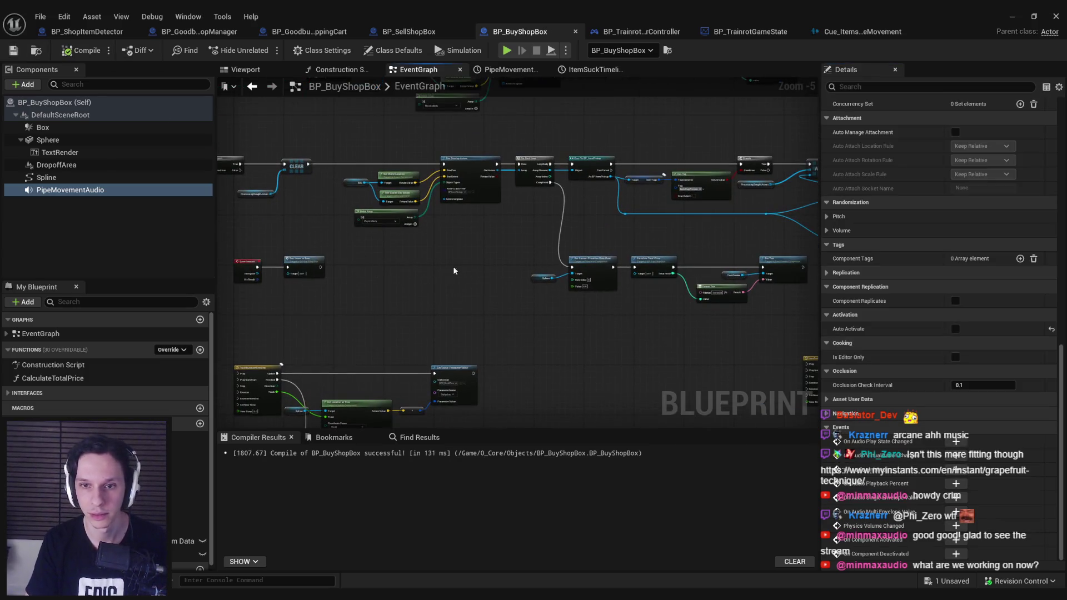
# Pan and zoom around BP_BuyShopBox's event graph to inspect its nodes.
pyautogui.moveTo(496, 268); pyautogui.dragTo(450, 337)
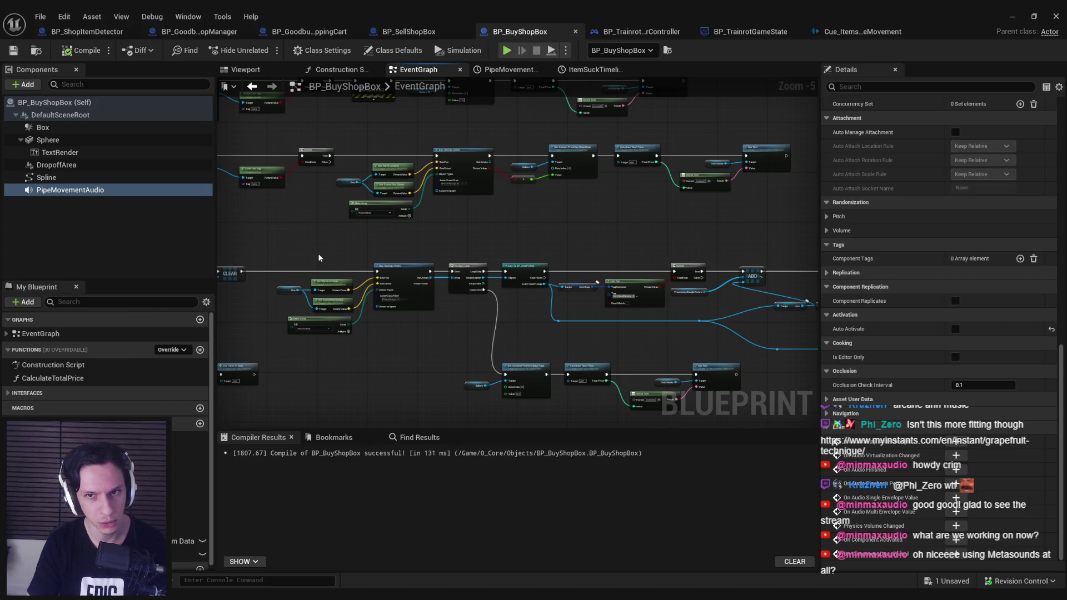
pyautogui.moveTo(412, 255)
pyautogui.mouseDown()
pyautogui.moveTo(419, 281)
pyautogui.moveTo(564, 279)
pyautogui.mouseUp()
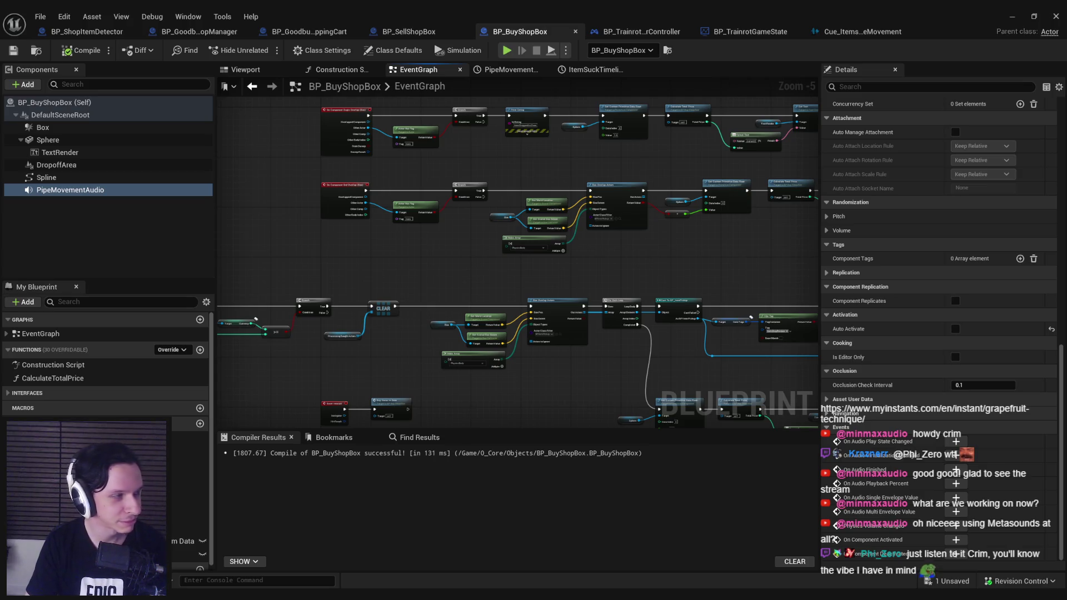
pyautogui.moveTo(436, 263); pyautogui.dragTo(390, 293)
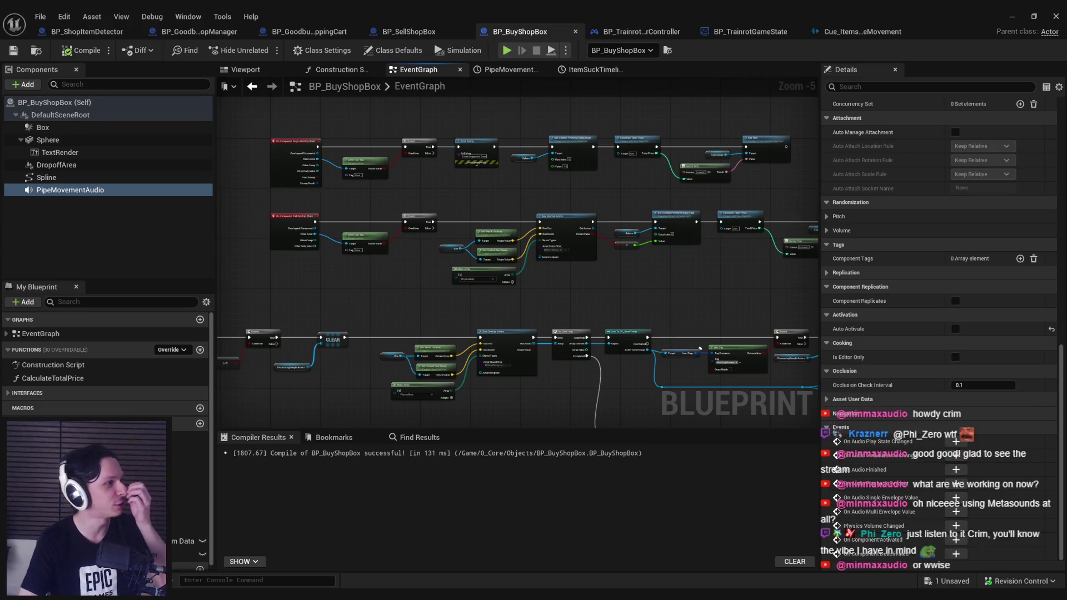
pyautogui.moveTo(445, 312); pyautogui.dragTo(415, 261)
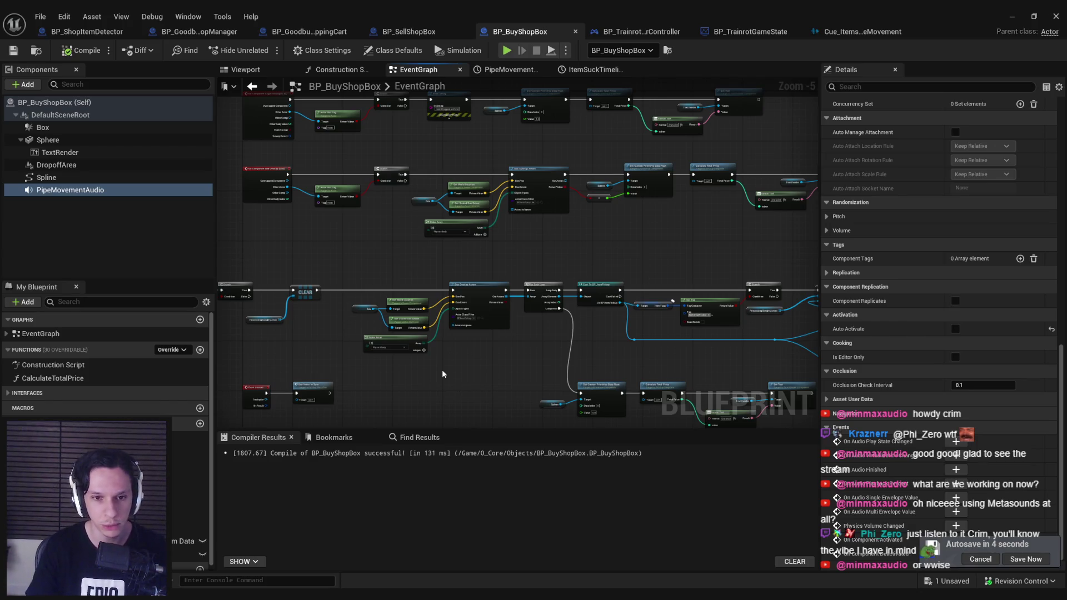
pyautogui.scroll(1, 442, 361)
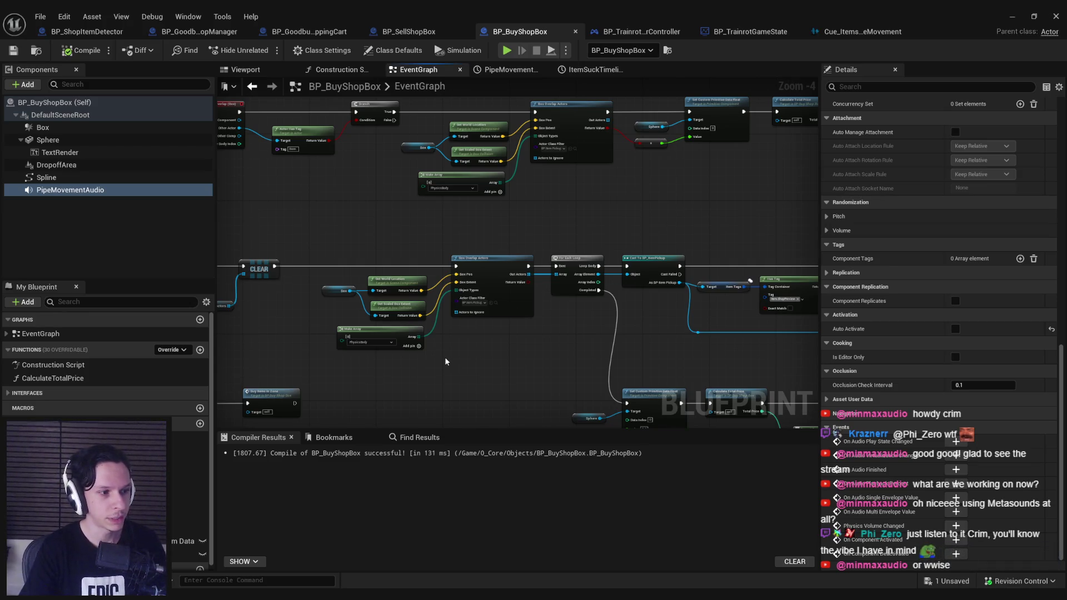
pyautogui.moveTo(445, 361); pyautogui.dragTo(517, 264)
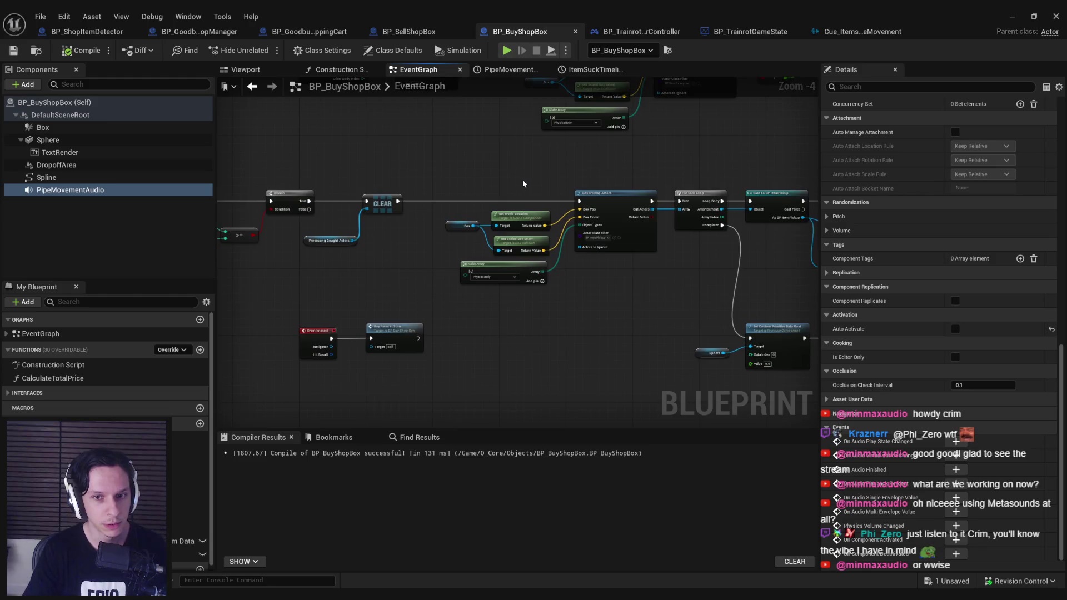
pyautogui.scroll(2, 516, 181)
pyautogui.scroll(-3, 504, 182)
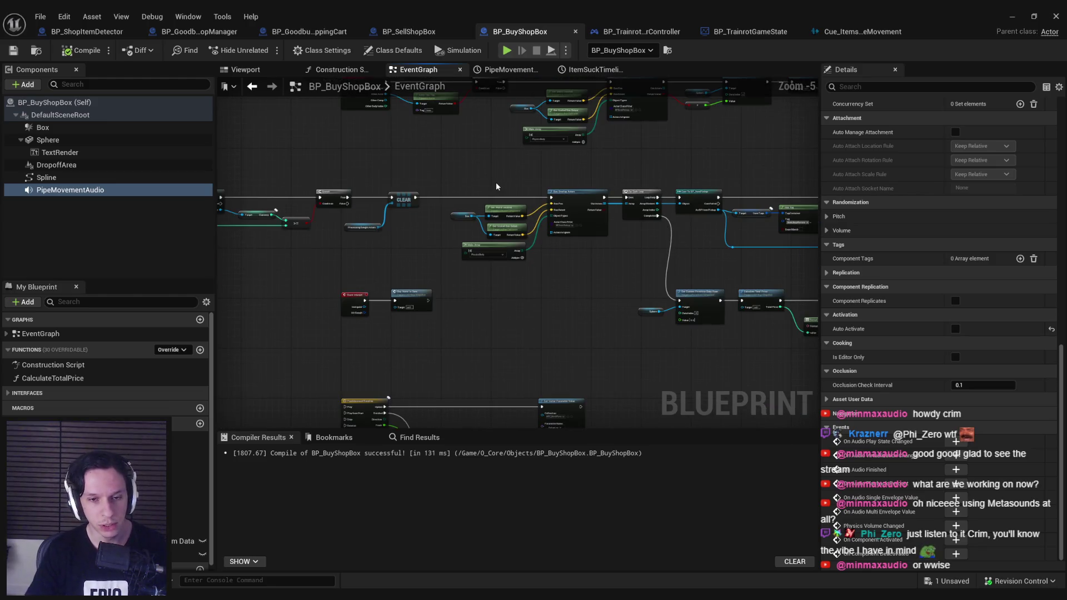
pyautogui.scroll(2, 432, 266)
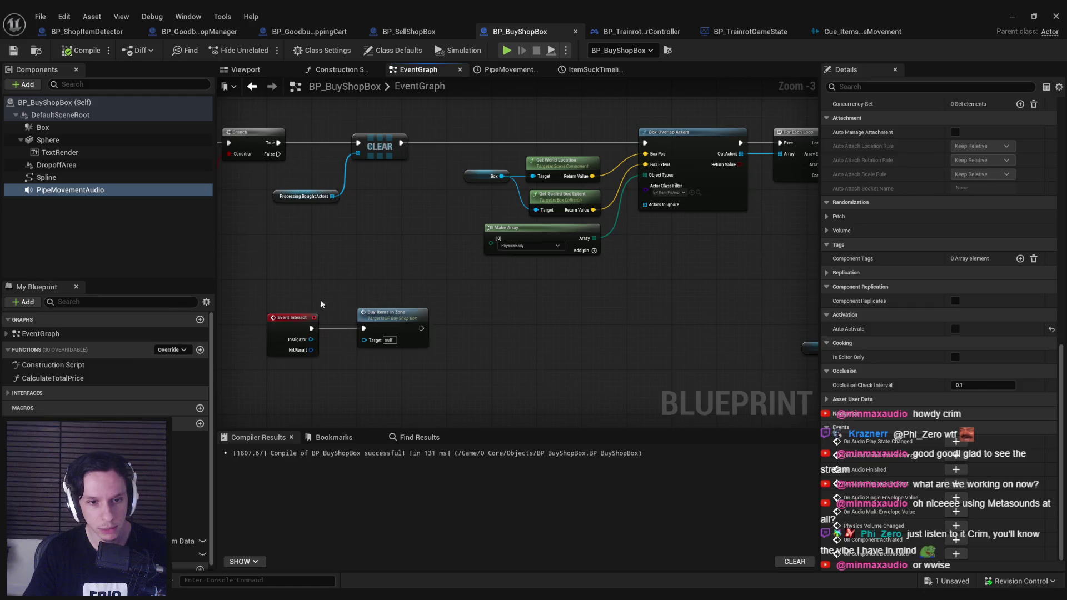
pyautogui.click(411, 378)
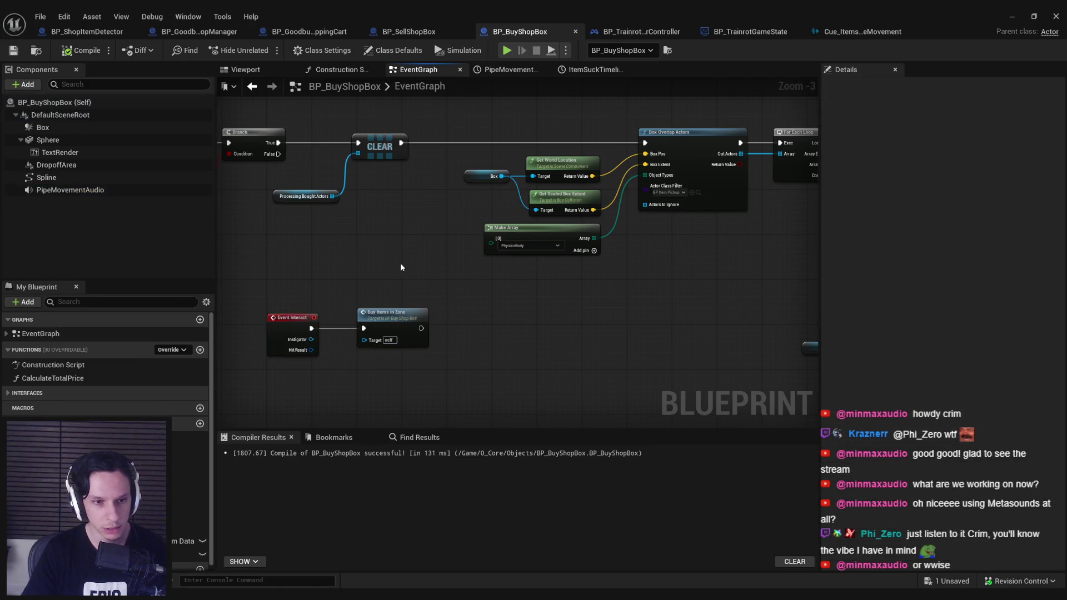
# Select the Processing Bought Actors node, save BP_BuyShopBox, and pick the PipeMovementAudio component.
pyautogui.scroll(-1, 400, 266)
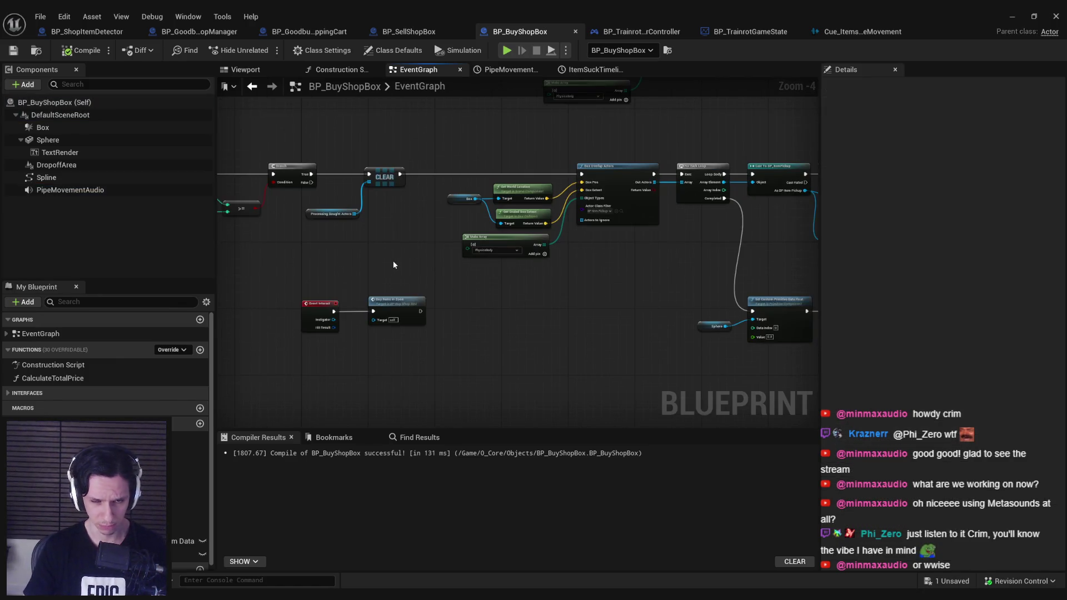
pyautogui.scroll(1, 392, 261)
pyautogui.scroll(1, 326, 211)
pyautogui.click(472, 225)
pyautogui.click(482, 257)
pyautogui.hotkey('ctrl', 's')
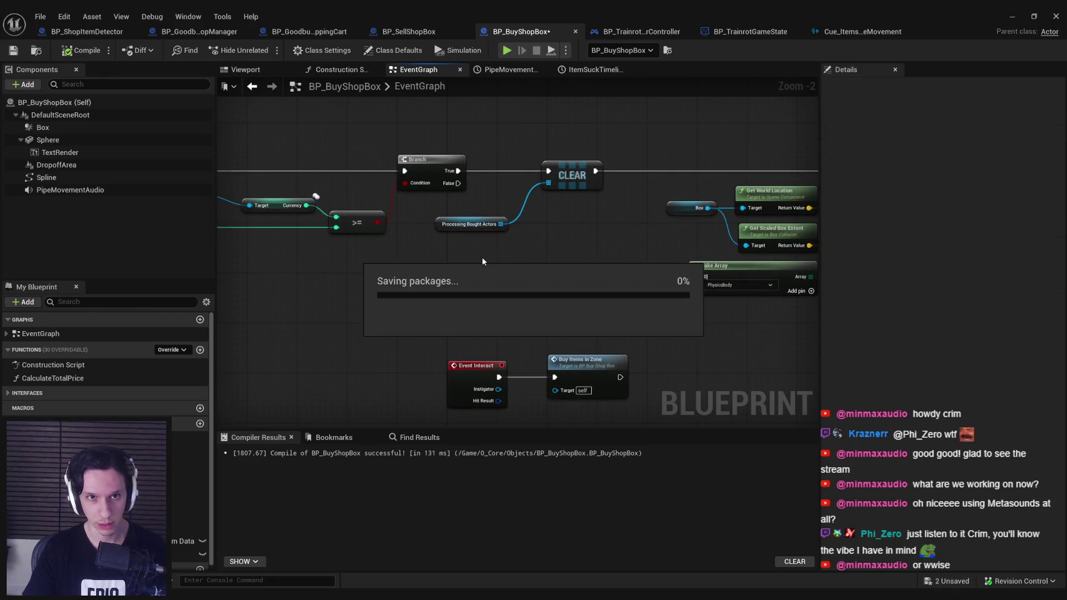
pyautogui.scroll(-4, 481, 257)
pyautogui.scroll(3, 406, 258)
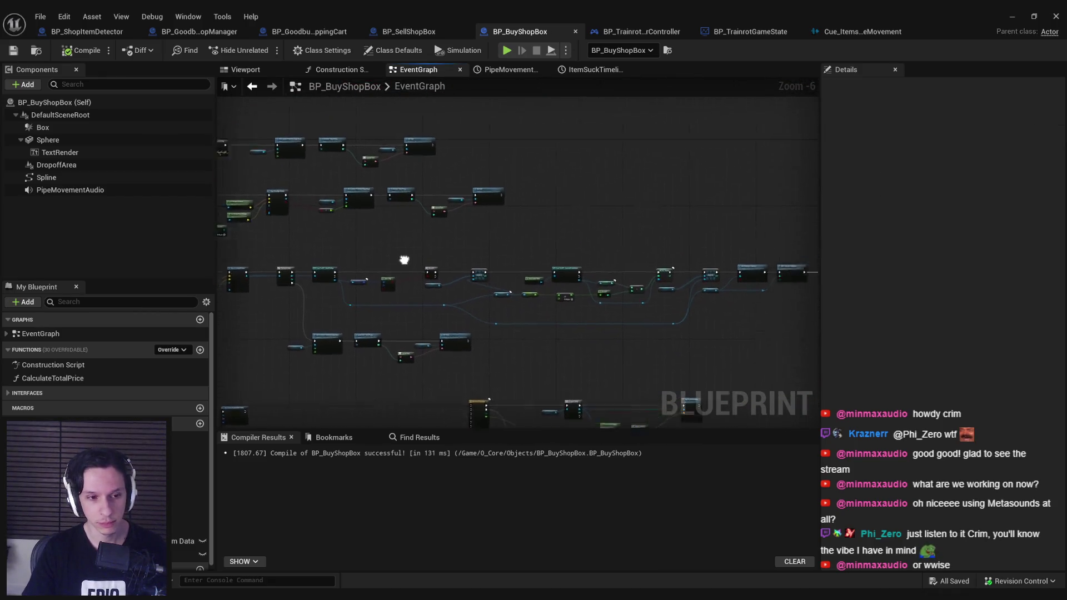
pyautogui.scroll(4, 615, 326)
pyautogui.scroll(-5, 613, 322)
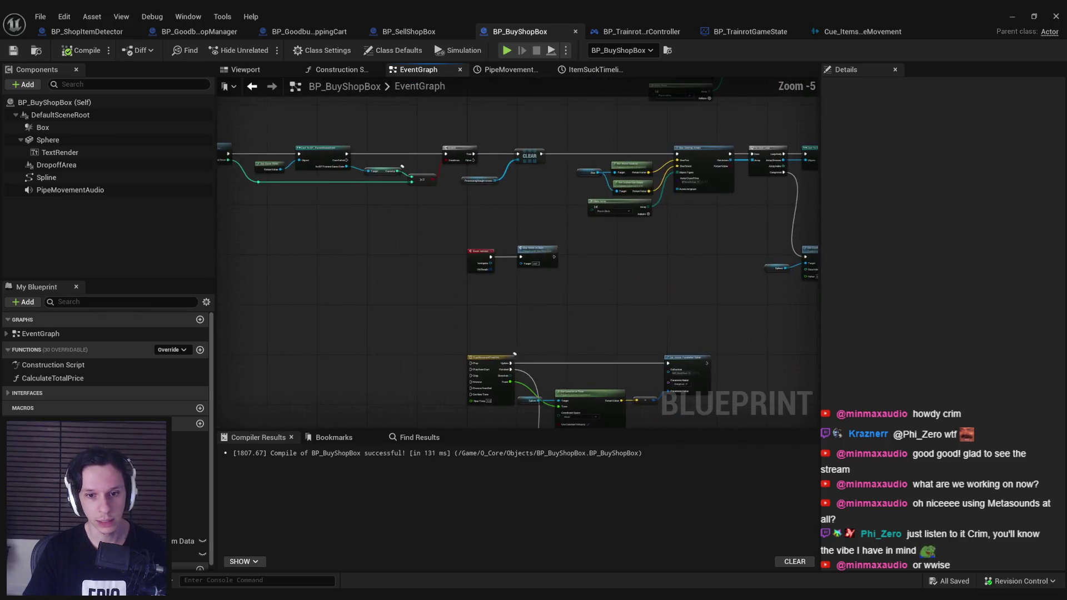
pyautogui.scroll(3, 231, 178)
pyautogui.click(109, 186)
# Add a Set World Location for PipeMovementAudio after Set Vector Parameter Value, fed the spline location.
pyautogui.moveTo(108, 187)
pyautogui.mouseDown()
pyautogui.moveTo(592, 317)
pyautogui.moveTo(672, 275)
pyautogui.moveTo(727, 219)
pyautogui.mouseUp()
pyautogui.write('set world loc')
pyautogui.press('Return')
pyautogui.moveTo(635, 218)
pyautogui.mouseDown()
pyautogui.moveTo(689, 234)
pyautogui.moveTo(736, 205)
pyautogui.mouseUp()
pyautogui.moveTo(704, 246); pyautogui.dragTo(528, 291)
# Add two reroute points on the location wire and tidy the node layout.
pyautogui.doubleClick(656, 243)
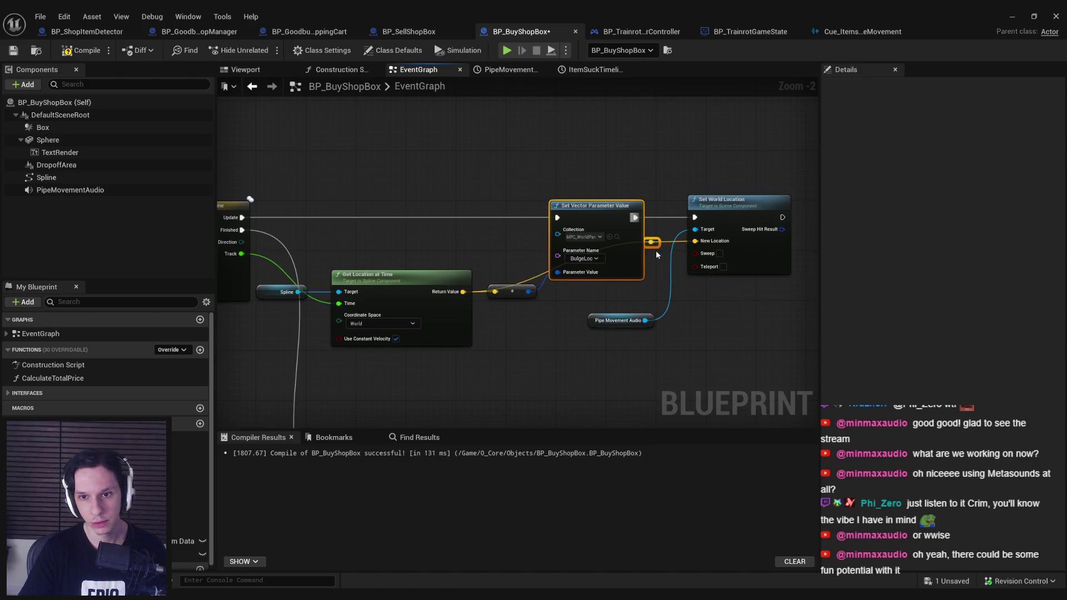
pyautogui.doubleClick(531, 314)
pyautogui.moveTo(532, 314)
pyautogui.mouseDown()
pyautogui.moveTo(654, 317)
pyautogui.moveTo(595, 342)
pyautogui.mouseUp()
pyautogui.moveTo(549, 198); pyautogui.dragTo(655, 369)
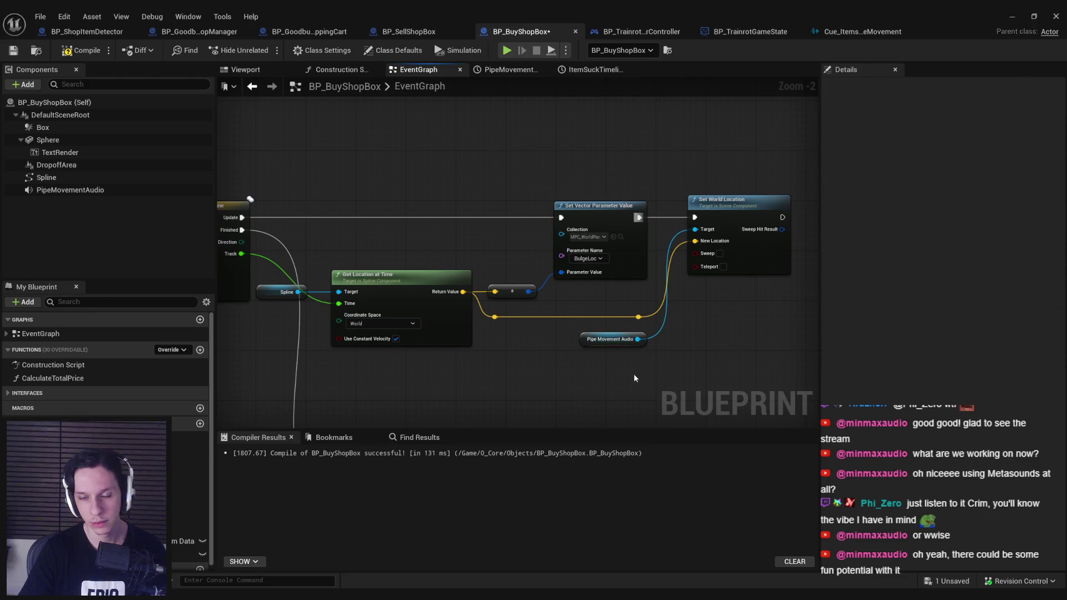
# Bring the purchase loop section into view, select its nodes, and place another PipeMovementAudio reference.
pyautogui.scroll(-1, 626, 264)
pyautogui.moveTo(536, 300)
pyautogui.mouseDown()
pyautogui.moveTo(563, 244)
pyautogui.moveTo(522, 290)
pyautogui.moveTo(483, 202)
pyautogui.mouseUp()
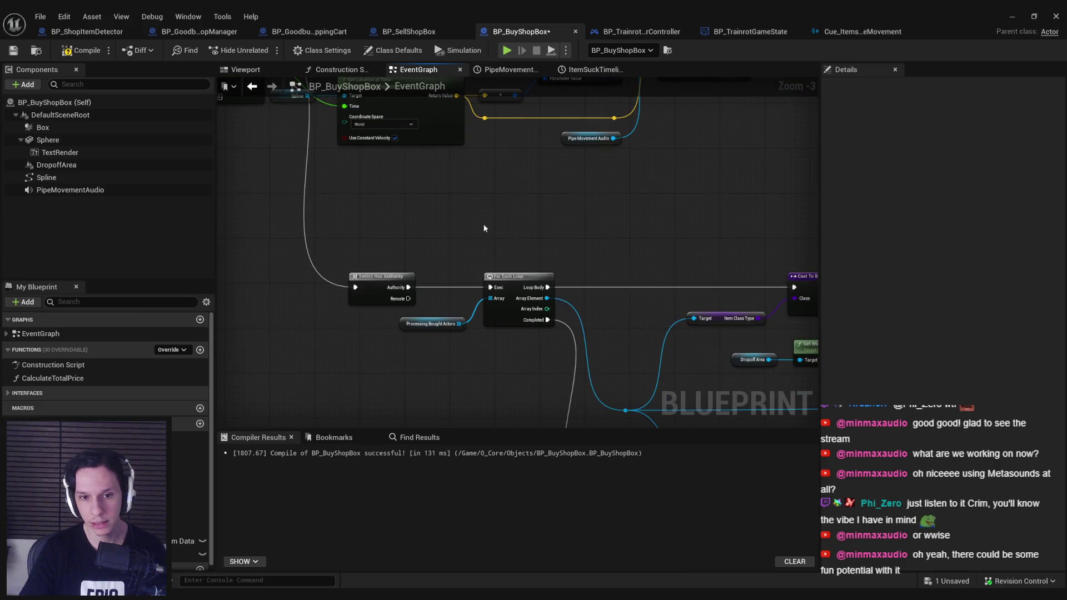
pyautogui.scroll(-1, 483, 228)
pyautogui.moveTo(542, 166); pyautogui.dragTo(493, 233)
pyautogui.moveTo(494, 271)
pyautogui.mouseDown()
pyautogui.moveTo(469, 228)
pyautogui.moveTo(410, 250)
pyautogui.moveTo(740, 399)
pyautogui.mouseUp()
pyautogui.scroll(-1, 468, 229)
pyautogui.moveTo(375, 224); pyautogui.dragTo(476, 283)
pyautogui.moveTo(580, 341); pyautogui.dragTo(760, 408)
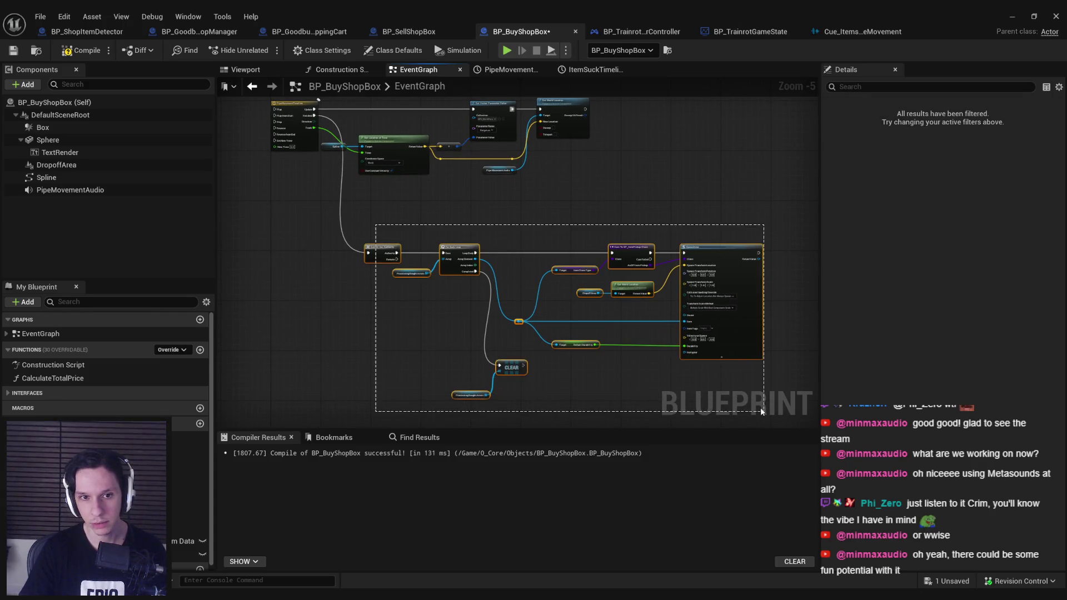
pyautogui.scroll(3, 480, 322)
pyautogui.moveTo(70, 190)
pyautogui.mouseDown()
pyautogui.moveTo(361, 356)
pyautogui.moveTo(369, 331)
pyautogui.moveTo(433, 311)
pyautogui.mouseUp()
# Add a 0.1 s Fade Out for Pipe Movement Audio before the Switch Has Authority purchase logic.
pyautogui.write('fade')
pyautogui.click(479, 397)
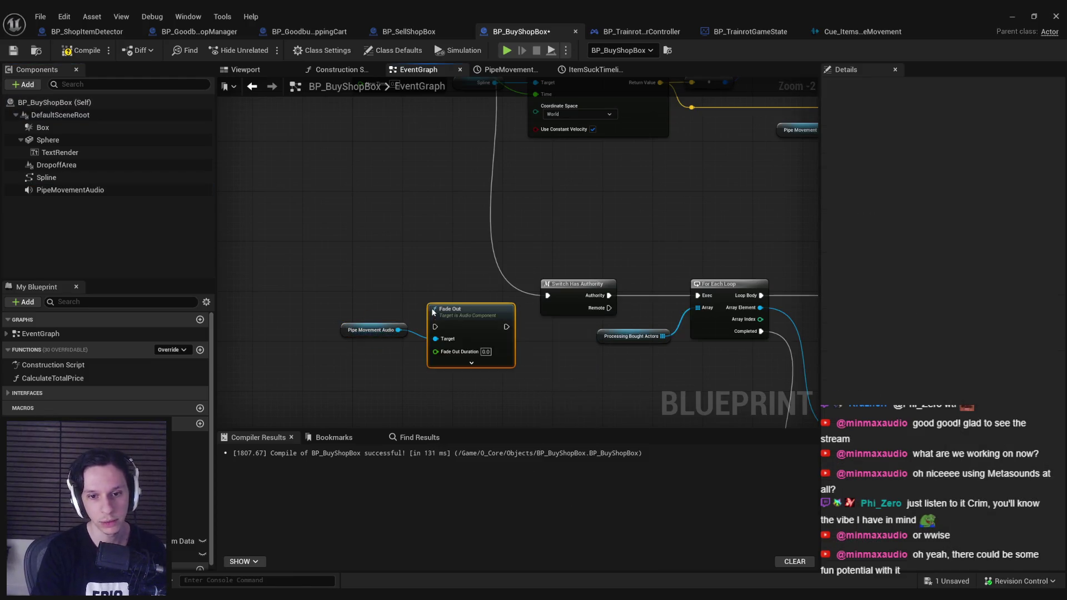
pyautogui.click(479, 366)
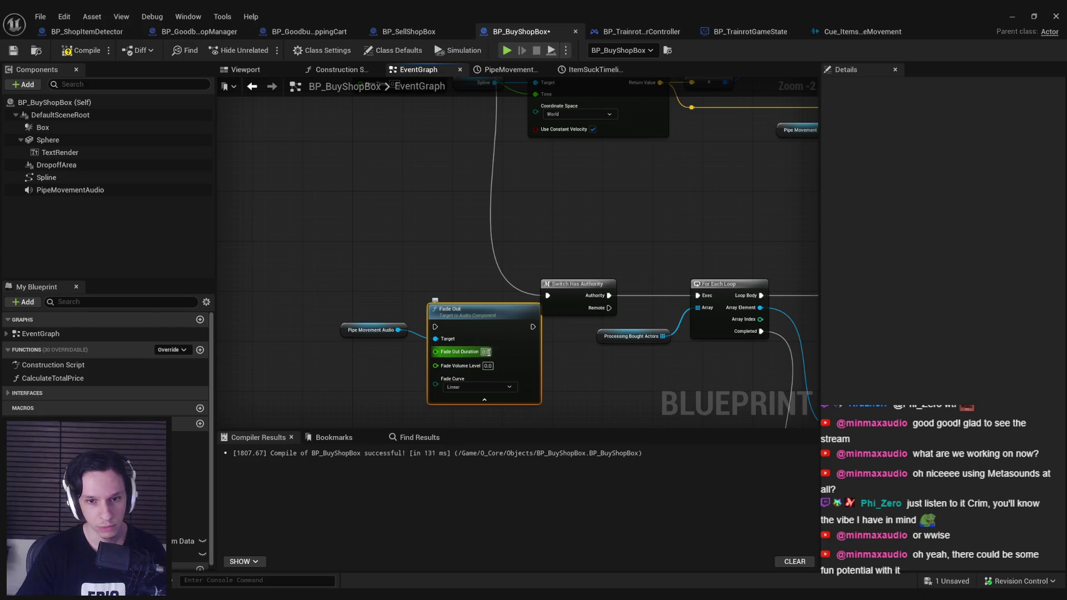
pyautogui.click(372, 330)
pyautogui.moveTo(436, 338)
pyautogui.mouseDown()
pyautogui.moveTo(465, 329)
pyautogui.moveTo(398, 330)
pyautogui.mouseUp()
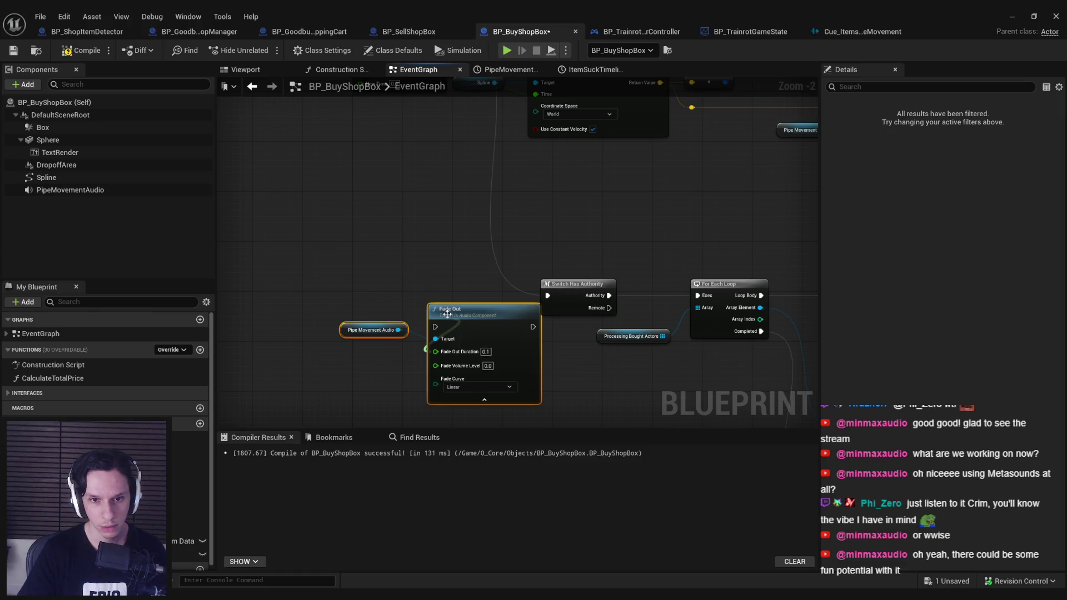
pyautogui.moveTo(392, 293); pyautogui.dragTo(412, 103)
pyautogui.scroll(-1, 377, 291)
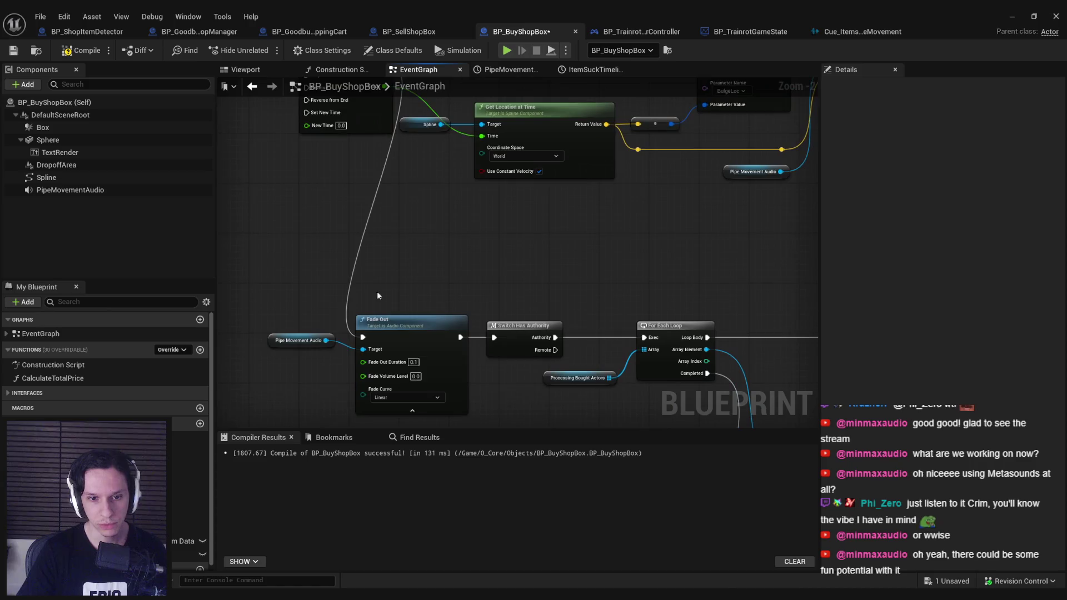
pyautogui.scroll(-4, 393, 317)
pyautogui.moveTo(393, 317)
pyautogui.mouseDown()
pyautogui.moveTo(595, 243)
pyautogui.moveTo(509, 303)
pyautogui.moveTo(550, 255)
pyautogui.moveTo(551, 235)
pyautogui.moveTo(543, 238)
pyautogui.moveTo(605, 264)
pyautogui.moveTo(702, 250)
pyautogui.moveTo(513, 215)
pyautogui.moveTo(505, 292)
pyautogui.moveTo(387, 336)
pyautogui.mouseUp()
pyautogui.scroll(3, 596, 242)
pyautogui.scroll(2, 703, 250)
# Add a 0.1 s Fade In for Pipe Movement Audio after the second Play from Start, then compile and save.
pyautogui.hotkey('ctrl', 'v')
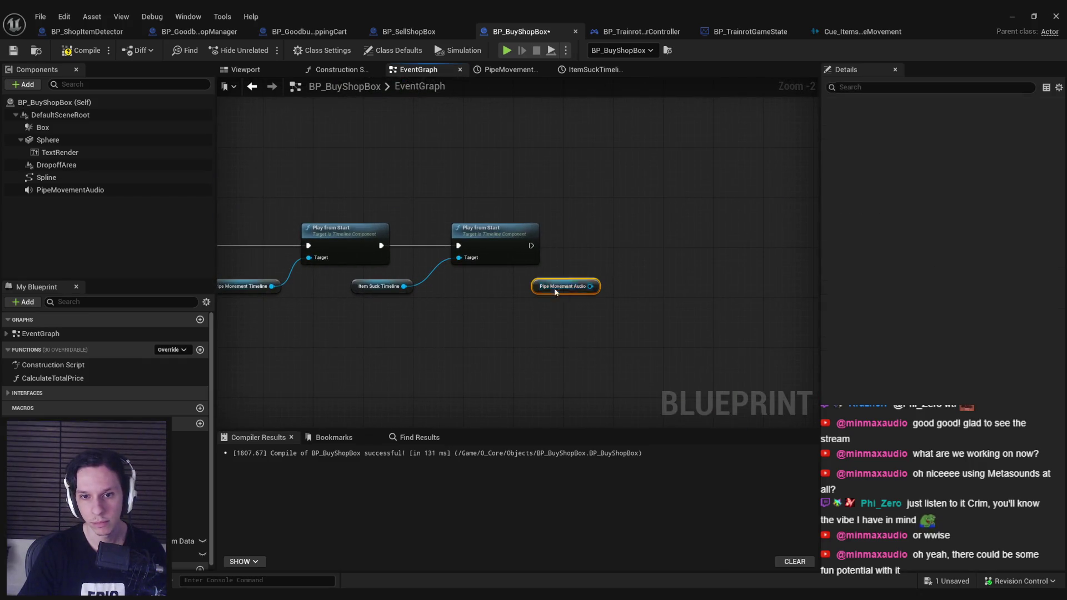
pyautogui.moveTo(592, 287); pyautogui.dragTo(617, 266)
pyautogui.write('fade in')
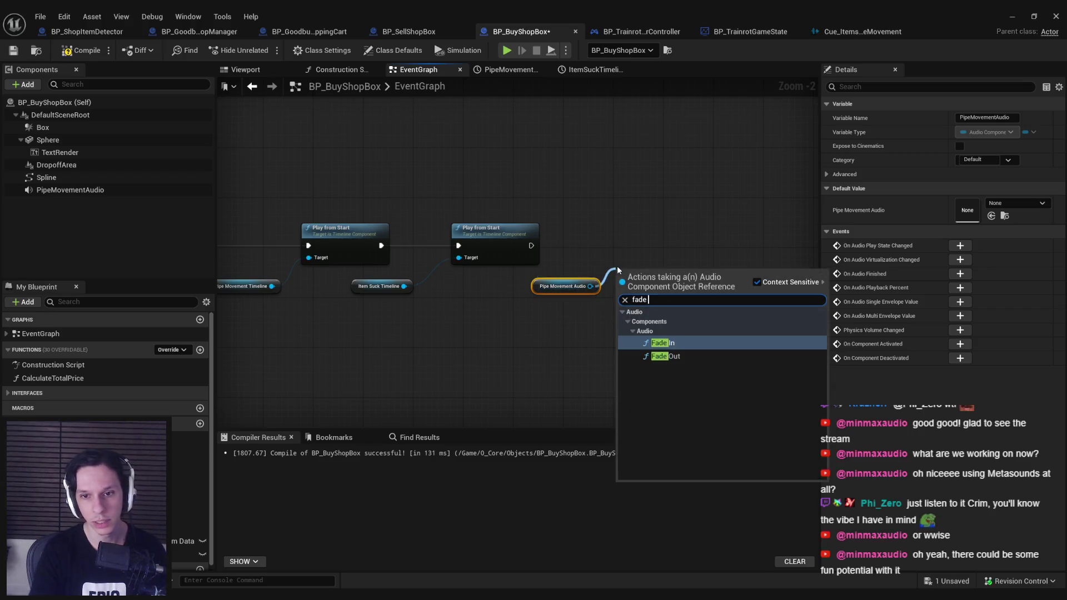
pyautogui.click(664, 357)
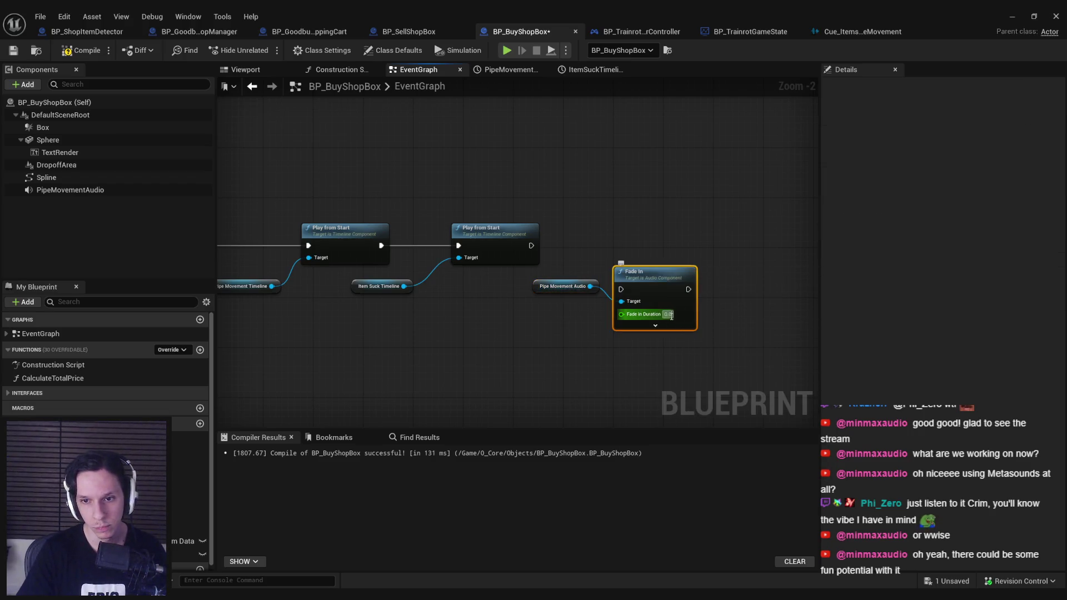
pyautogui.write('0.1')
pyautogui.moveTo(531, 245)
pyautogui.mouseDown()
pyautogui.moveTo(620, 289)
pyautogui.moveTo(661, 236)
pyautogui.mouseUp()
pyautogui.click(14, 52)
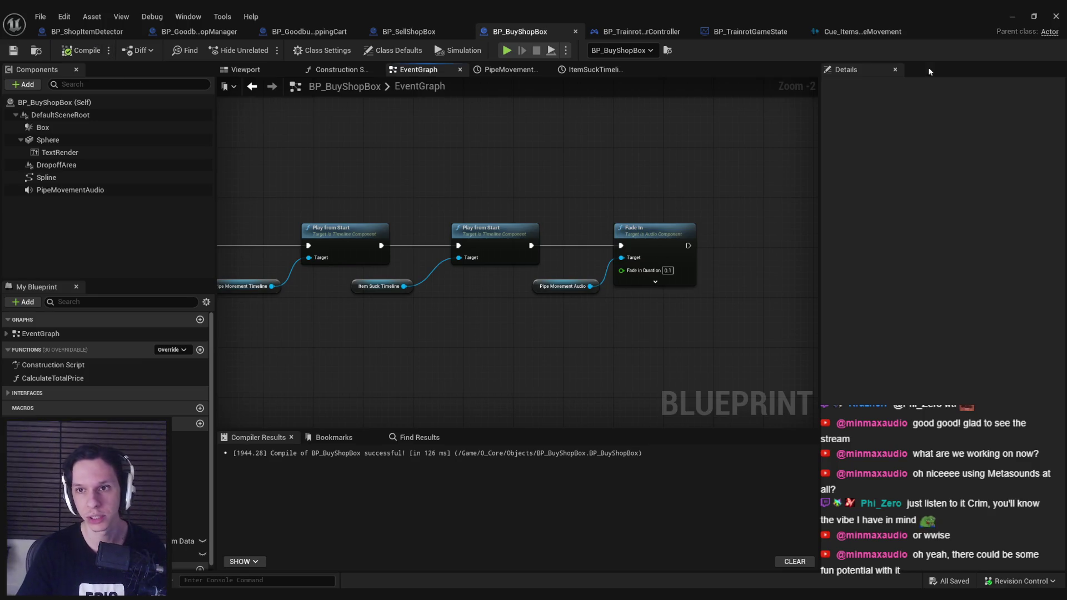
pyautogui.click(1012, 18)
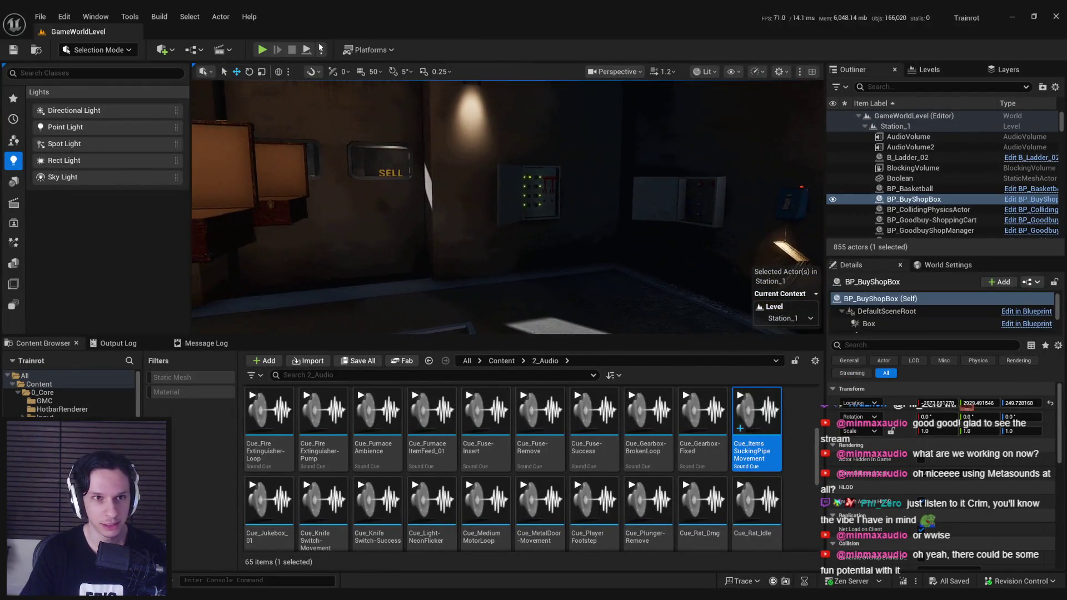
# Start a full-screen play session and walk along the dock into the PAY HERE store.
pyautogui.click(262, 50)
pyautogui.press('F11')
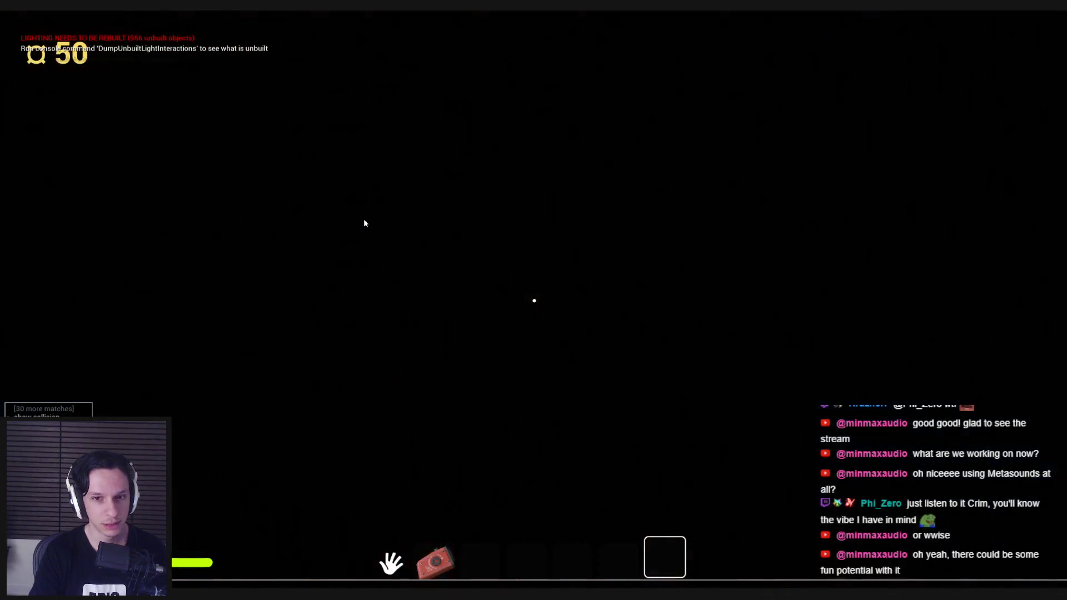
pyautogui.click(364, 223)
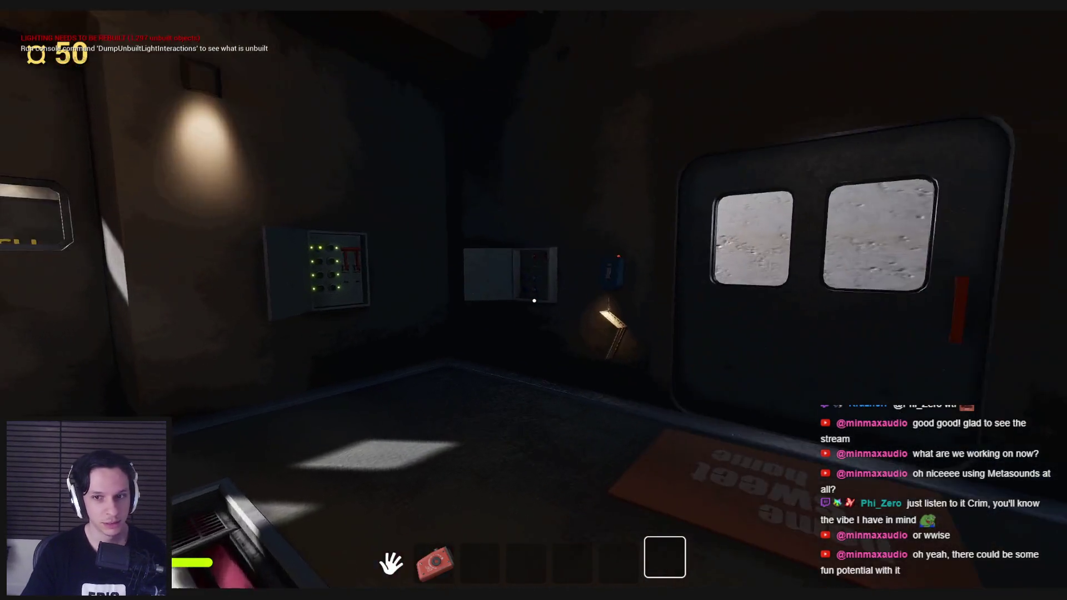
pyautogui.press('w')
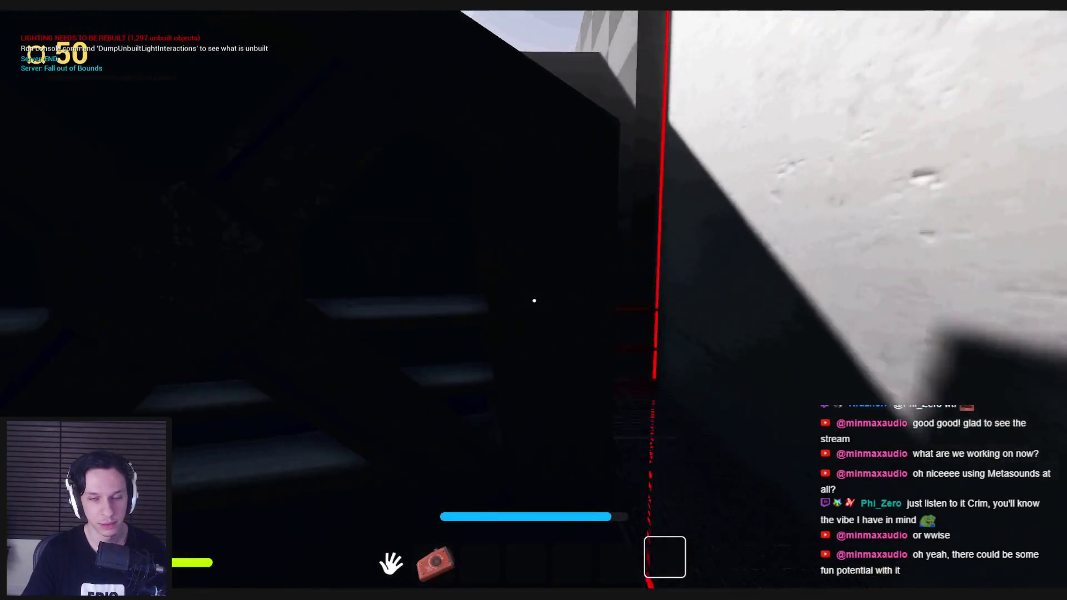
pyautogui.press('w')
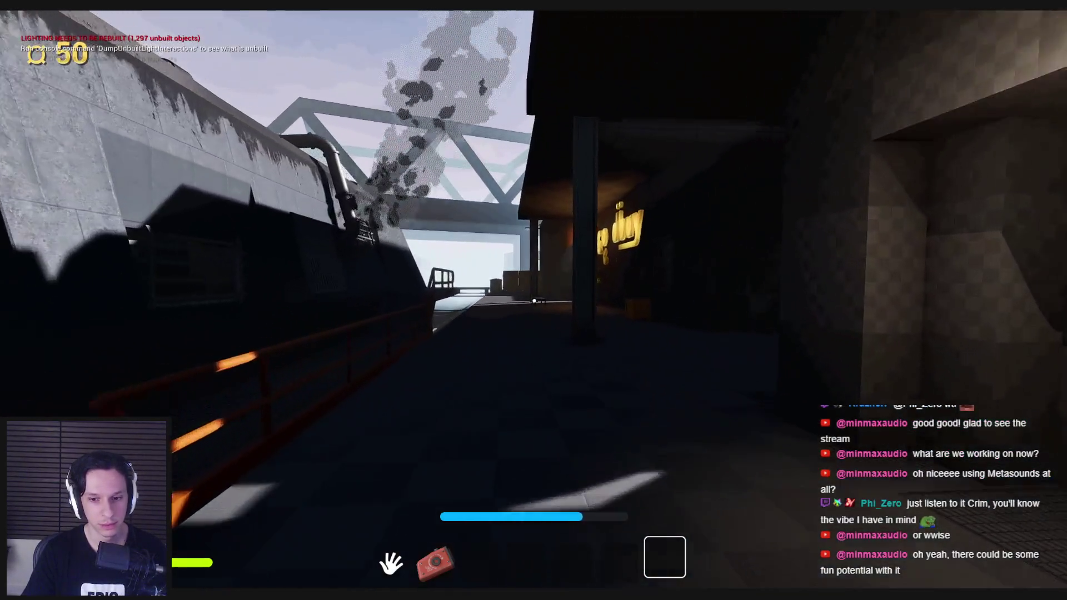
pyautogui.press('w')
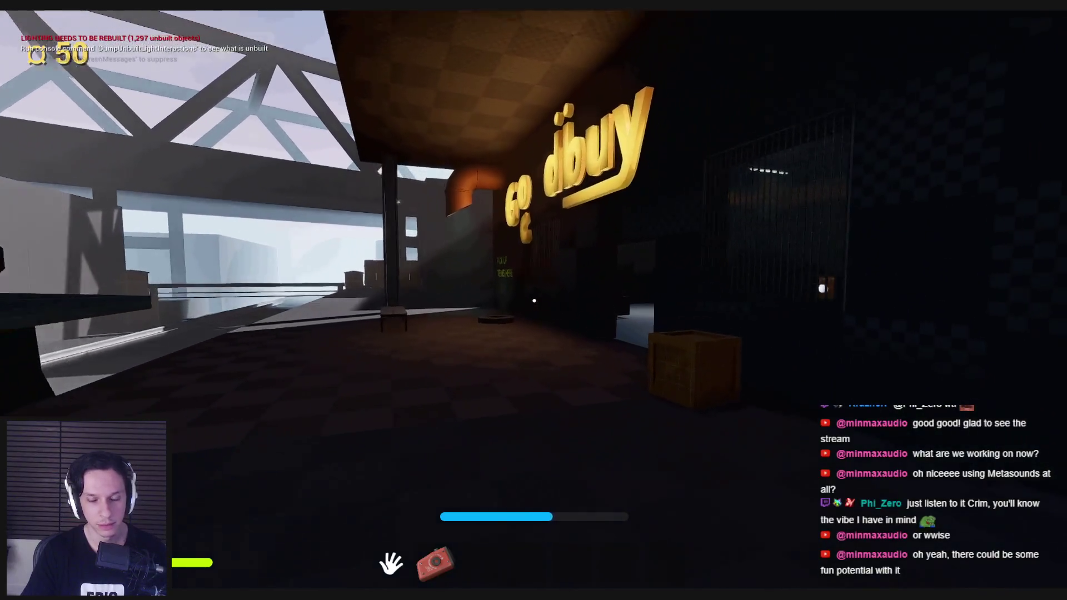
pyautogui.press('w')
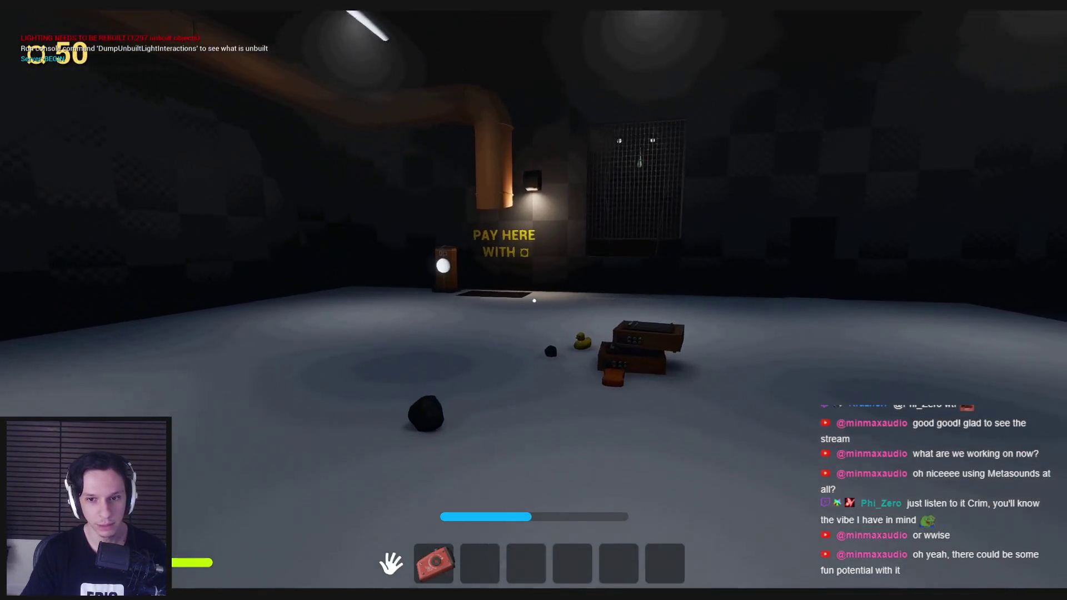
# Place the crate, rubber duck and wooden board on the pay mat, pay, and stop playing.
pyautogui.click(534, 300)
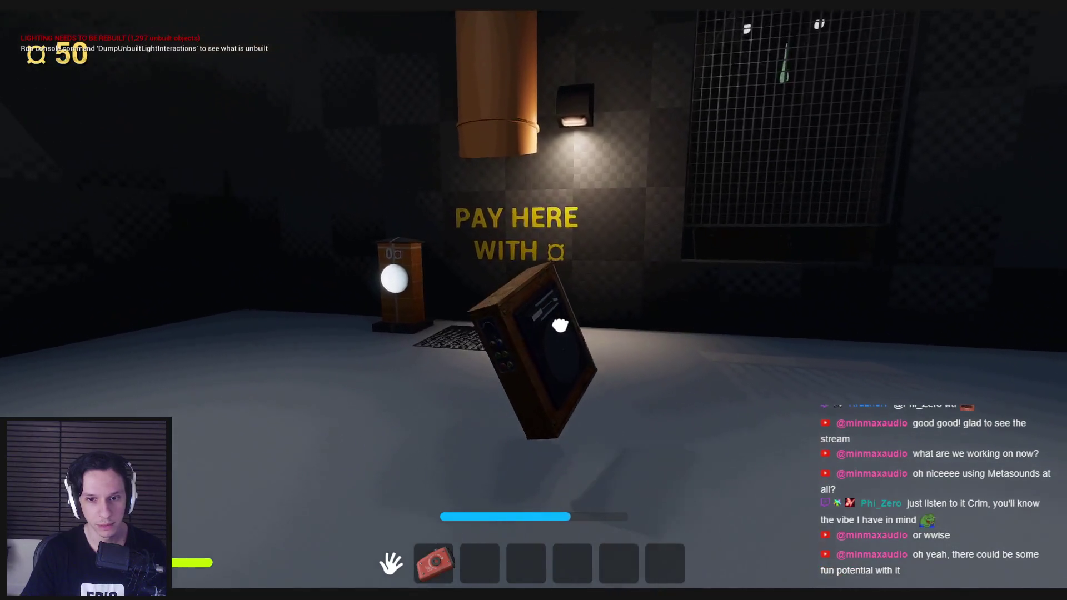
pyautogui.click(533, 300)
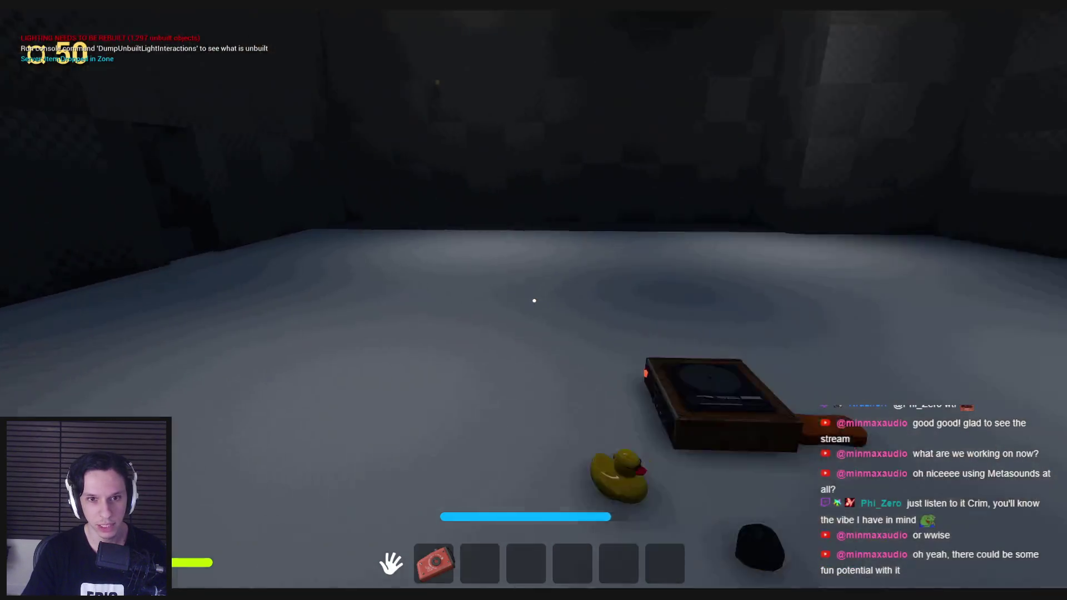
pyautogui.click(533, 300)
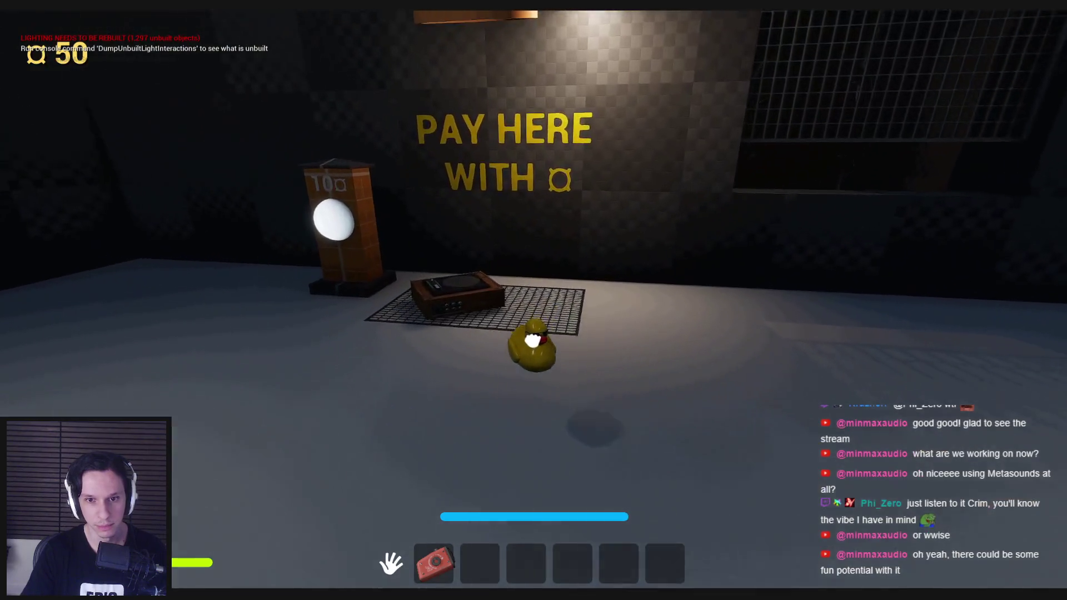
pyautogui.click(533, 300)
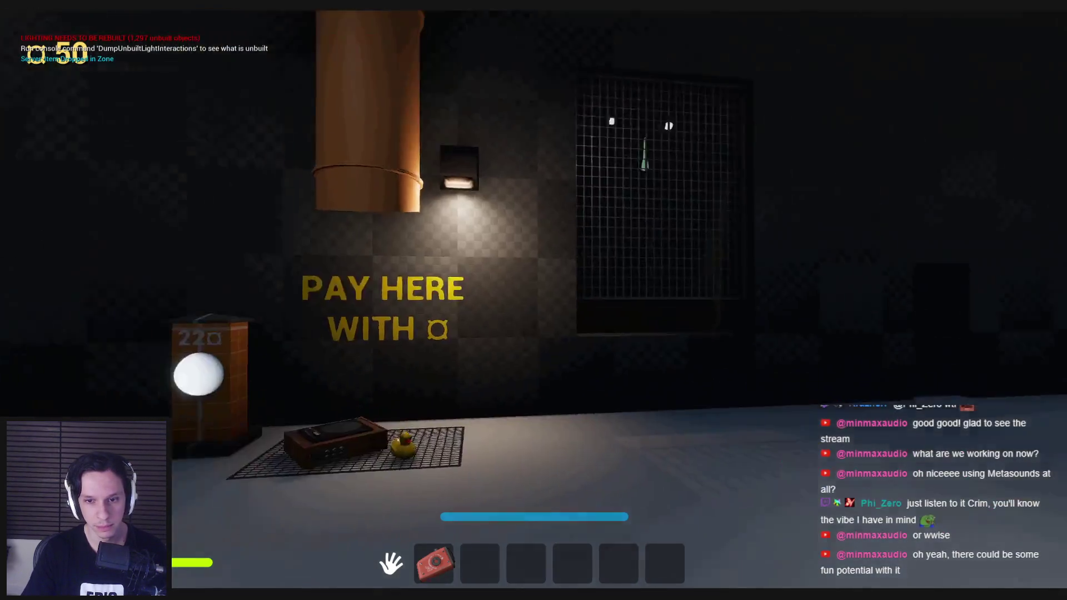
pyautogui.click(533, 300)
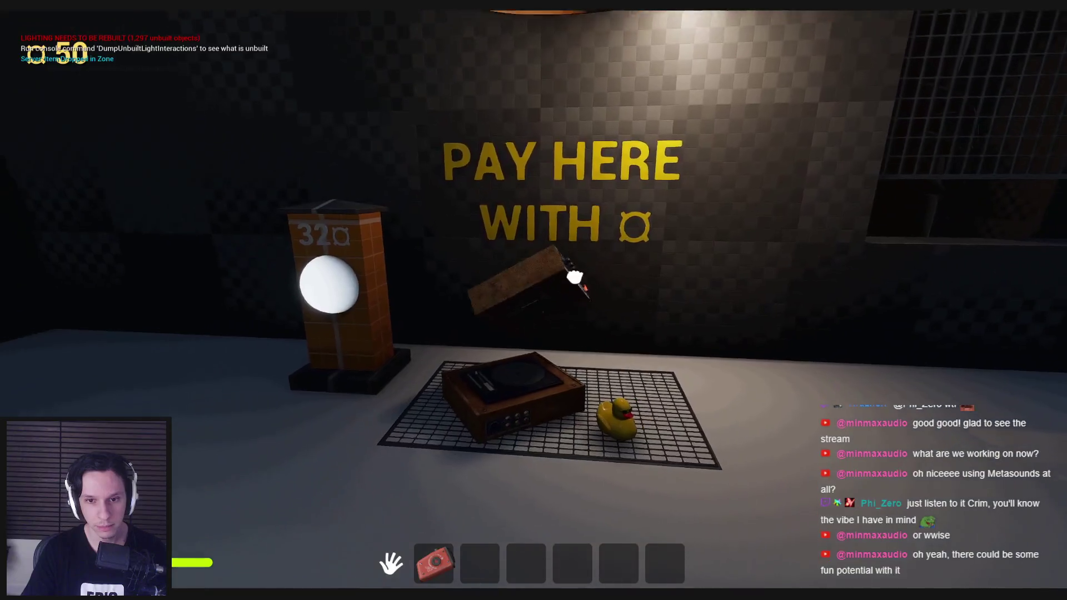
pyautogui.click(533, 300)
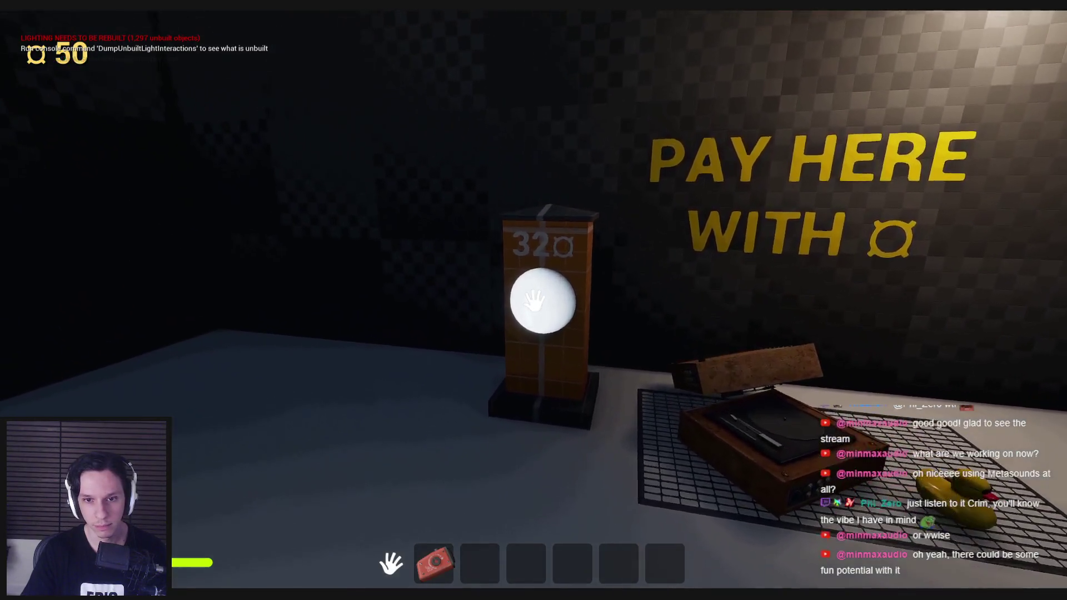
pyautogui.click(533, 300)
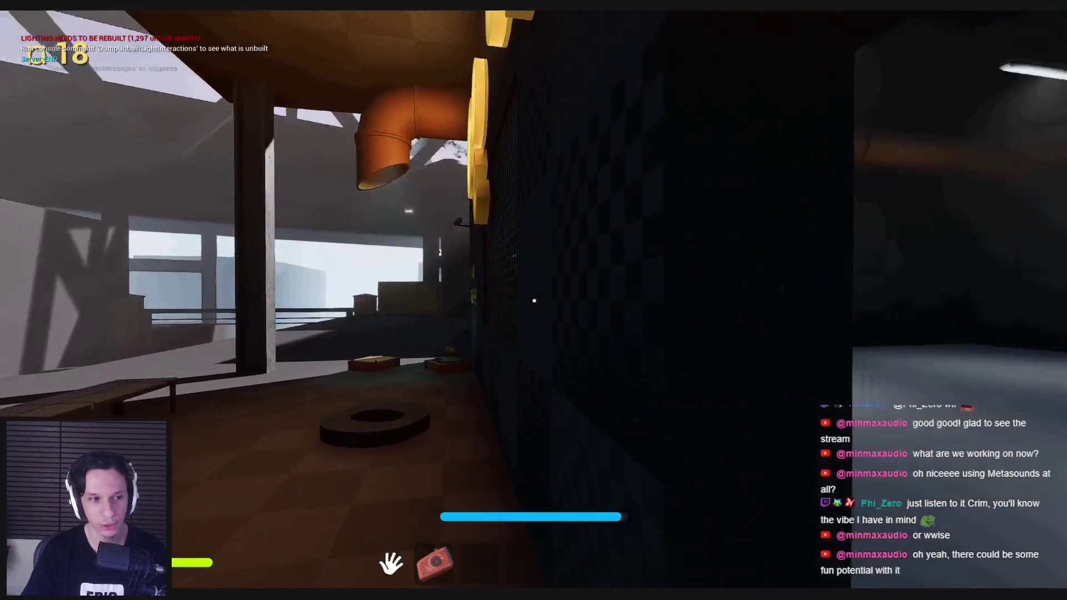
pyautogui.press('Escape')
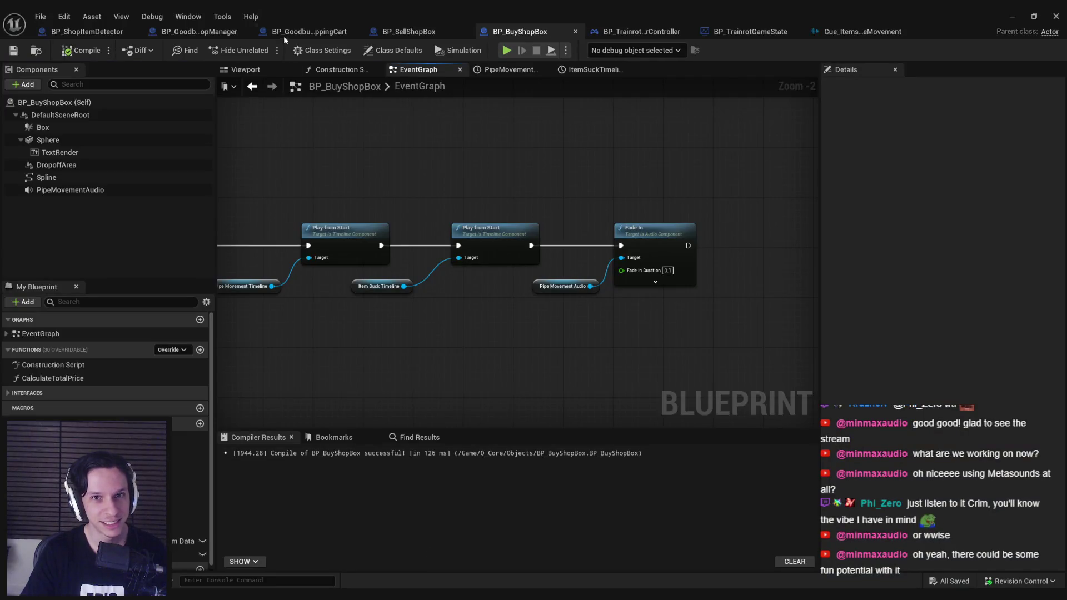
# Set Cue_ItemsSuckingPipeMovement's Volume Multiplier to 2.0.
pyautogui.click(881, 34)
pyautogui.click(133, 105)
pyautogui.write('2')
pyautogui.press('Return')
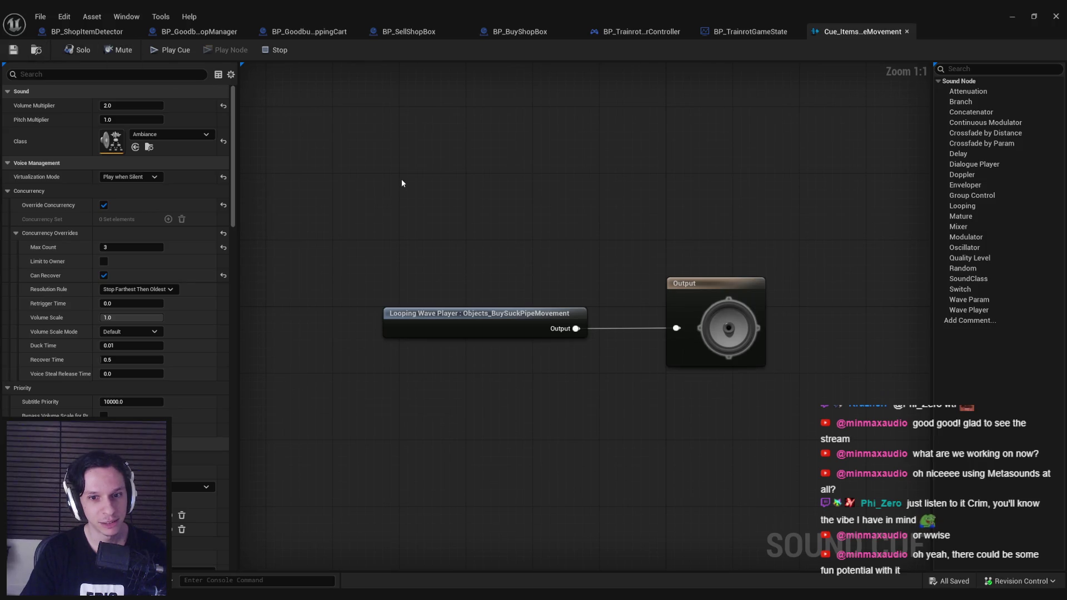
# Look through the other open Blueprints, then return to BP_BuyShopBox's event graph.
pyautogui.click(639, 32)
pyautogui.click(520, 32)
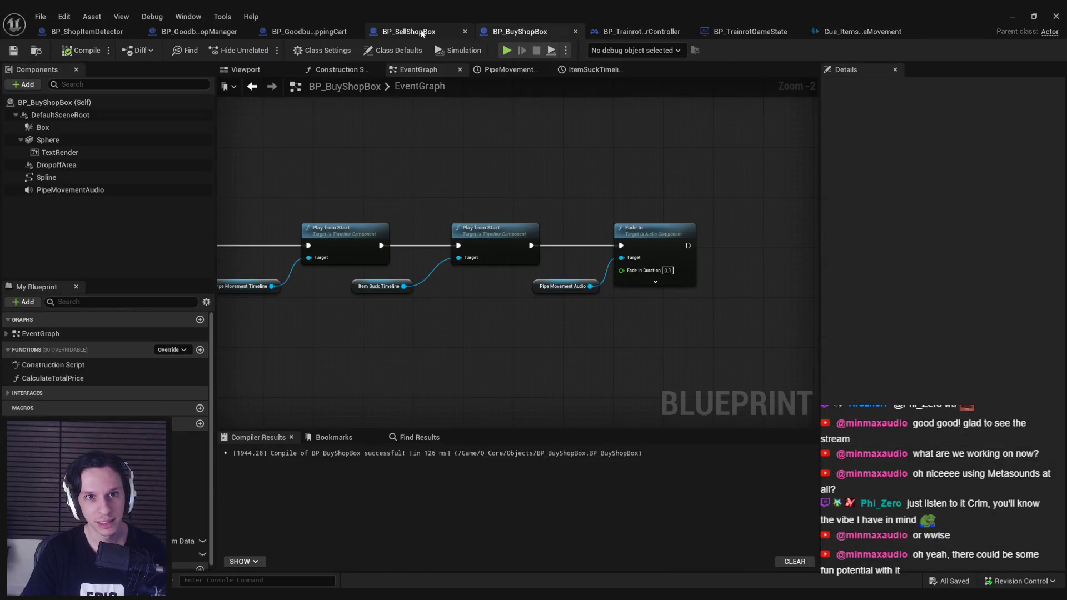
pyautogui.click(421, 33)
pyautogui.click(309, 32)
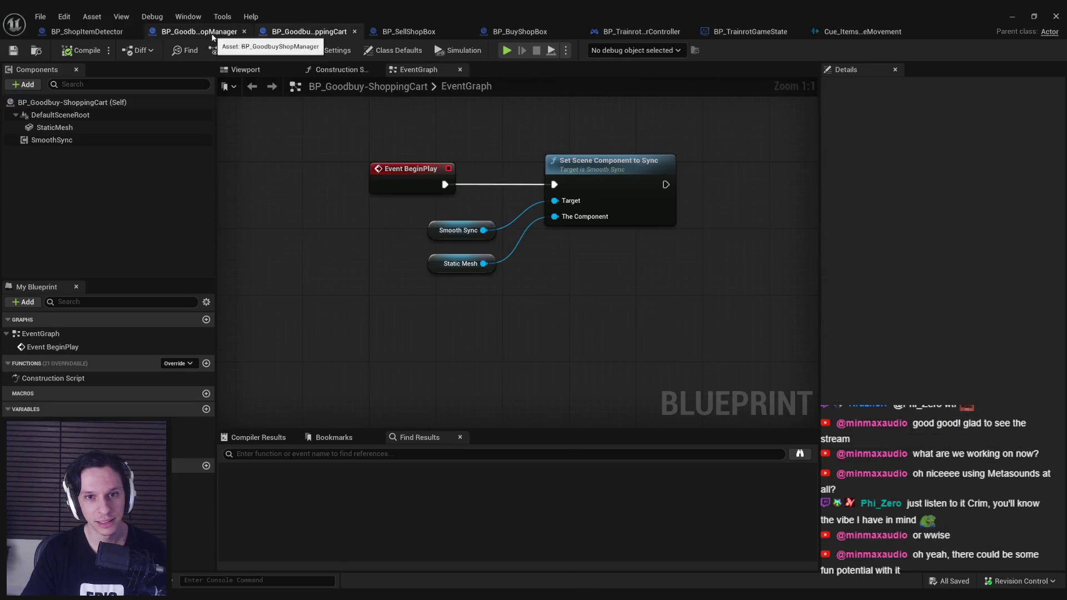
pyautogui.click(207, 33)
pyautogui.click(85, 35)
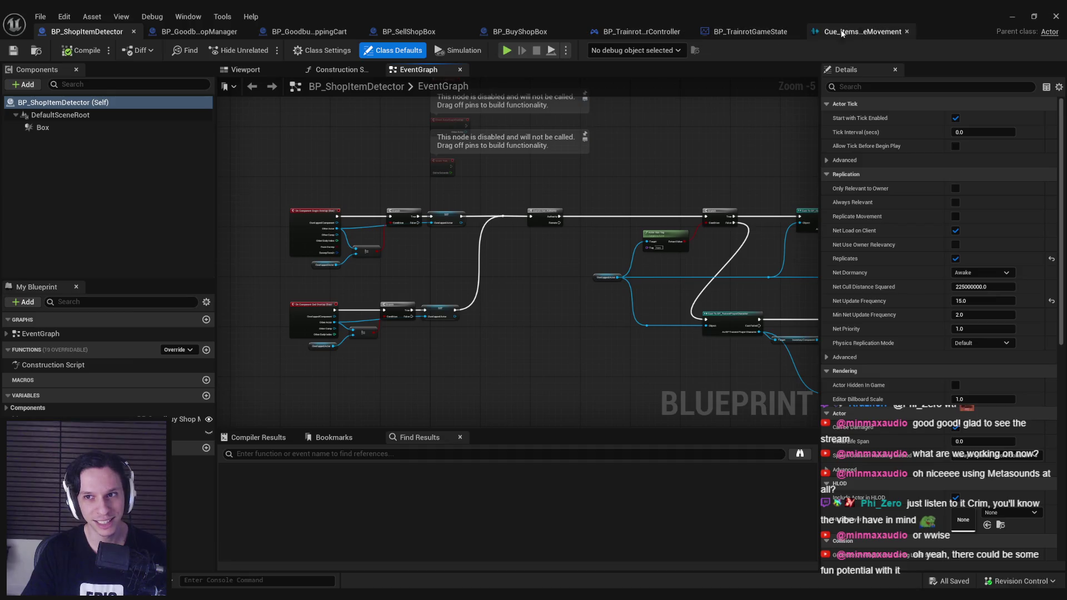
pyautogui.click(535, 34)
# Open BP_BuyShopBox's PipeMovementTimeline node for editing.
pyautogui.scroll(-5, 390, 166)
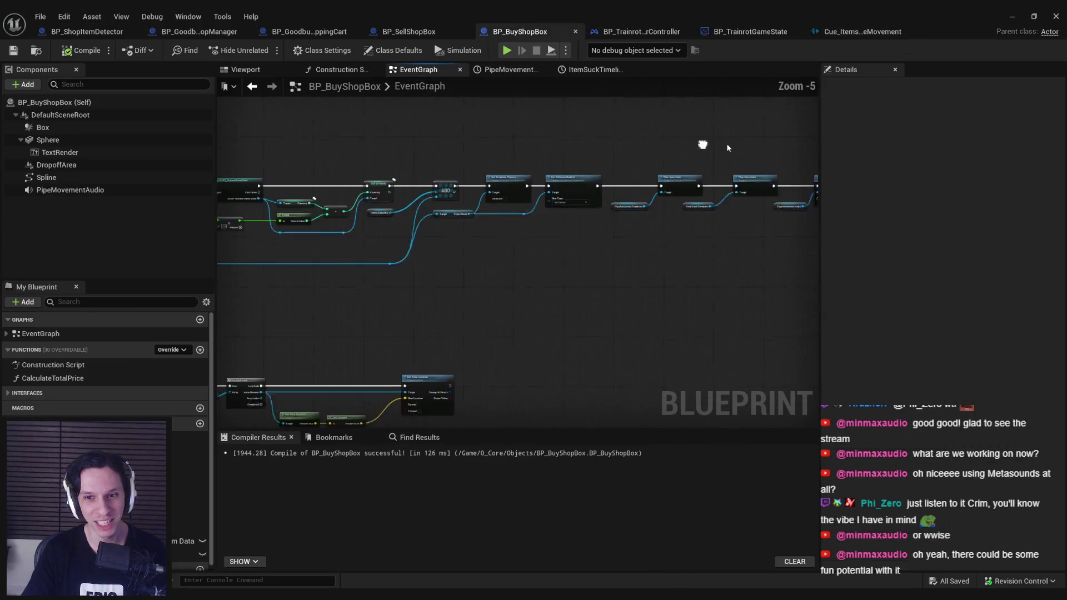
pyautogui.scroll(6, 368, 300)
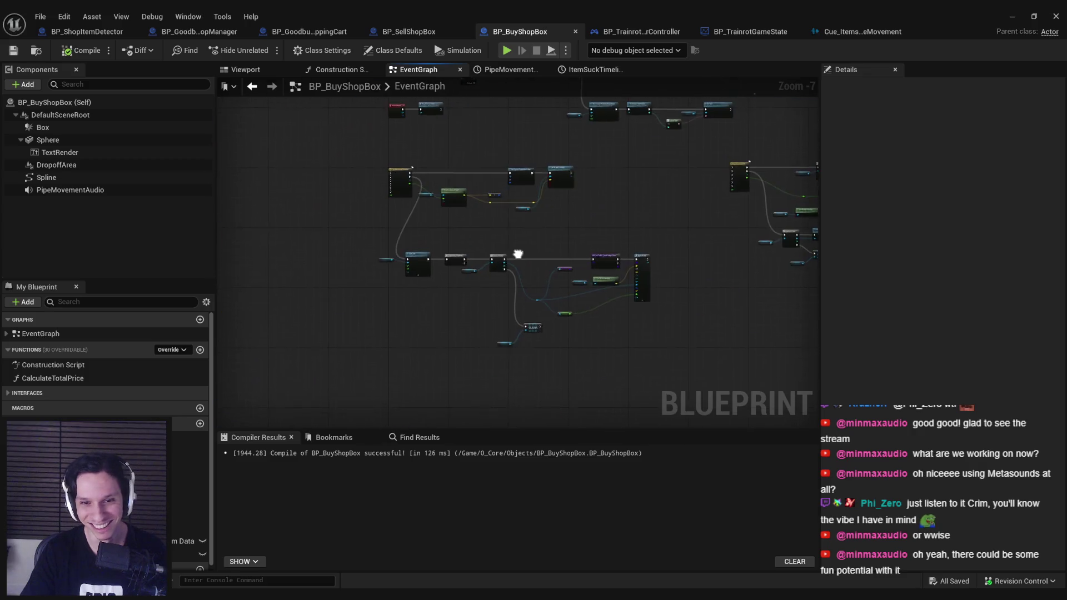
pyautogui.scroll(-4, 397, 244)
pyautogui.scroll(4, 650, 228)
pyautogui.click(653, 223)
pyautogui.doubleClick(653, 223)
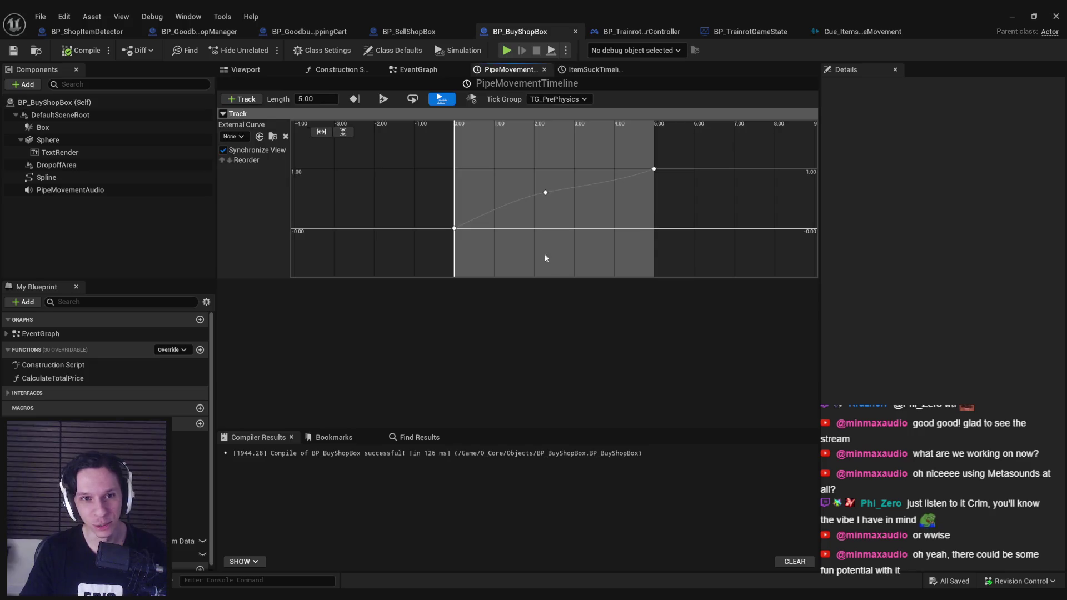
# Change PipeMovementTimeline's length to 8 seconds and flatten the curve around its middle key.
pyautogui.click(312, 103)
pyautogui.write('8')
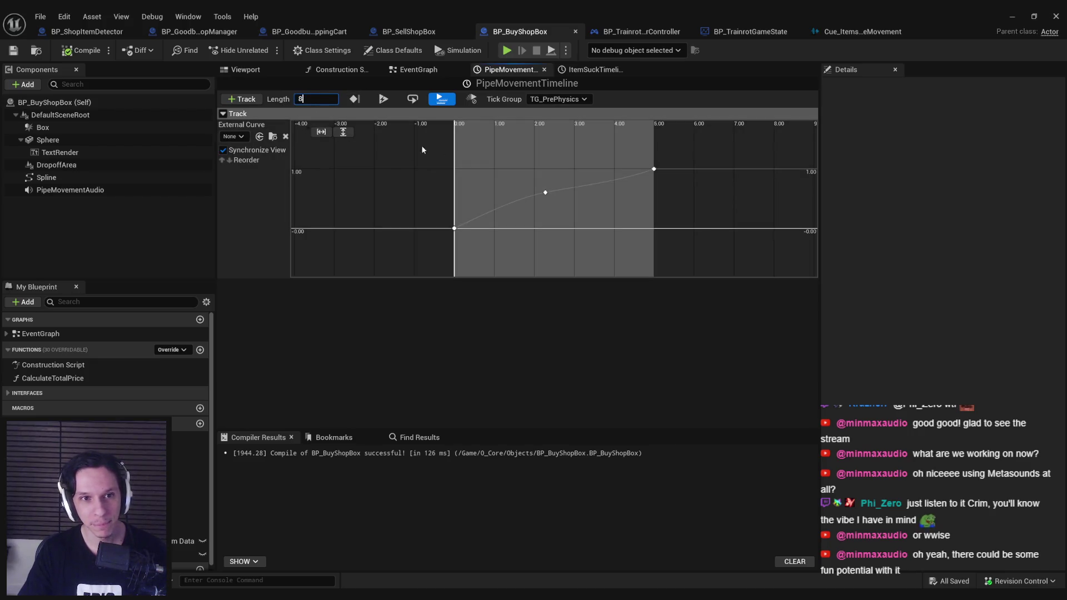
pyautogui.press('Return')
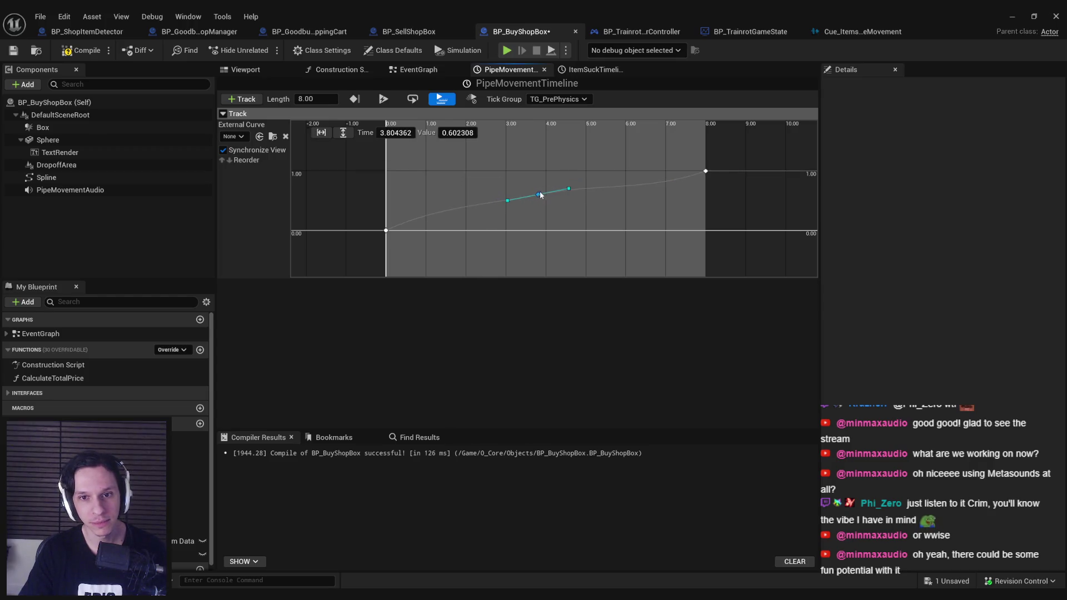
pyautogui.moveTo(569, 188); pyautogui.dragTo(569, 191)
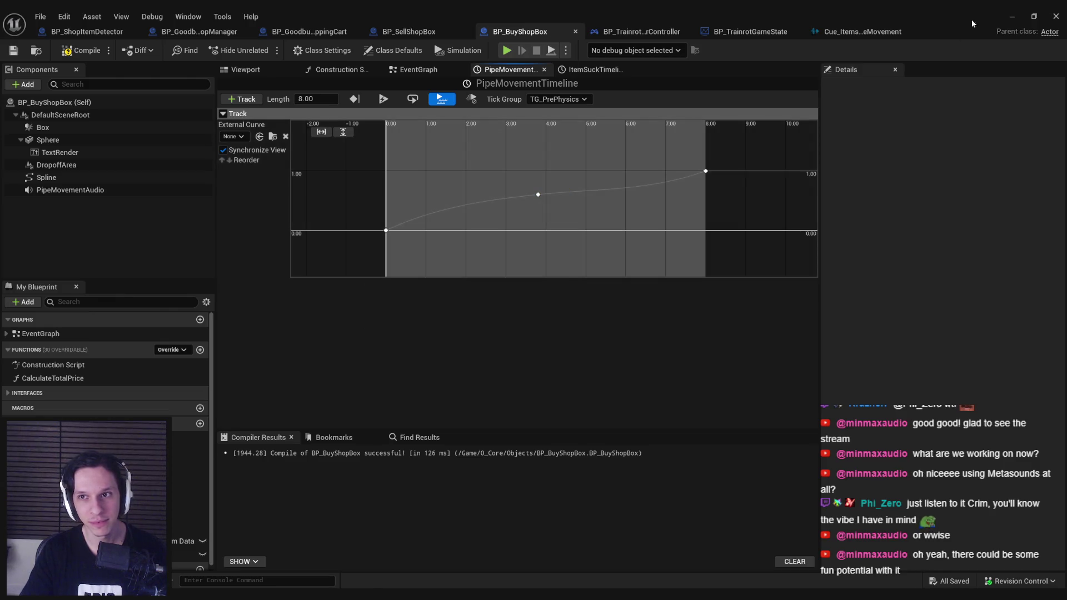
pyautogui.click(1013, 16)
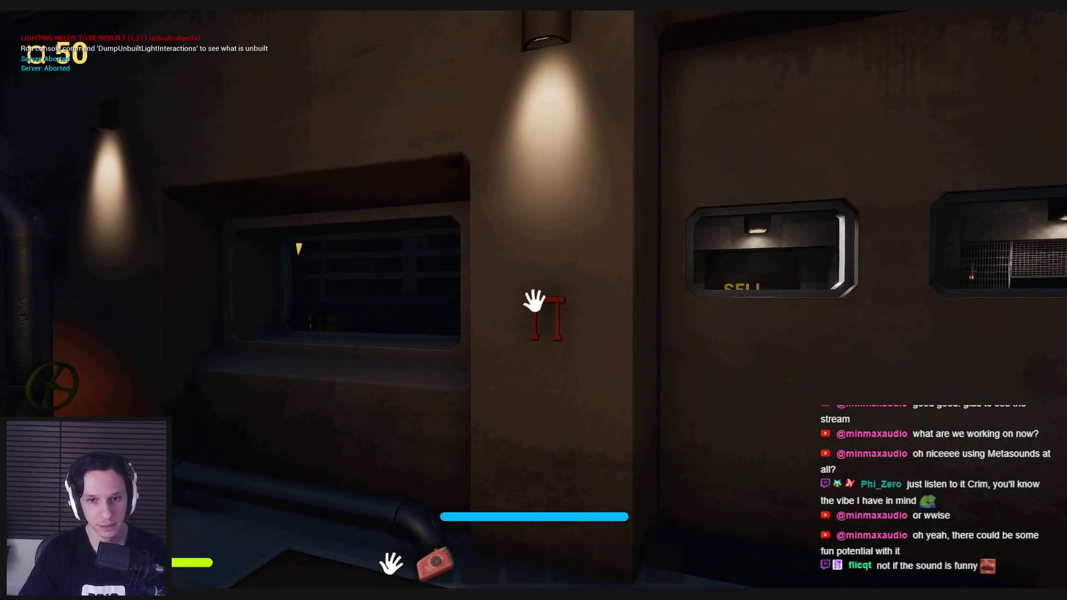
# Open the garage door, put two extinguishers, a plunger and a yellow item on the grate, and pay.
pyautogui.click(525, 341)
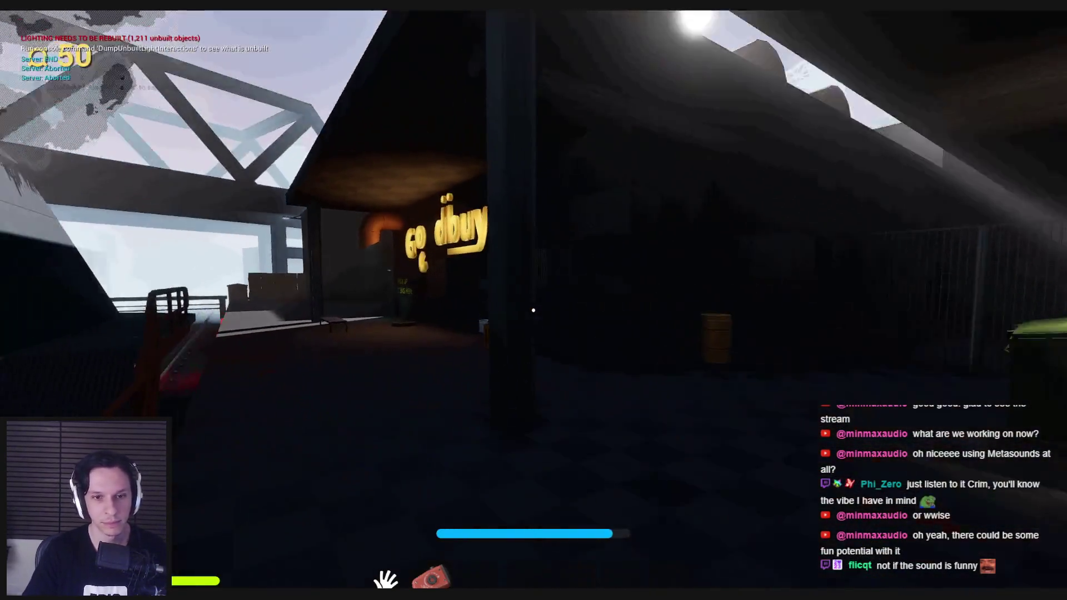
pyautogui.press('w')
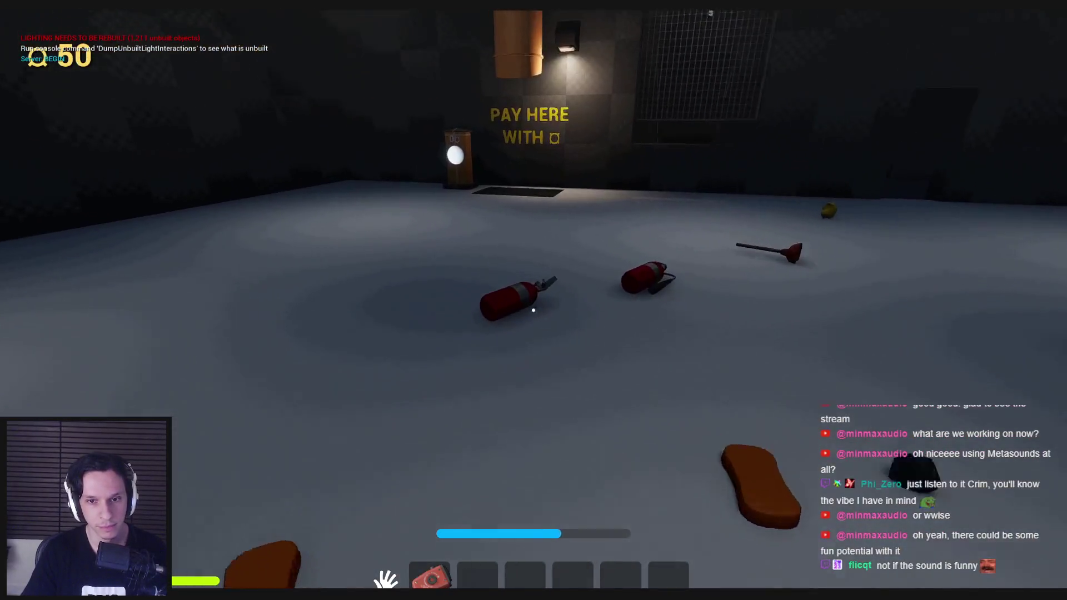
pyautogui.click(533, 310)
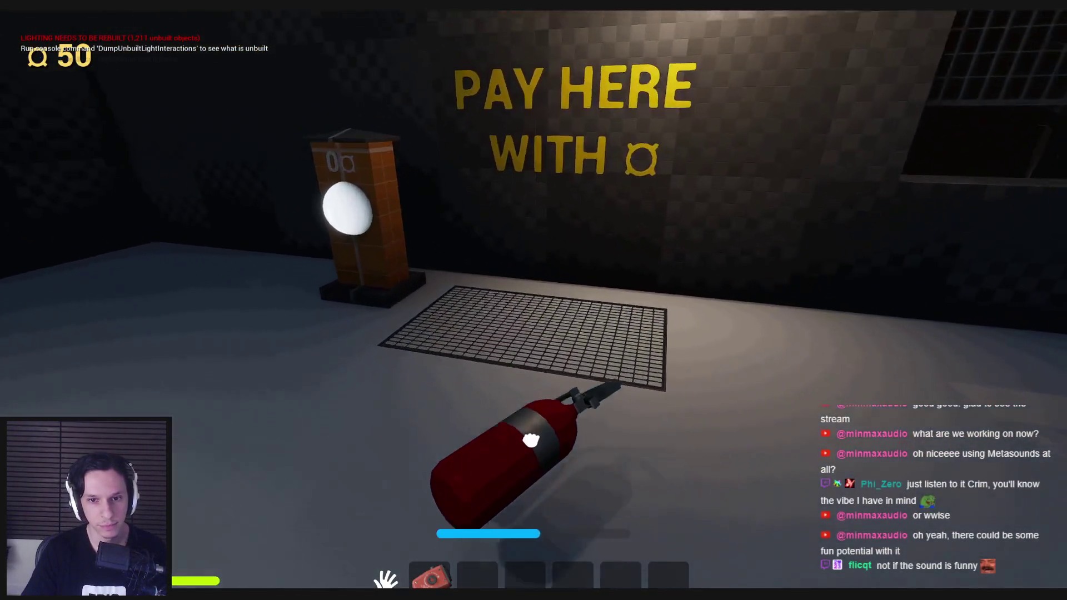
pyautogui.click(533, 300)
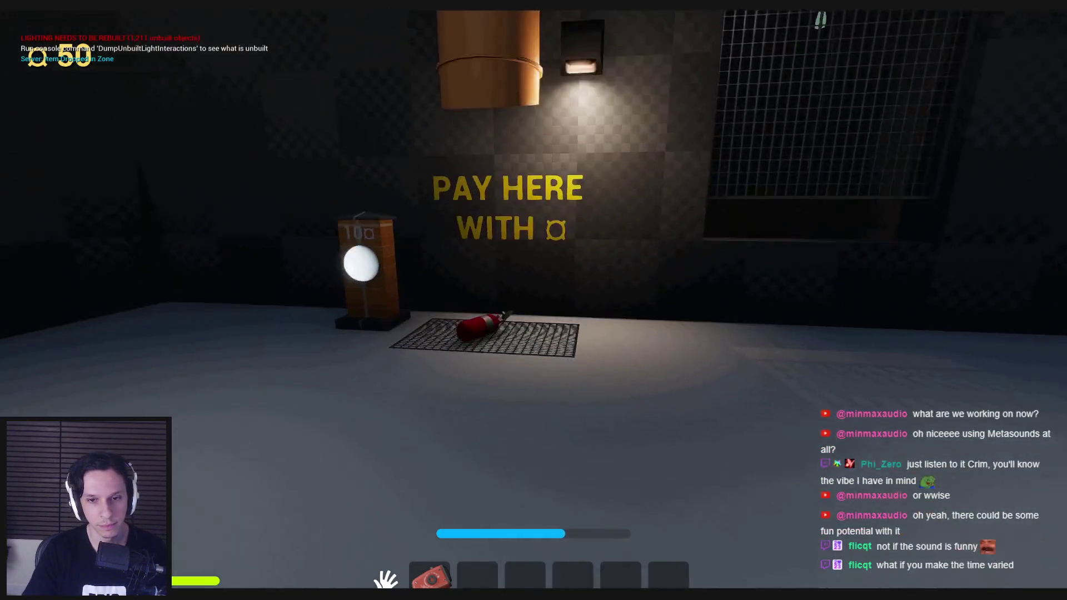
pyautogui.click(533, 300)
pyautogui.click(534, 300)
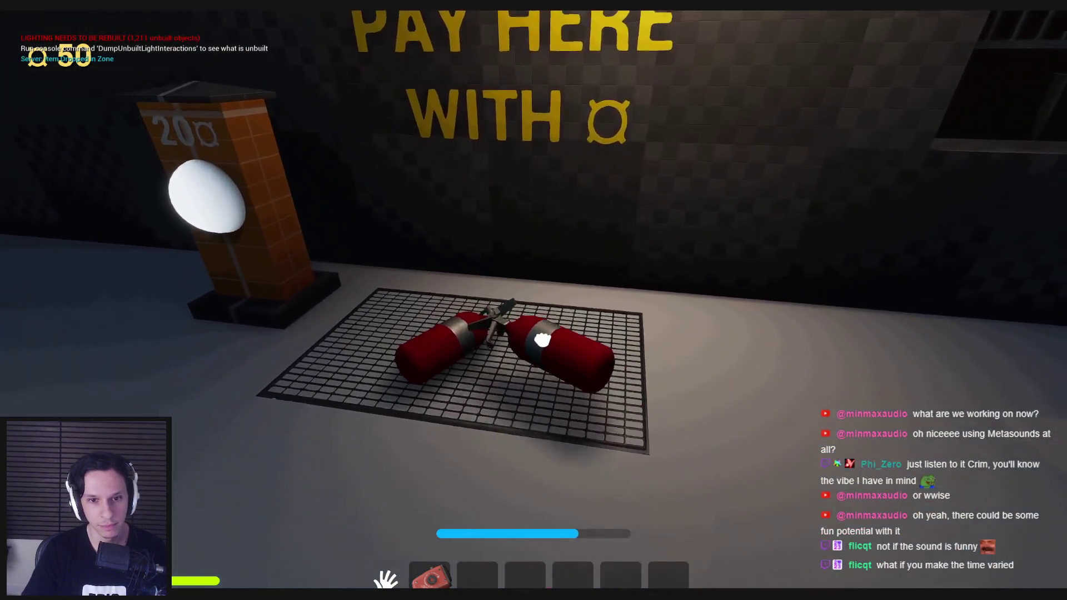
pyautogui.click(533, 310)
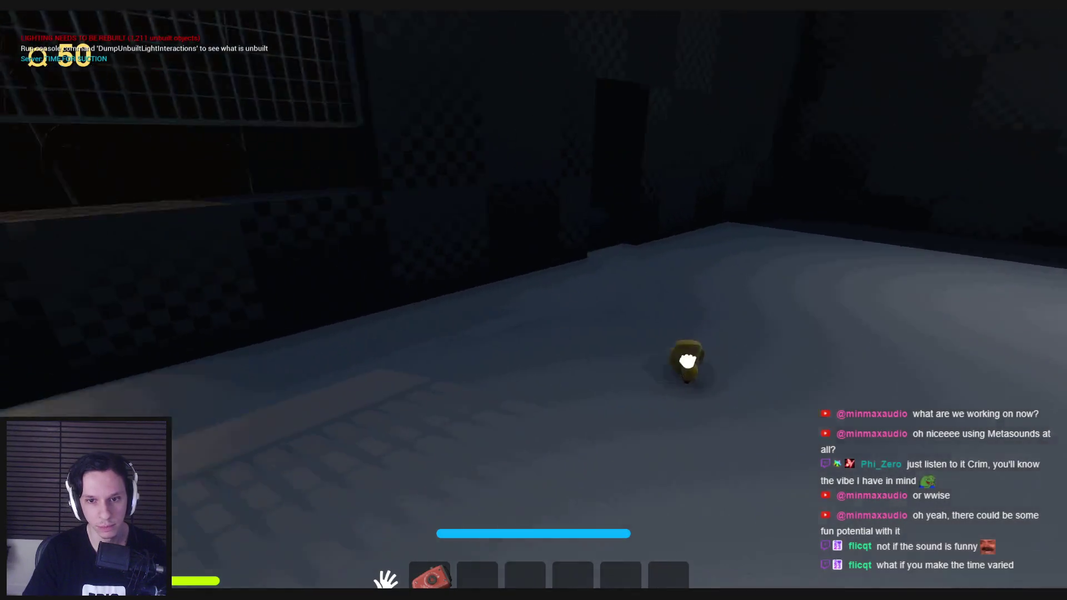
pyautogui.click(534, 300)
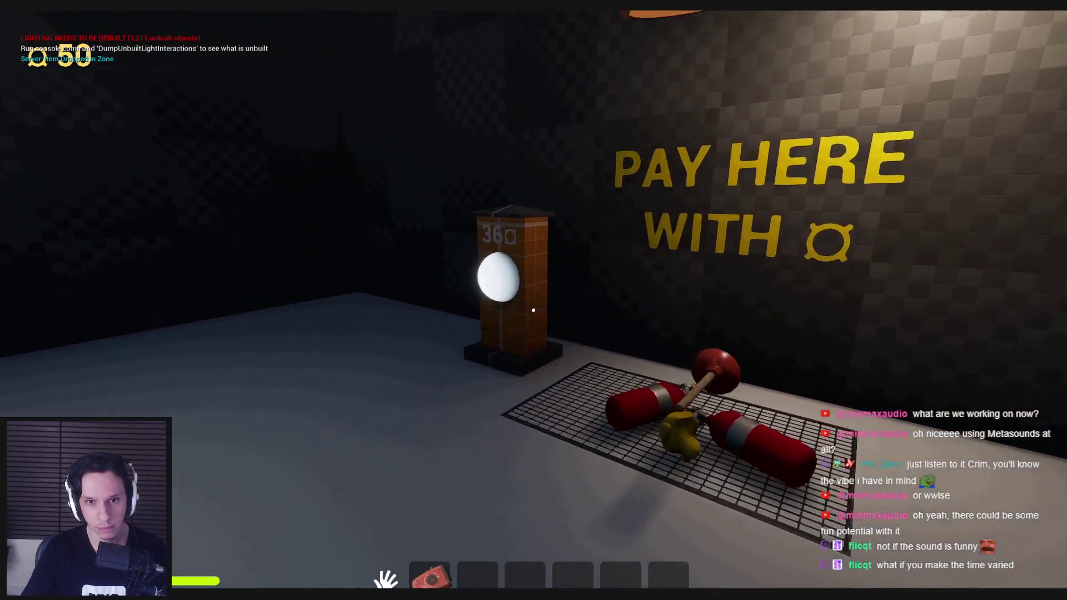
pyautogui.click(534, 300)
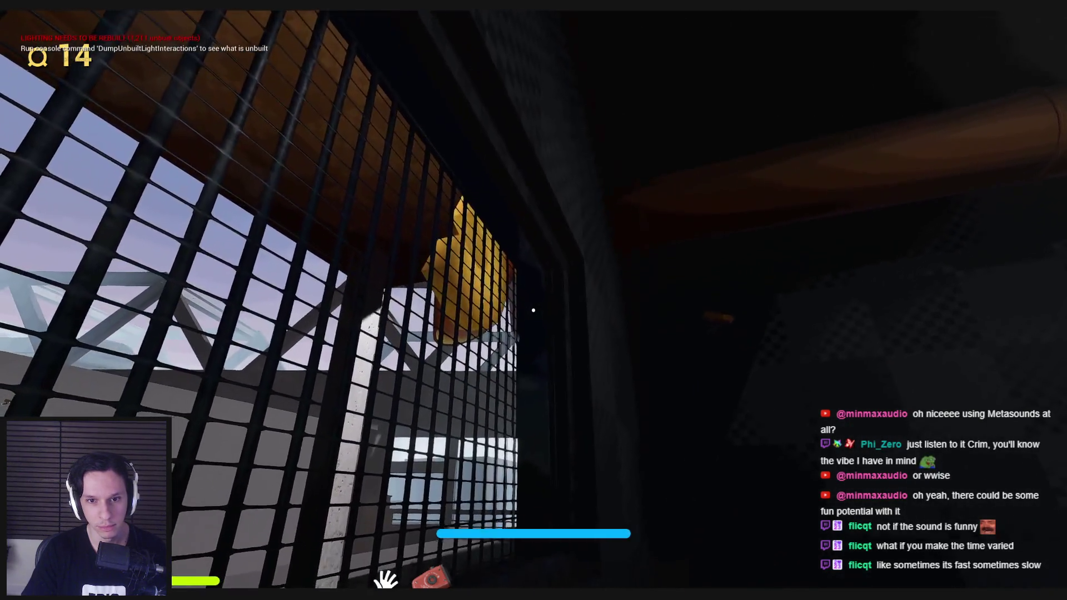
# Drop two brown items onto the PAY HERE grate.
pyautogui.click(533, 310)
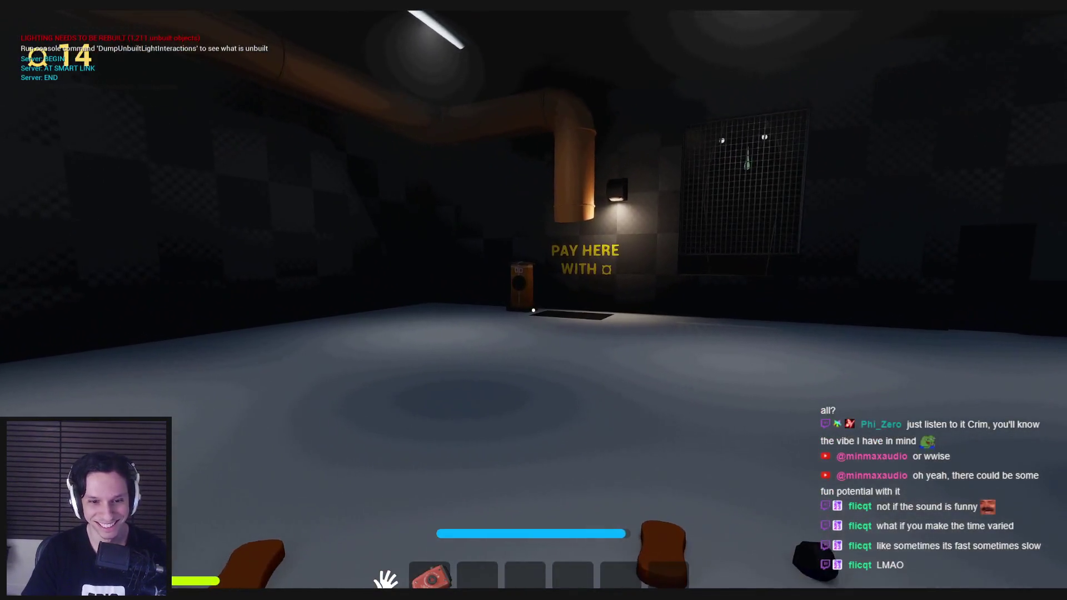
pyautogui.click(534, 310)
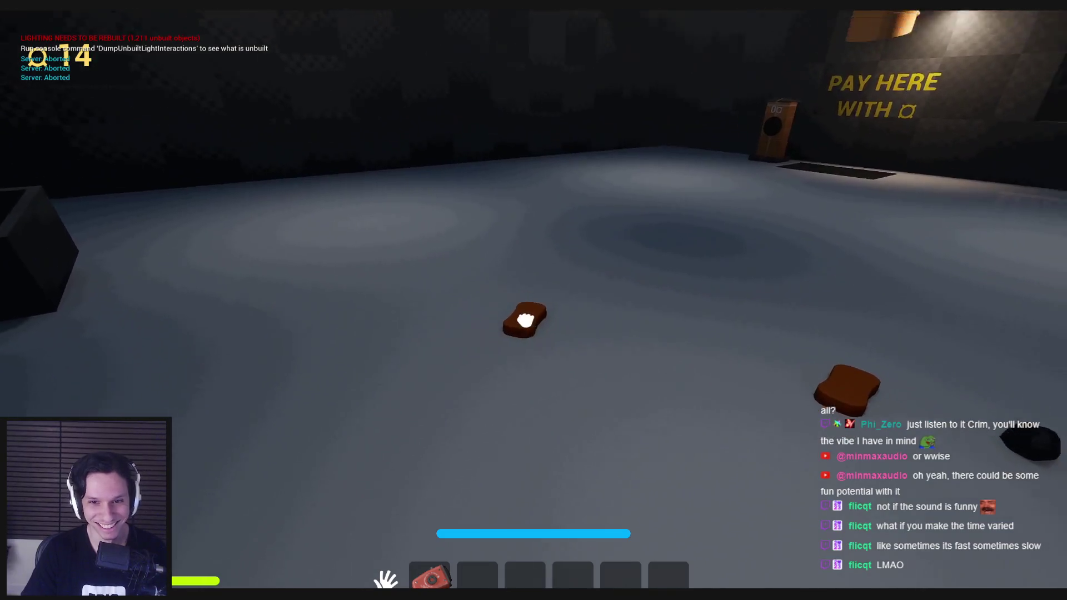
pyautogui.click(533, 310)
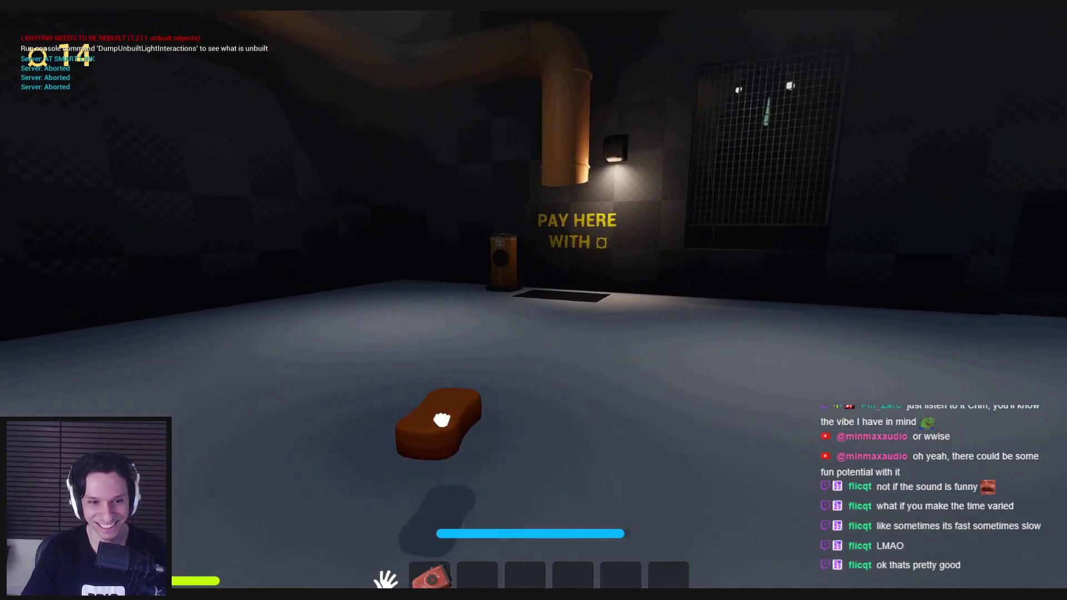
pyautogui.press('w')
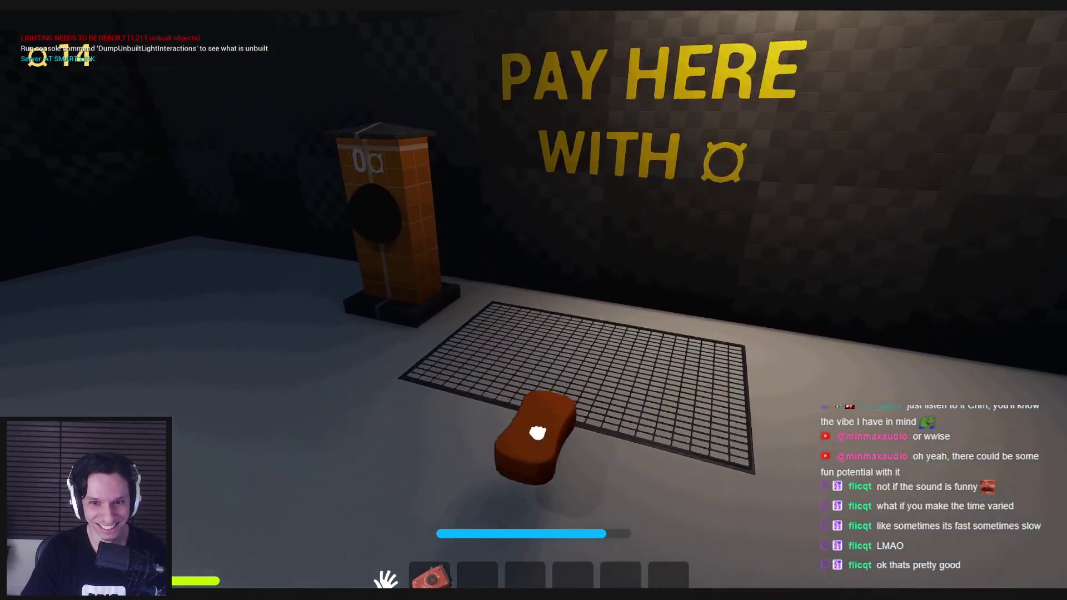
pyautogui.click(532, 310)
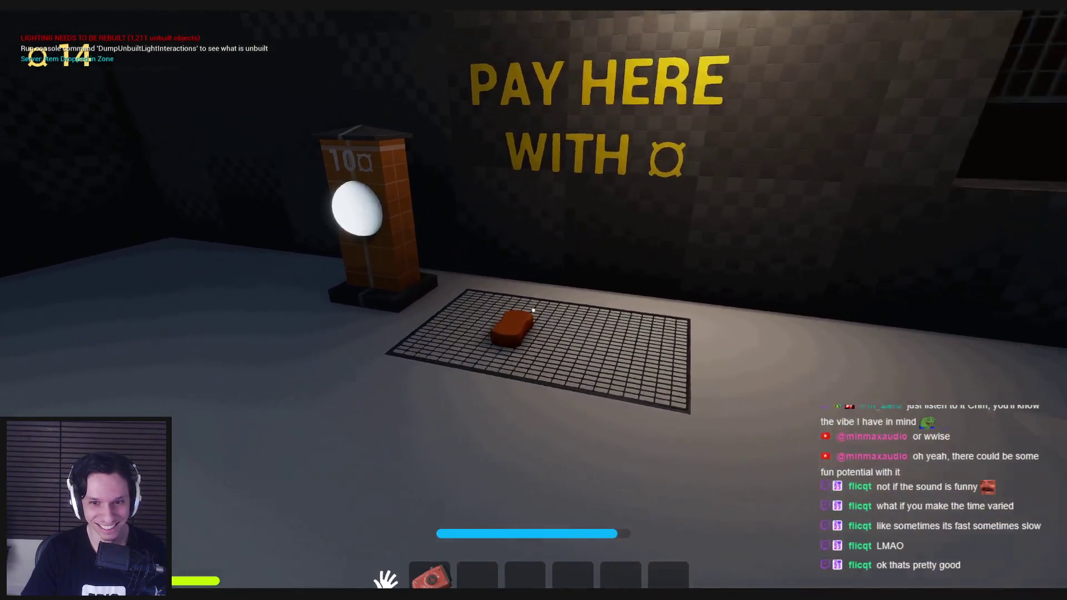
pyautogui.press('s')
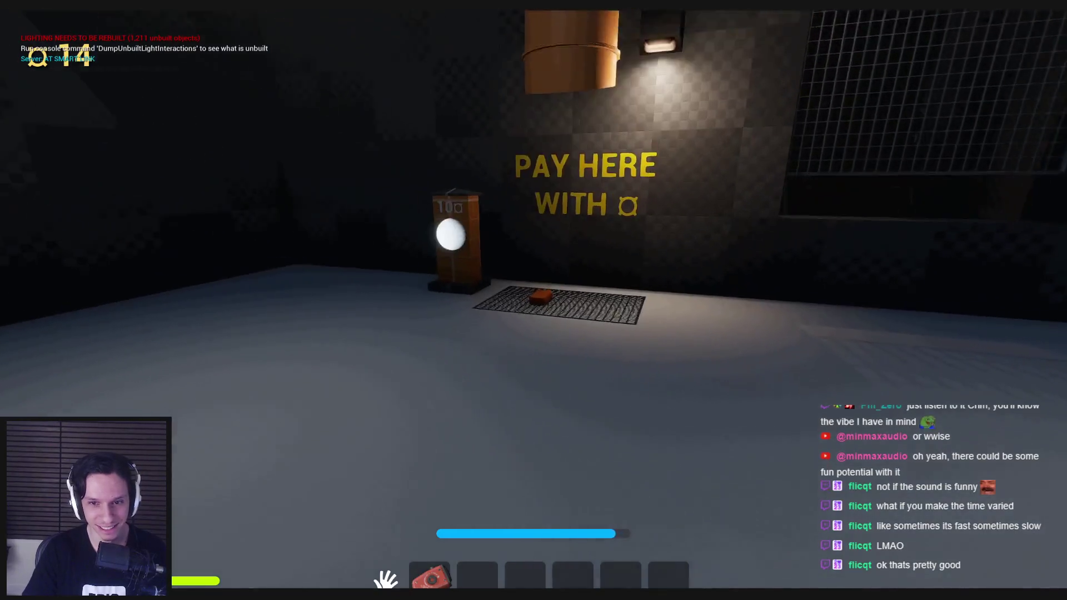
pyautogui.click(534, 310)
pyautogui.click(533, 310)
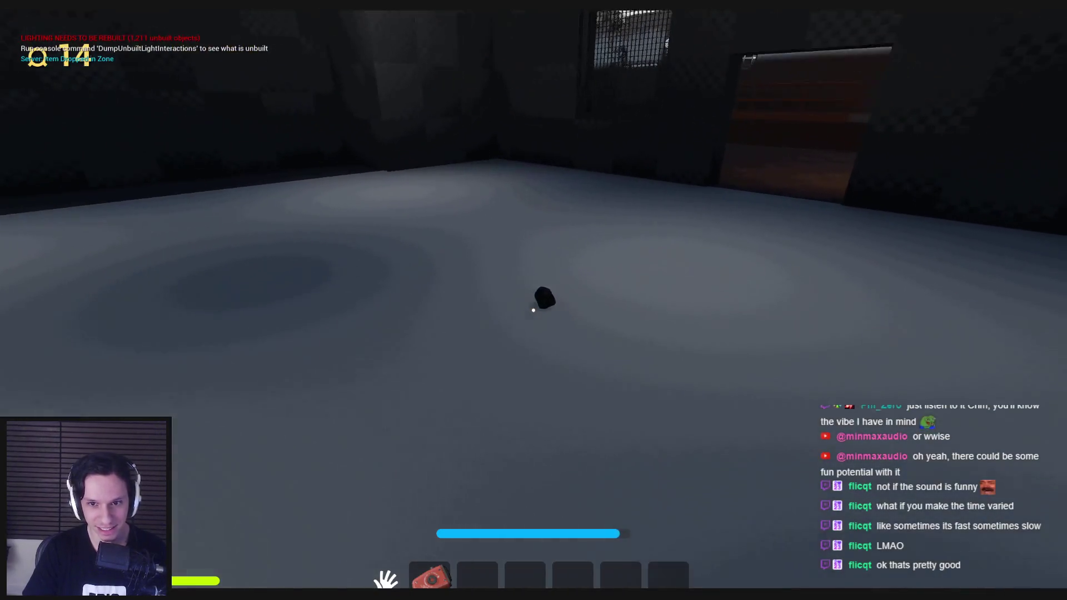
# Pay for the two brown items (balance 64 to 38) and end the play session.
pyautogui.press('w')
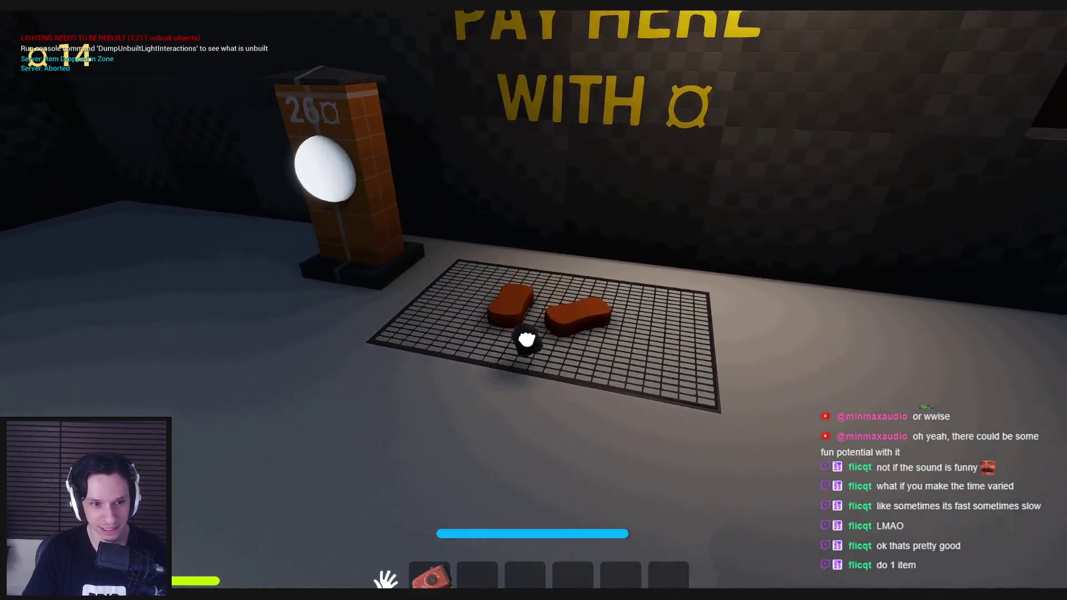
pyautogui.press('s')
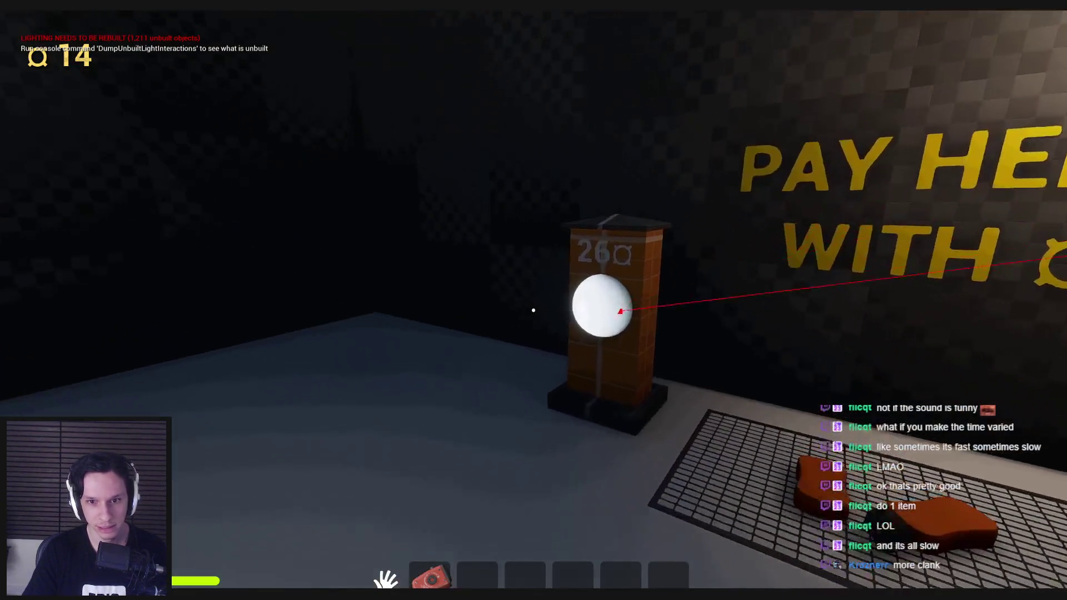
pyautogui.press('w')
pyautogui.click(534, 309)
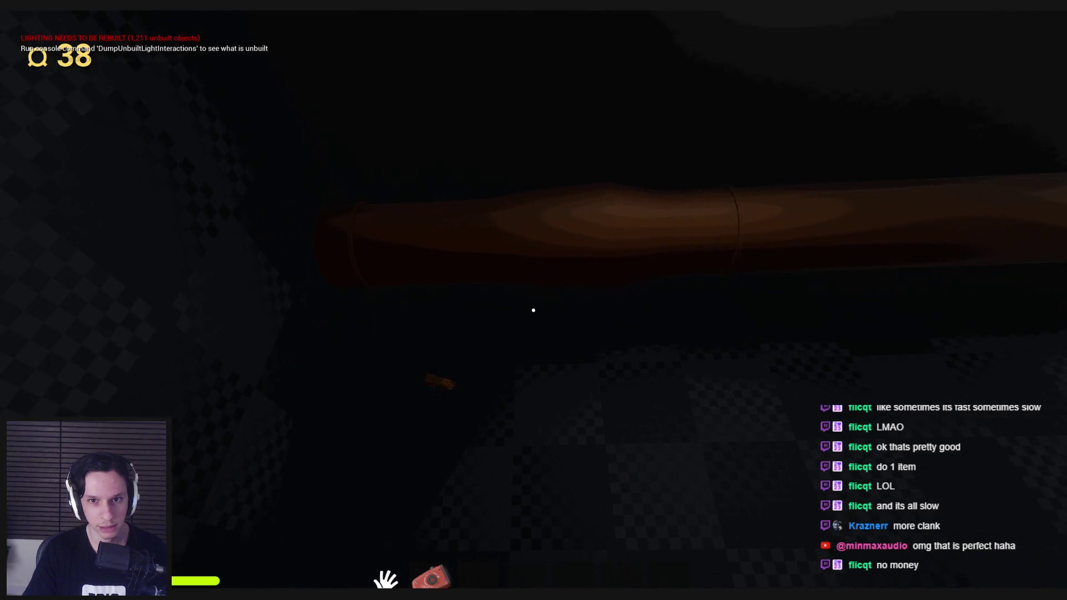
pyautogui.press('shift')
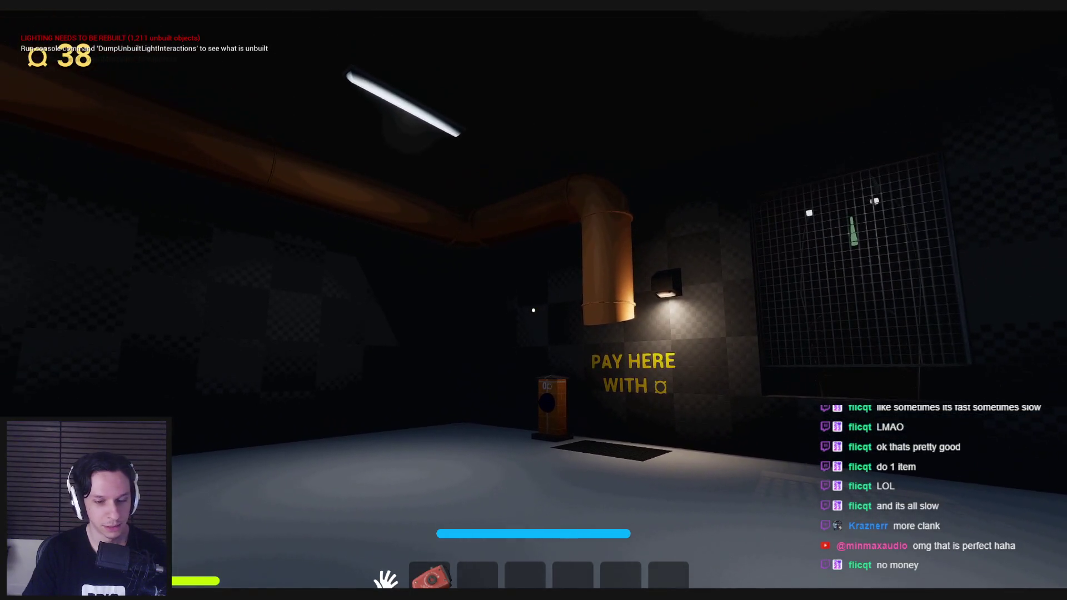
pyautogui.press('Escape')
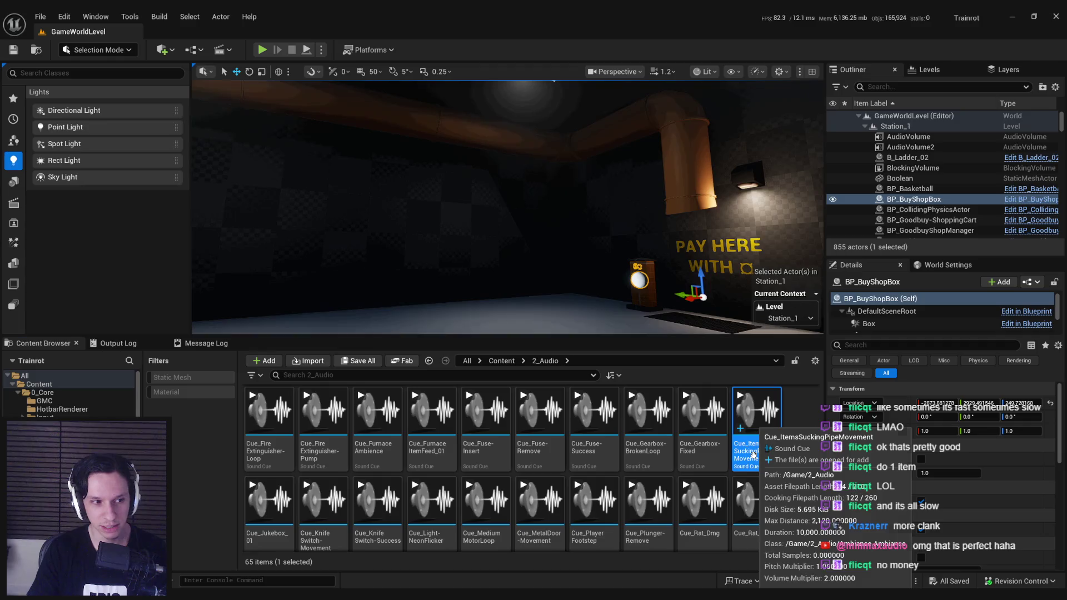
# Inspect Cue_ItemsSuckingPipeMovement's Looping Wave Player and cue properties, then go back to BP_BuyShopBox.
pyautogui.doubleClick(753, 454)
pyautogui.click(460, 326)
pyautogui.click(467, 393)
pyautogui.click(461, 332)
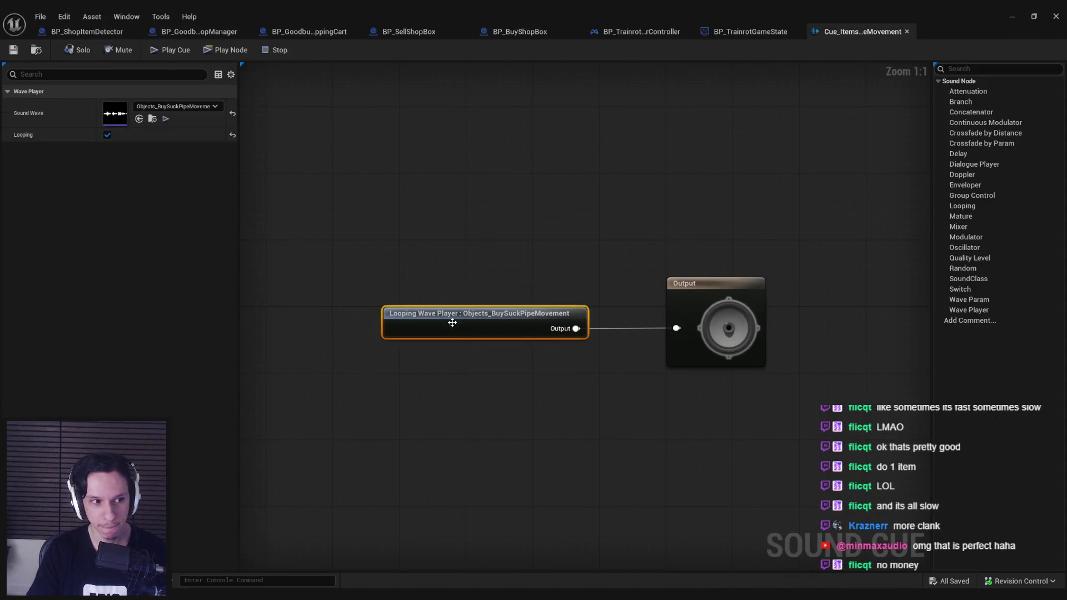
pyautogui.click(435, 253)
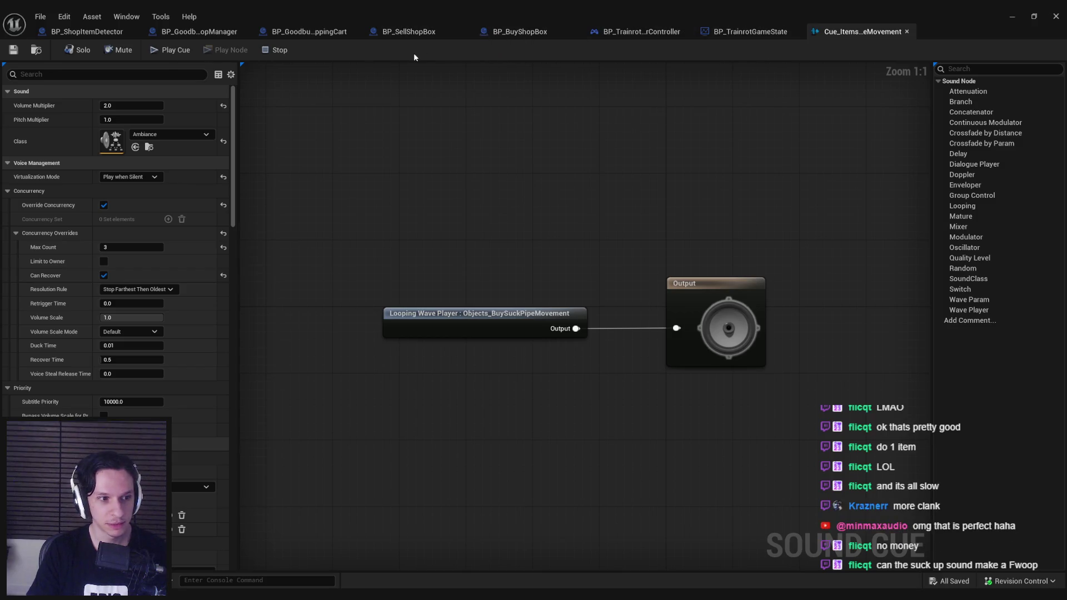
pyautogui.click(555, 34)
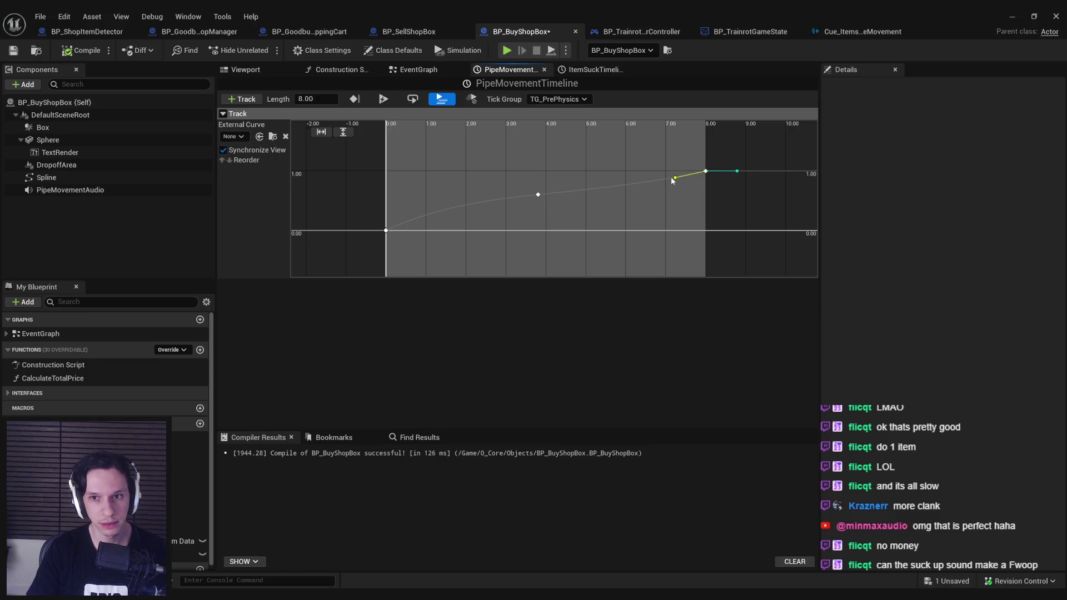
# Save BP_BuyShopBox with Ctrl+S and switch to its EventGraph, zoomed out.
pyautogui.hotkey('ctrl', 's')
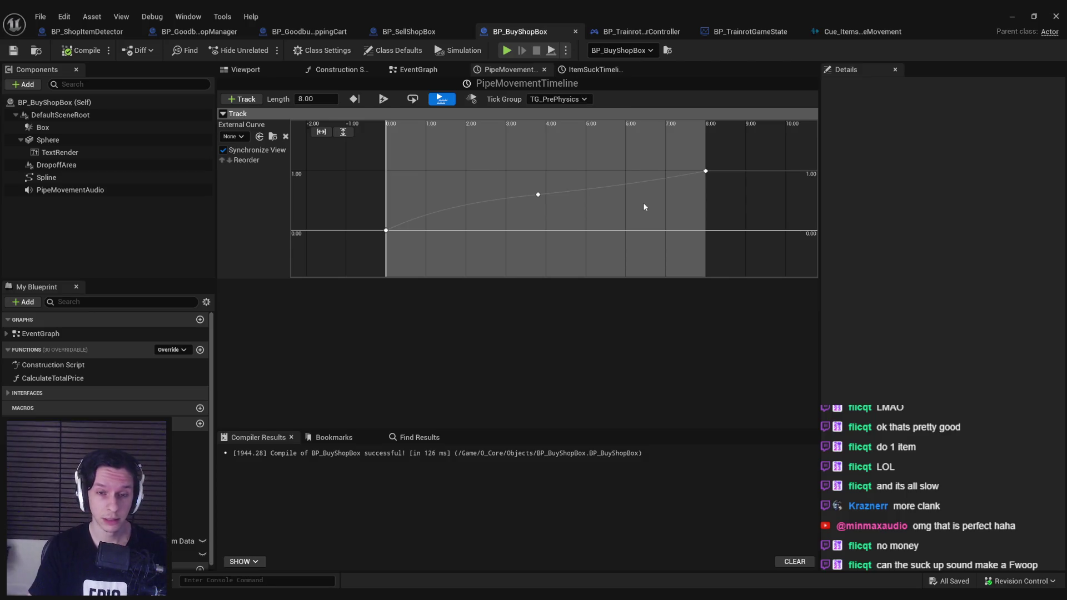
pyautogui.click(436, 72)
pyautogui.scroll(-2, 436, 305)
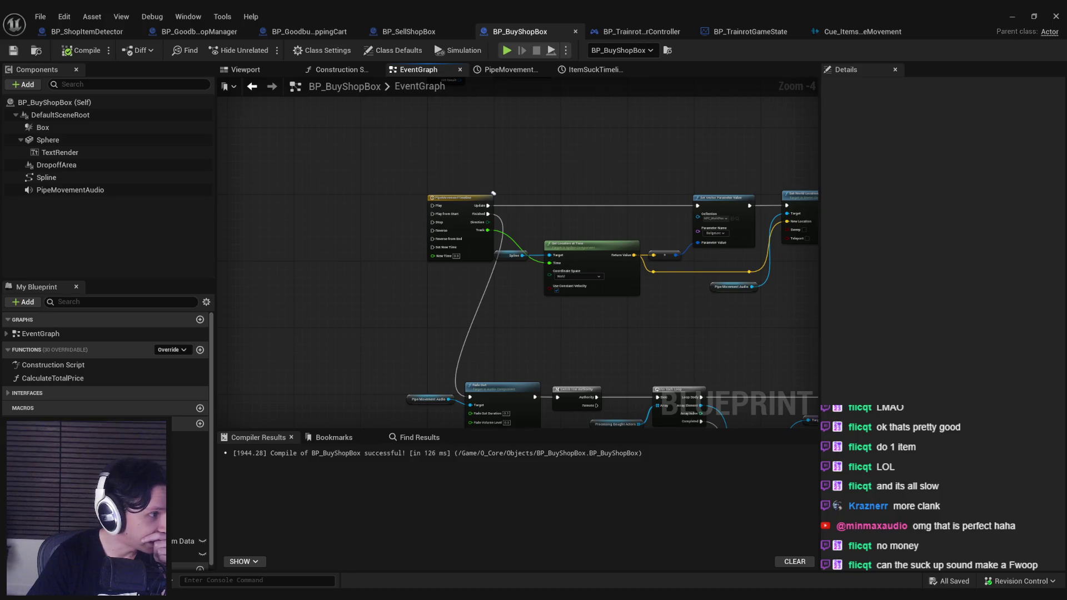
# Play TOONStrch_Tensioning 01 from Base Package > CARTOON > STRETCH, then open the CARTOON MISC folder.
pyautogui.doubleClick(373, 168)
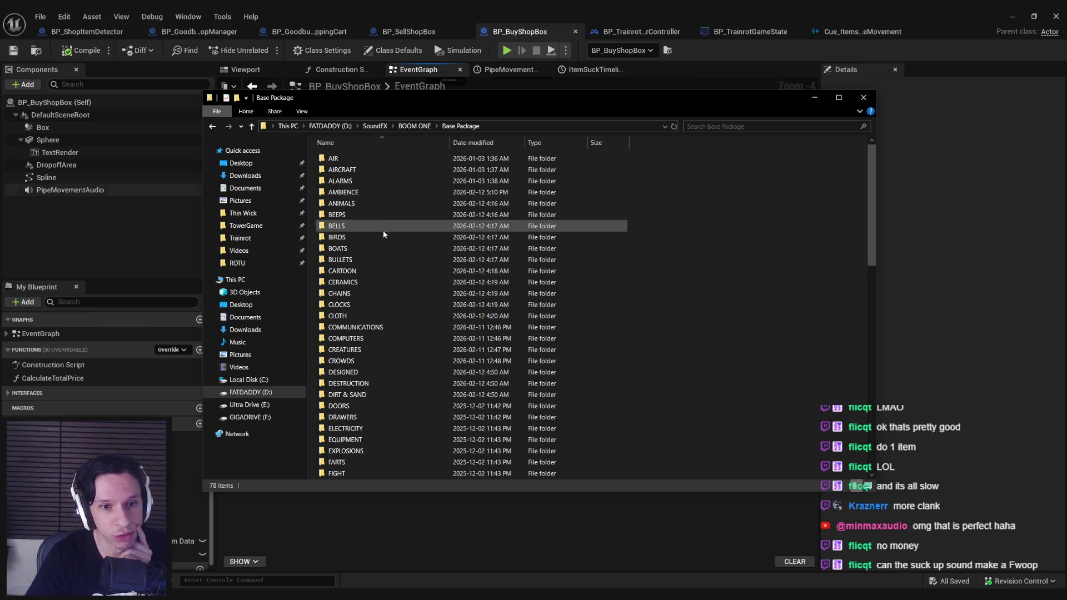
pyautogui.doubleClick(362, 269)
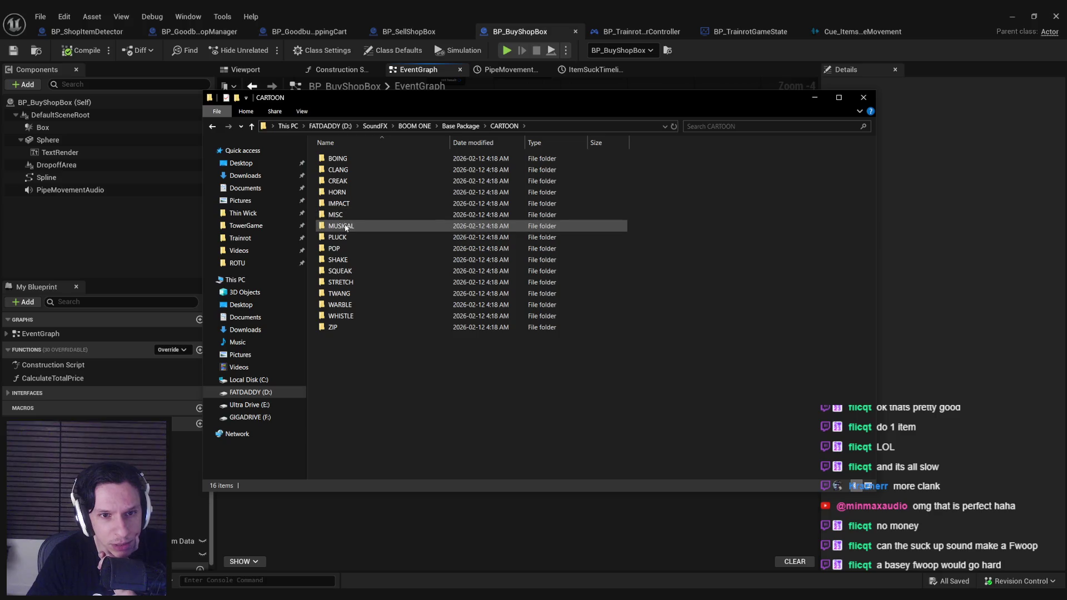
pyautogui.doubleClick(341, 282)
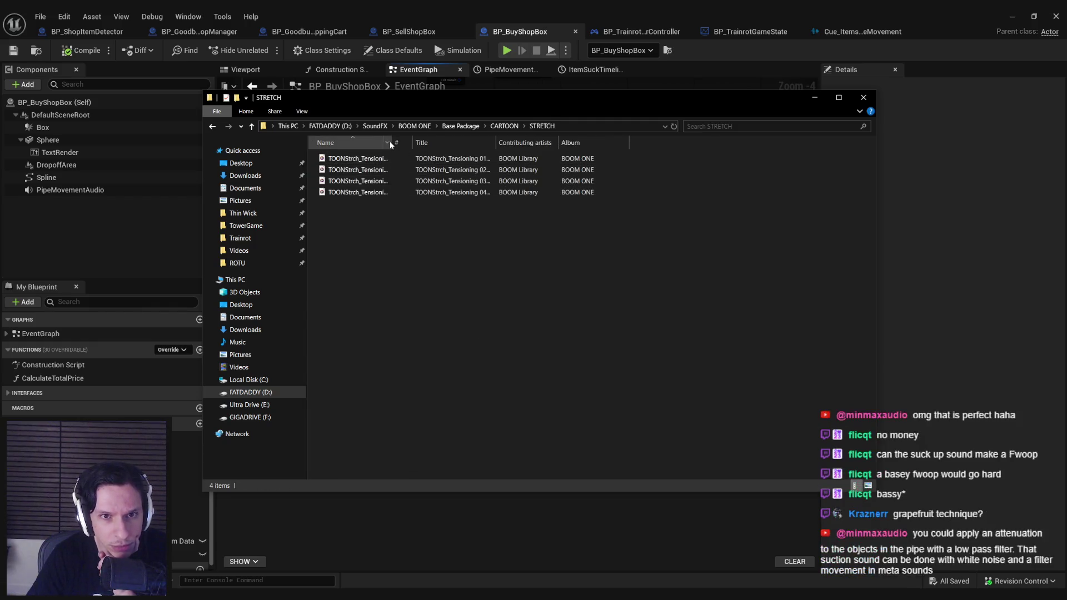
pyautogui.doubleClick(445, 158)
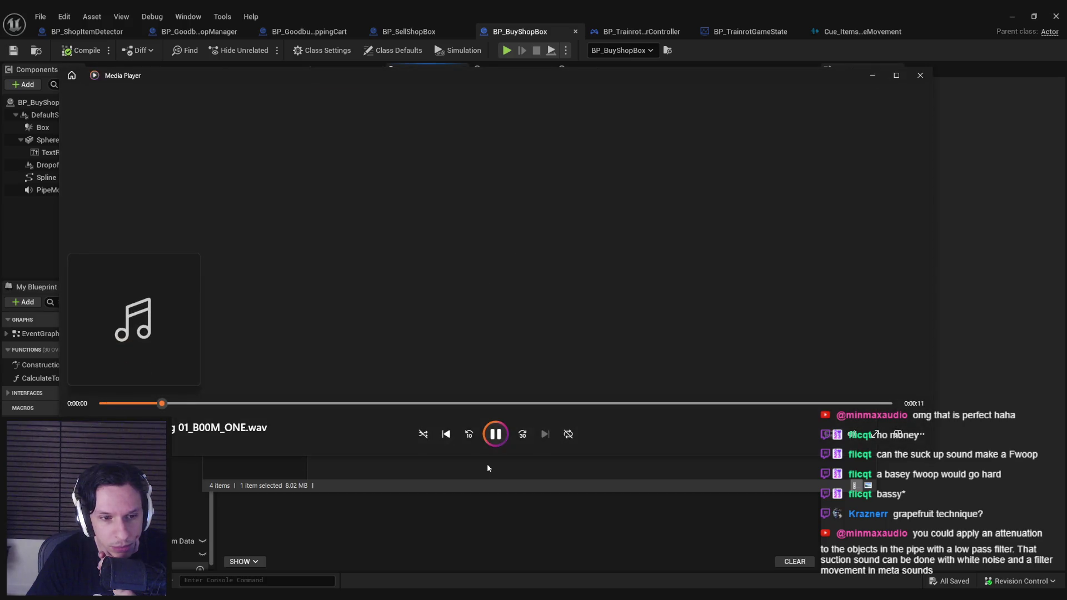
pyautogui.click(487, 463)
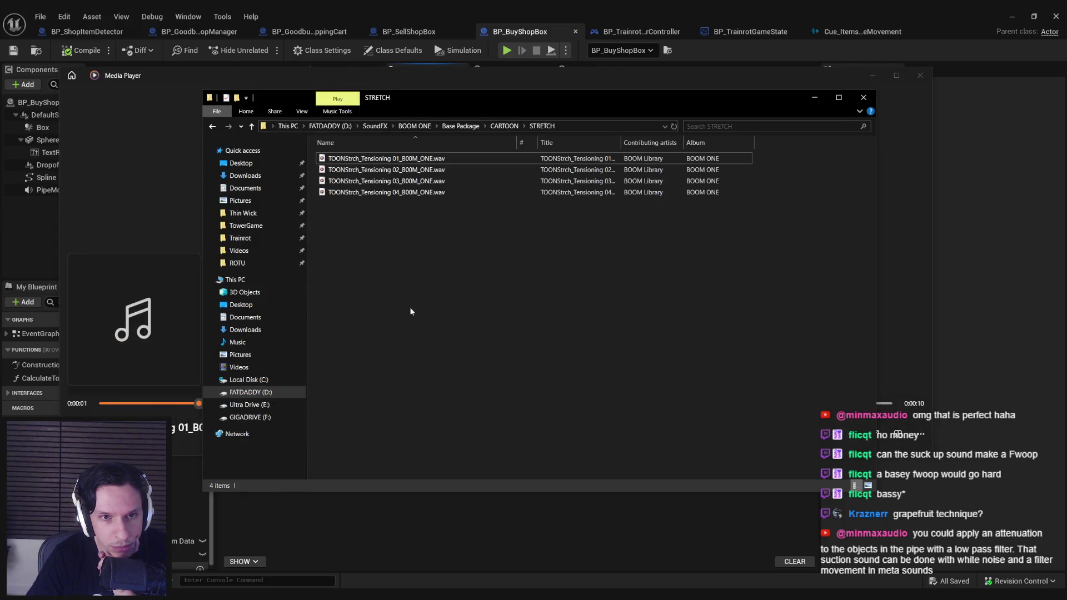
pyautogui.hotkey('alt', 'Left')
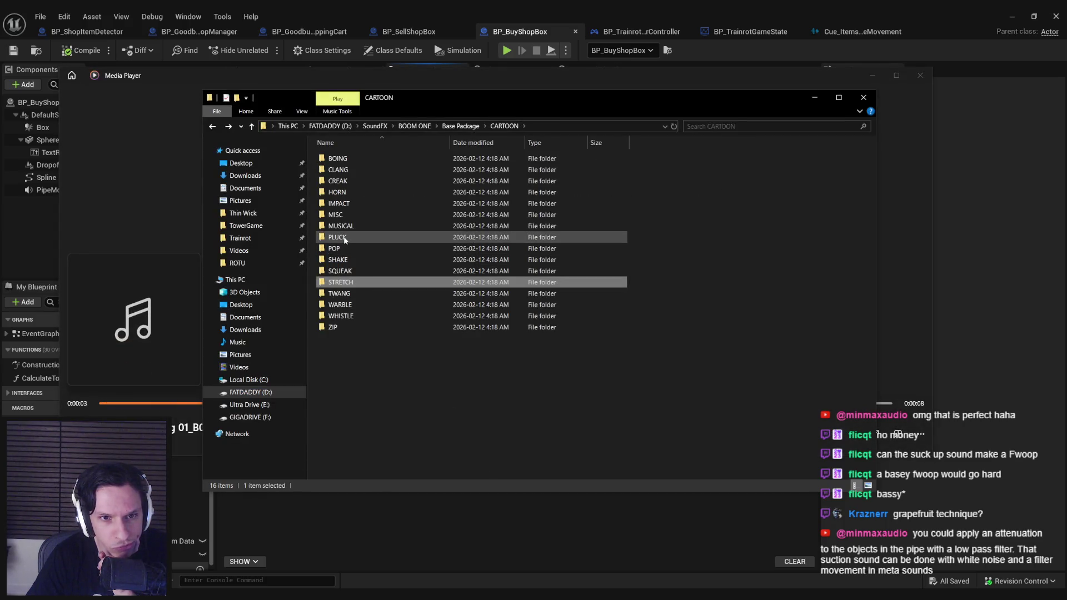
pyautogui.doubleClick(343, 215)
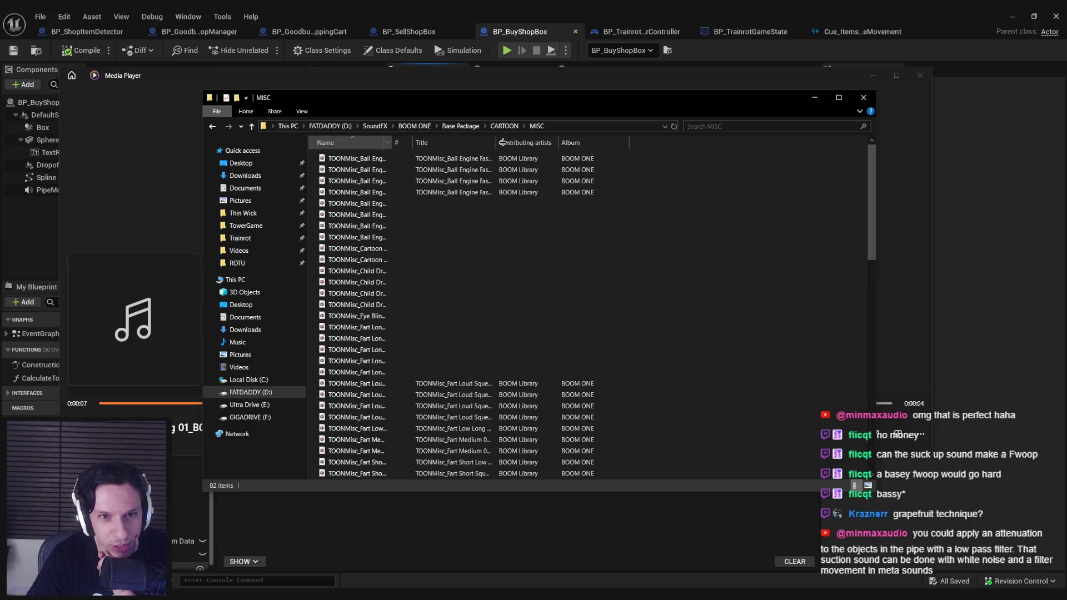
# Audition MISC sounds including Musical Slide Down And Up and Whoosh Fast Pitch Fall Swipe Broom.
pyautogui.doubleClick(391, 143)
pyautogui.doubleClick(407, 252)
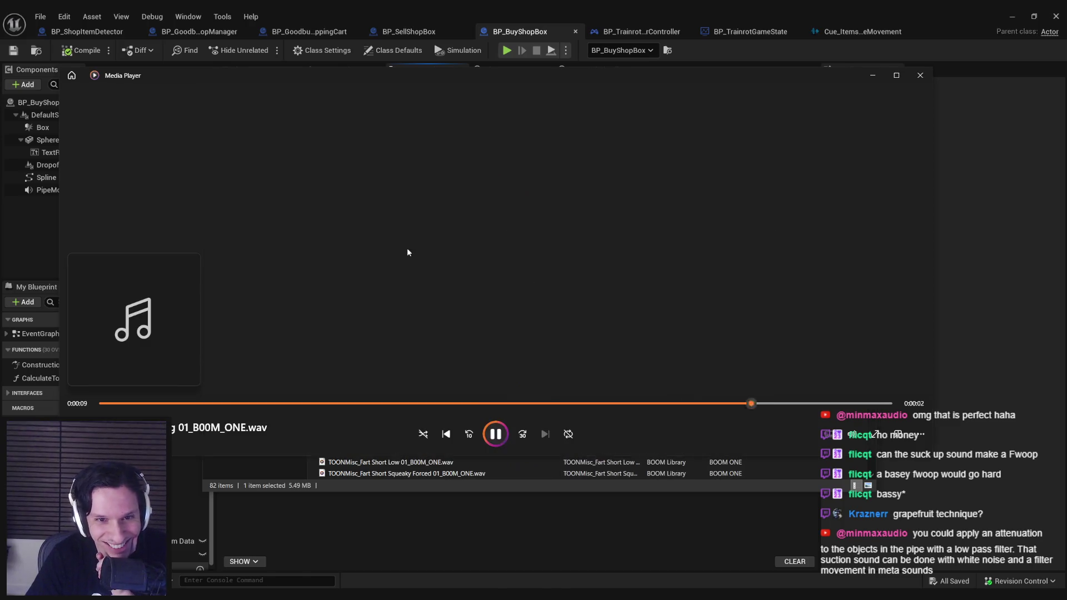
pyautogui.doubleClick(421, 261)
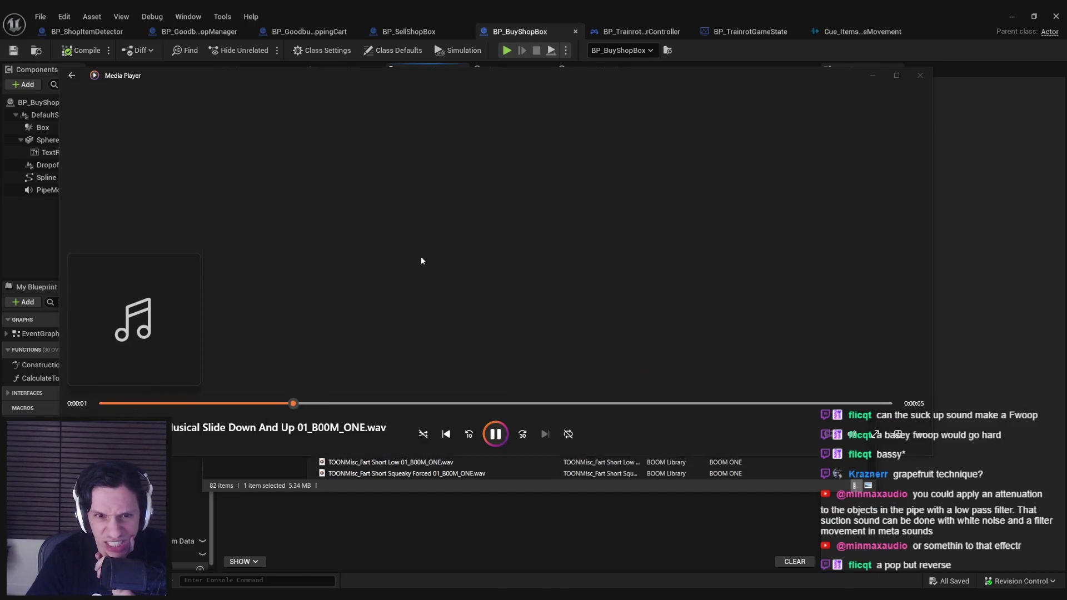
pyautogui.click(851, 435)
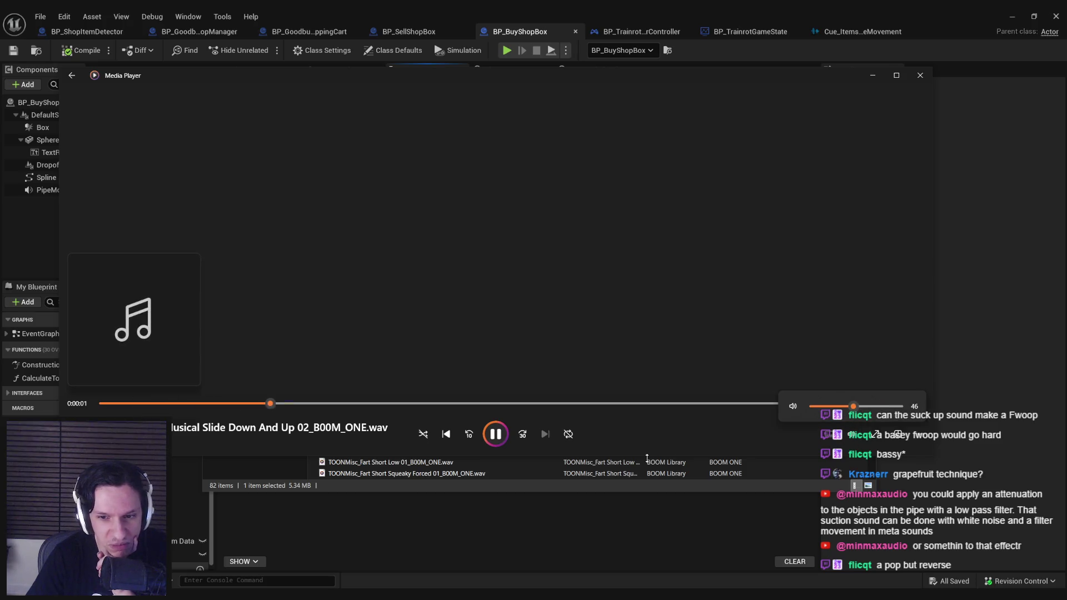
pyautogui.click(647, 461)
pyautogui.doubleClick(445, 270)
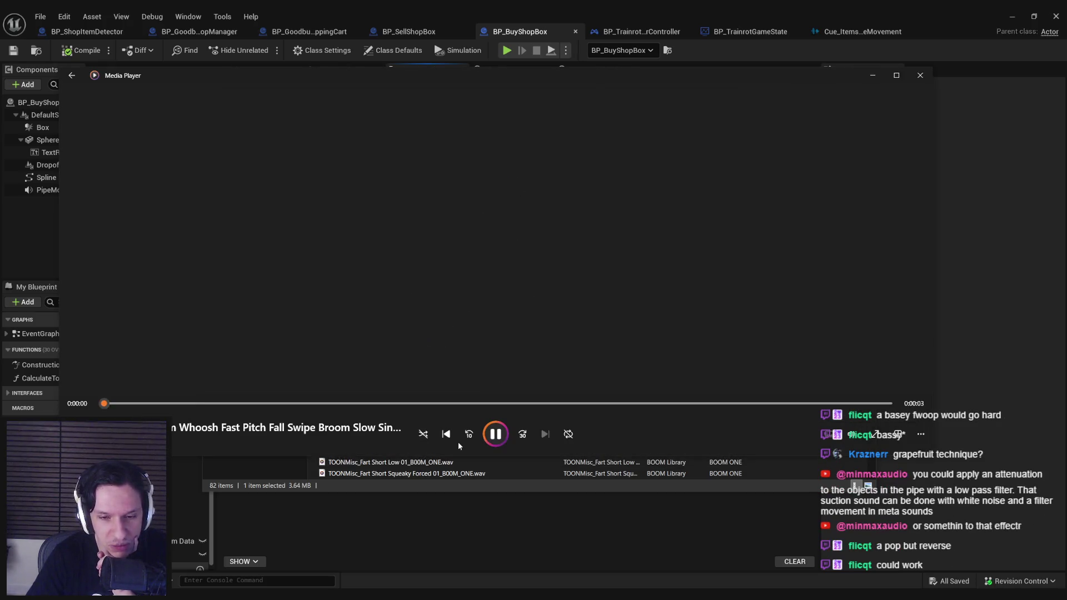
# Audition the Fart Short Squeaky, Fart Loud Squeaky, Fart With Air and Jump Rebound High Tonal clips.
pyautogui.doubleClick(446, 473)
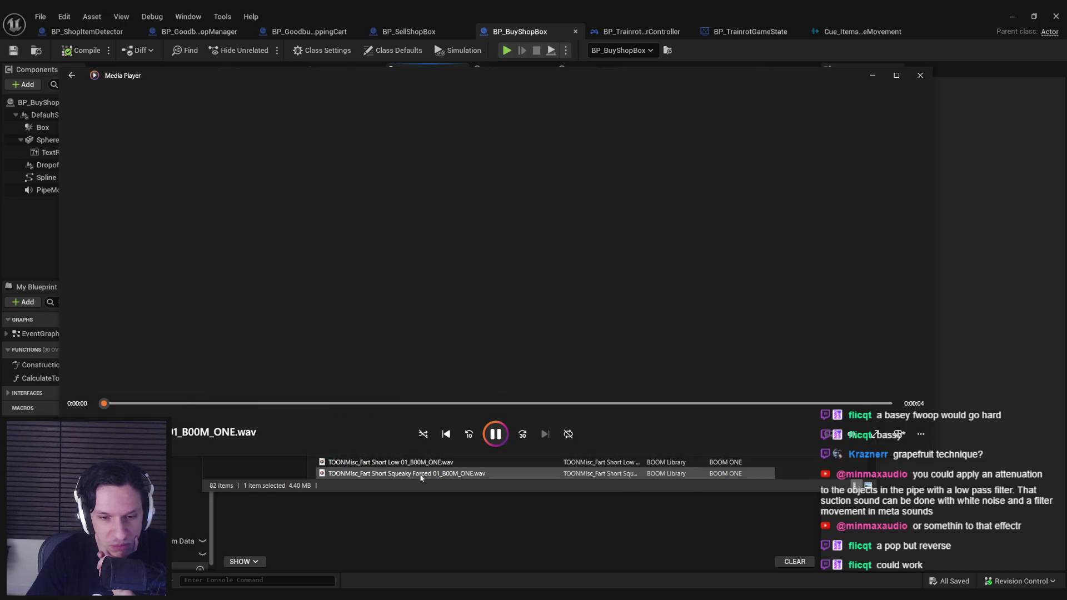
pyautogui.click(422, 472)
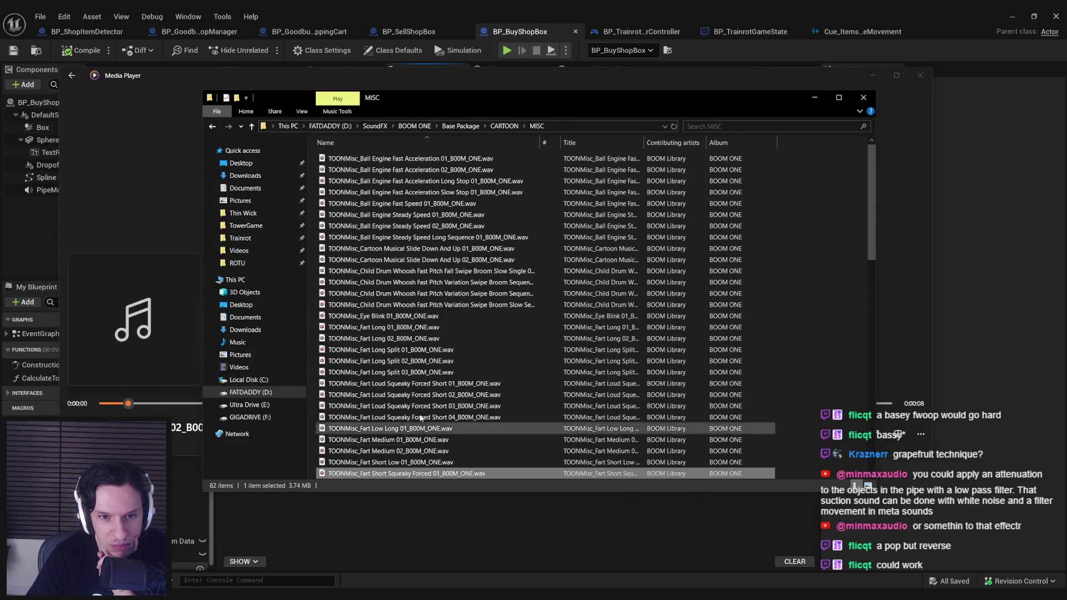
pyautogui.doubleClick(401, 395)
pyautogui.scroll(-1, 402, 422)
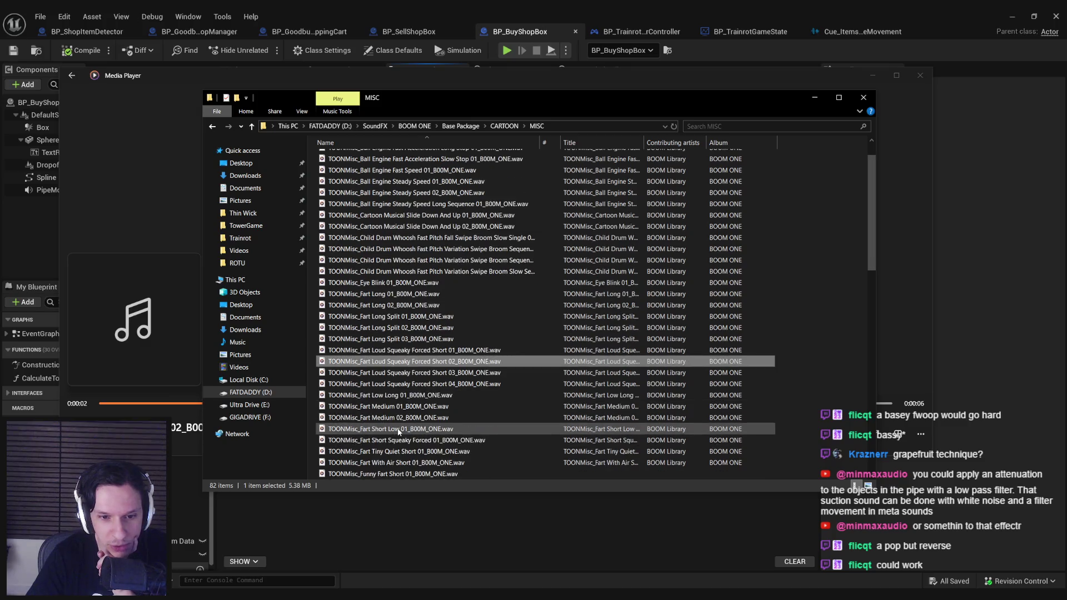
pyautogui.scroll(-1, 403, 433)
pyautogui.doubleClick(403, 429)
pyautogui.scroll(-1, 399, 425)
pyautogui.click(399, 463)
pyautogui.doubleClick(400, 428)
# Audition the Kazoo Metal Car Engine, Kazoo Talk Prattle 01 and Screech Movement High Pitch 02 sounds.
pyautogui.click(400, 473)
pyautogui.doubleClick(391, 440)
pyautogui.doubleClick(400, 473)
pyautogui.scroll(-2, 392, 445)
pyautogui.click(392, 429)
pyautogui.scroll(-2, 392, 420)
pyautogui.doubleClick(388, 426)
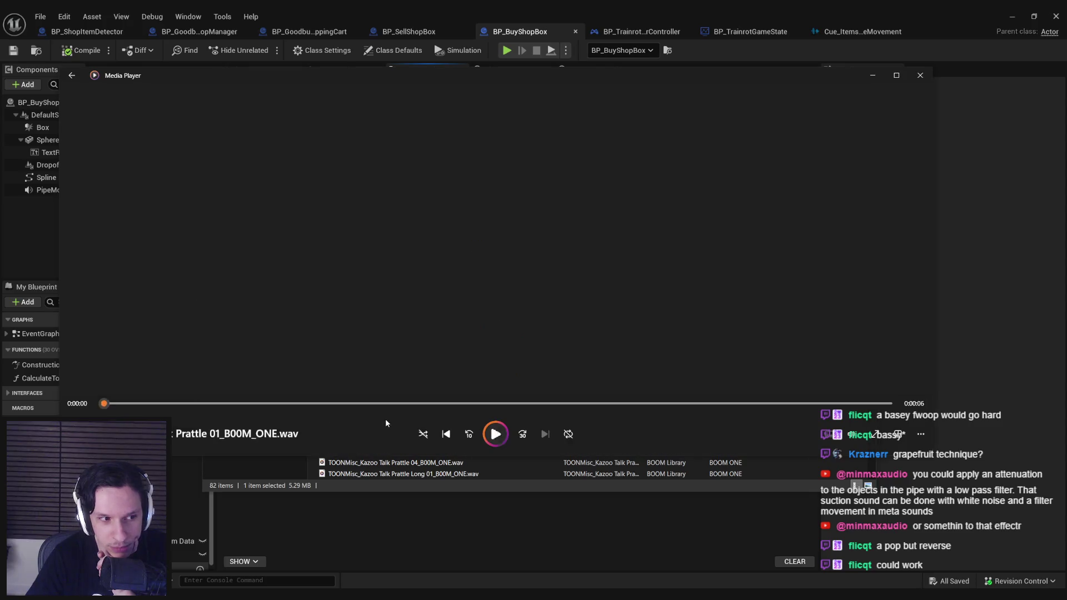
pyautogui.click(388, 463)
pyautogui.scroll(-3, 392, 445)
pyautogui.doubleClick(399, 463)
pyautogui.click(399, 467)
# Audition the Tape Pipe Fail Slight Tone and Tape Pipe Flutter Low 01 sounds.
pyautogui.scroll(-3, 394, 389)
pyautogui.doubleClick(394, 350)
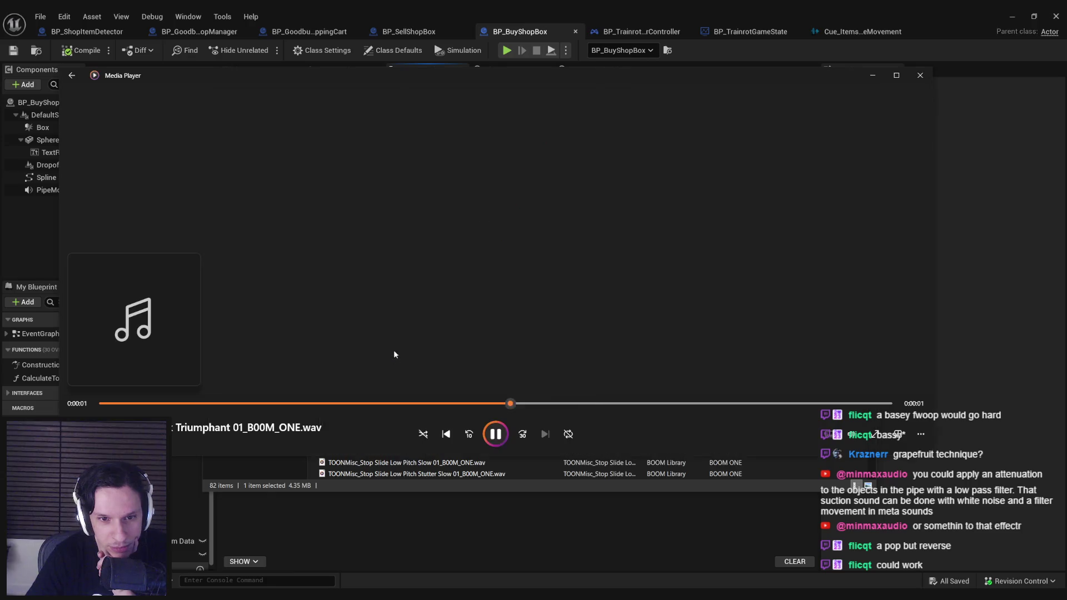
pyautogui.click(396, 468)
pyautogui.click(398, 463)
pyautogui.scroll(-3, 394, 442)
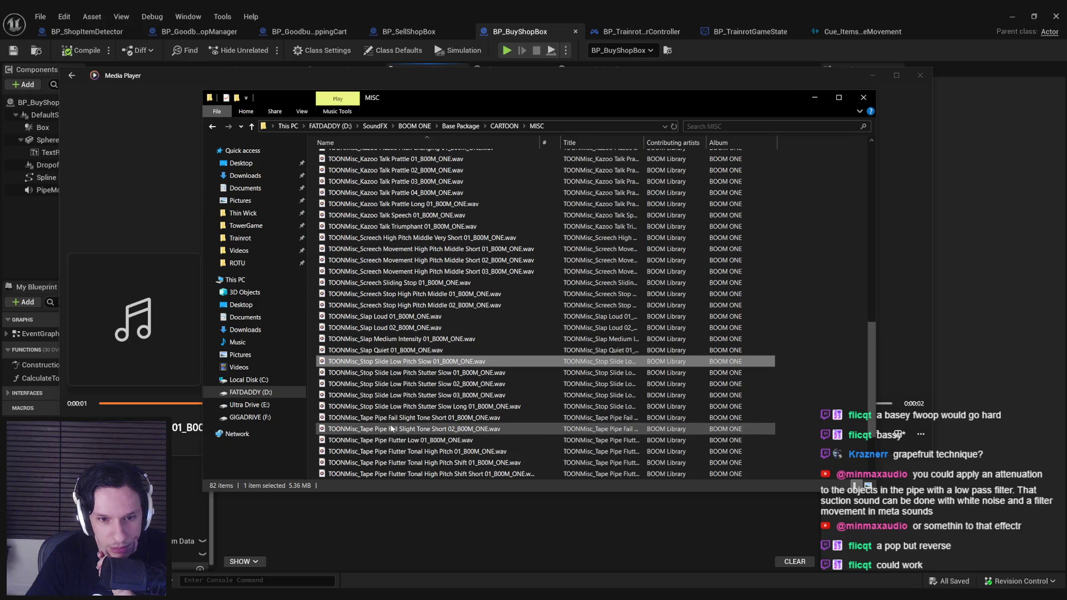
pyautogui.doubleClick(394, 442)
pyautogui.click(392, 443)
pyautogui.doubleClick(392, 442)
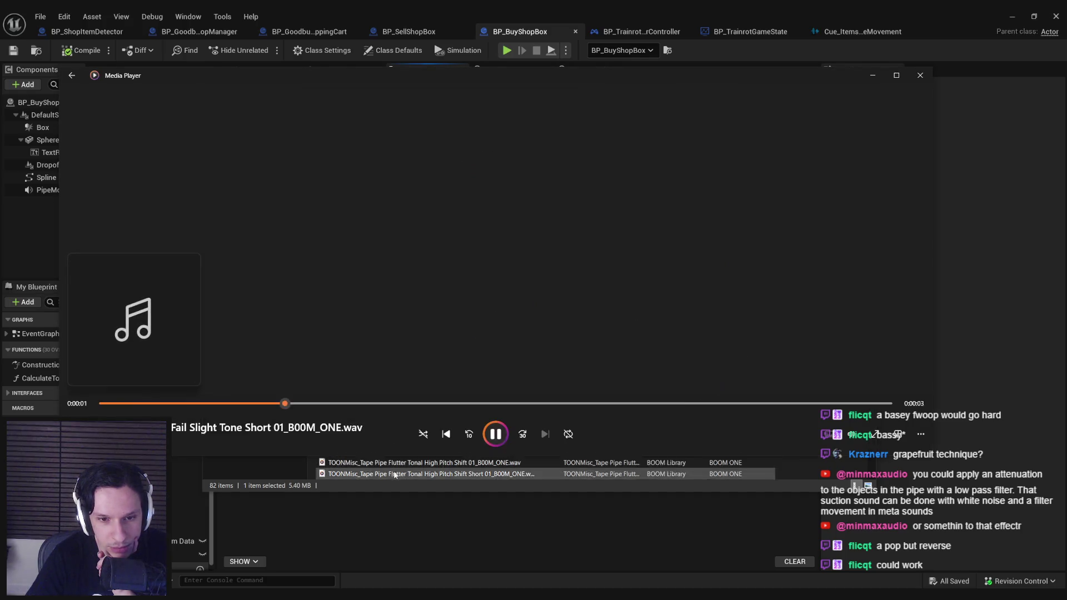
# Play TOONMisc_Teleportation 01 twice as a candidate suction sound.
pyautogui.scroll(-3, 391, 445)
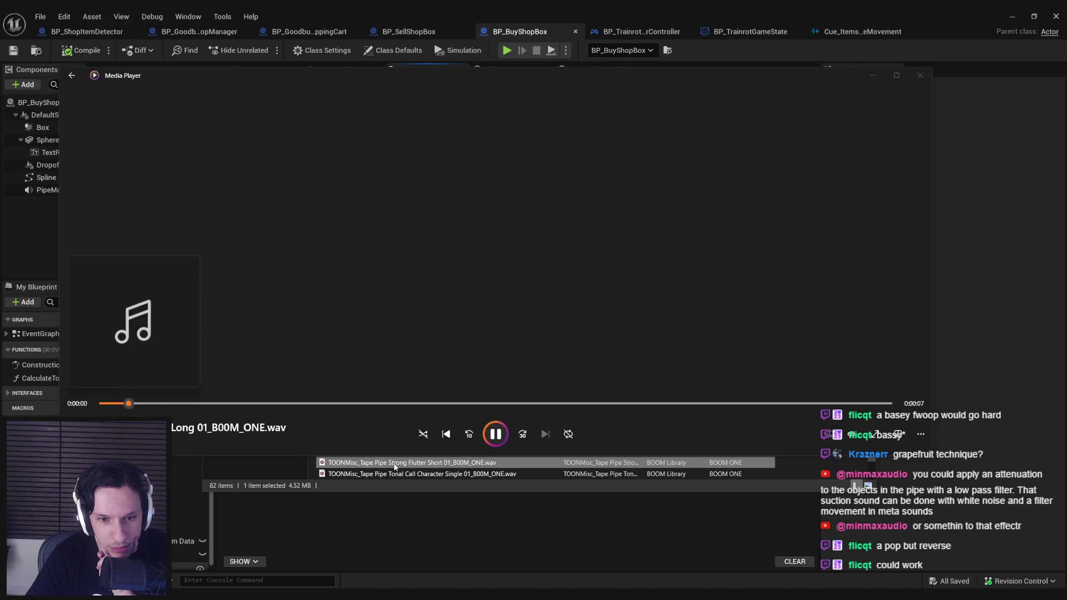
pyautogui.click(391, 463)
pyautogui.scroll(-1, 392, 462)
pyautogui.click(392, 474)
pyautogui.doubleClick(392, 474)
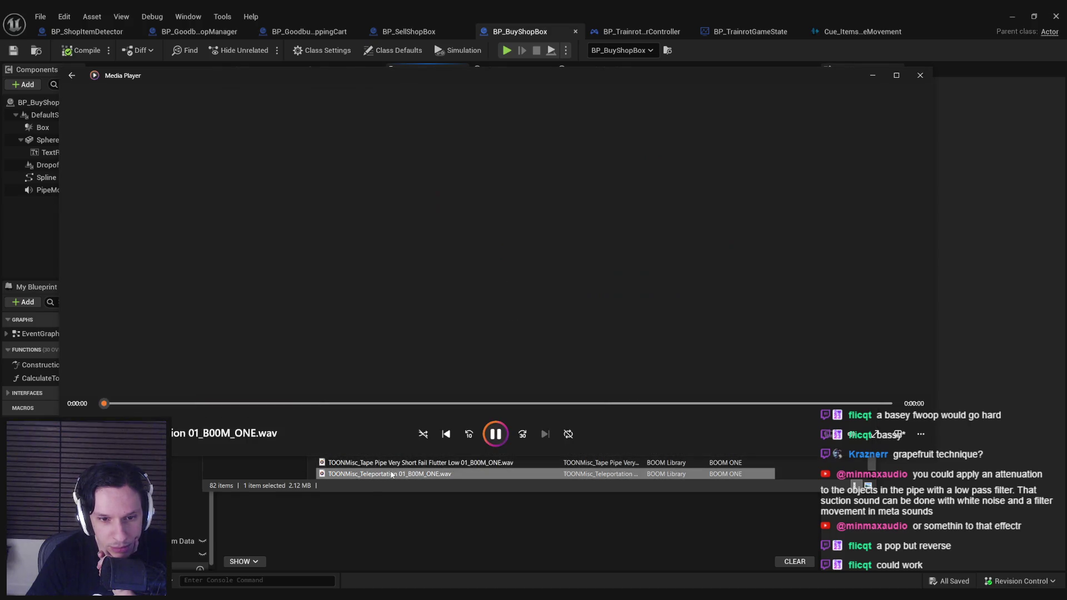
pyautogui.doubleClick(391, 474)
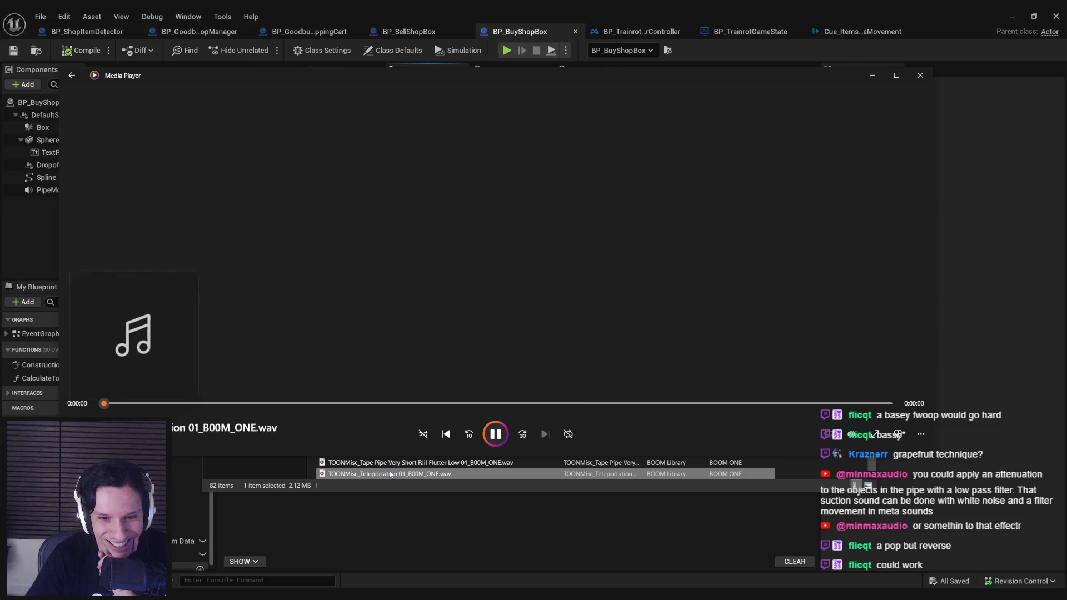
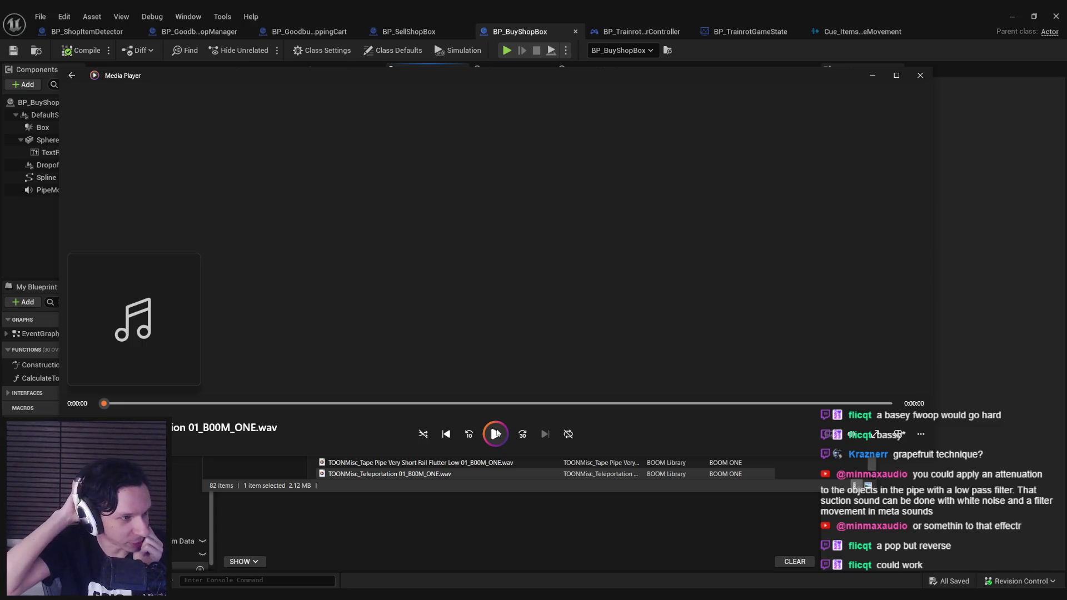
# Move from the MISC sounds up to CARTOON, glance into BOING, then open the WHISTLE folder.
pyautogui.click(461, 462)
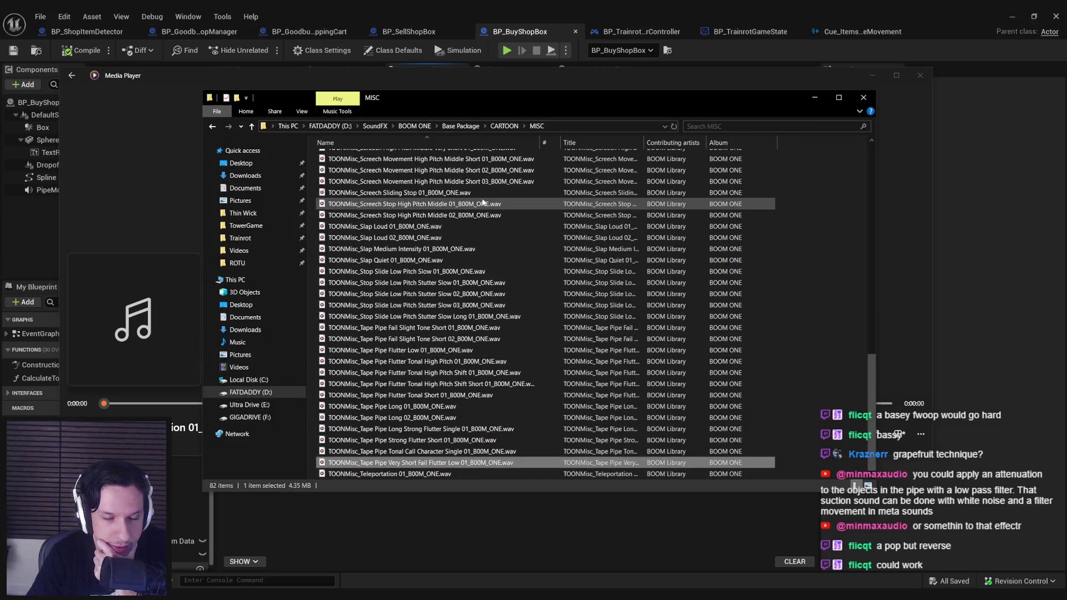
pyautogui.scroll(10, 477, 250)
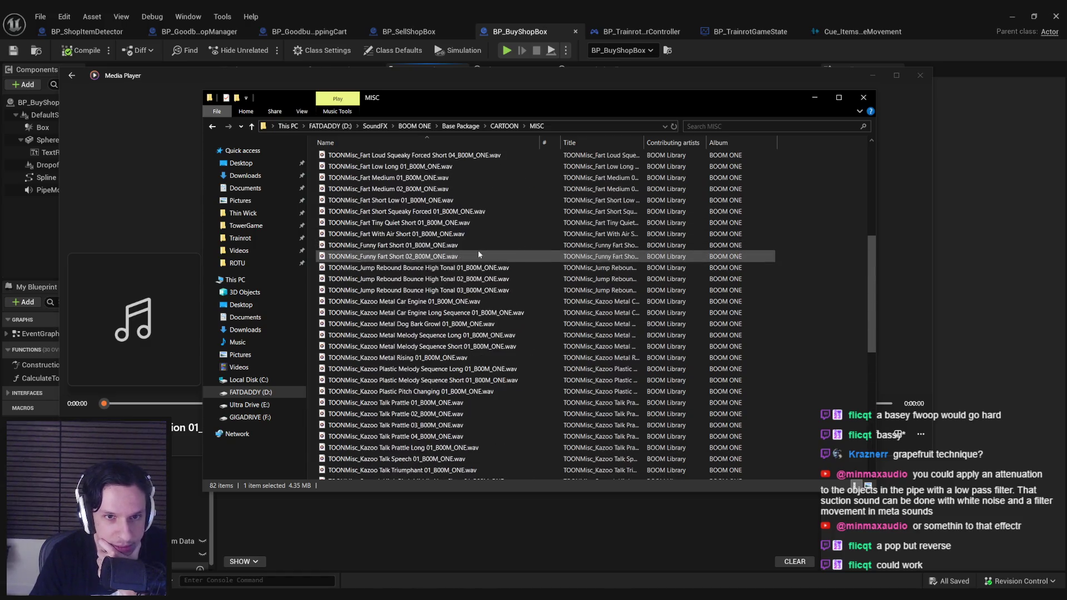
pyautogui.scroll(5, 478, 253)
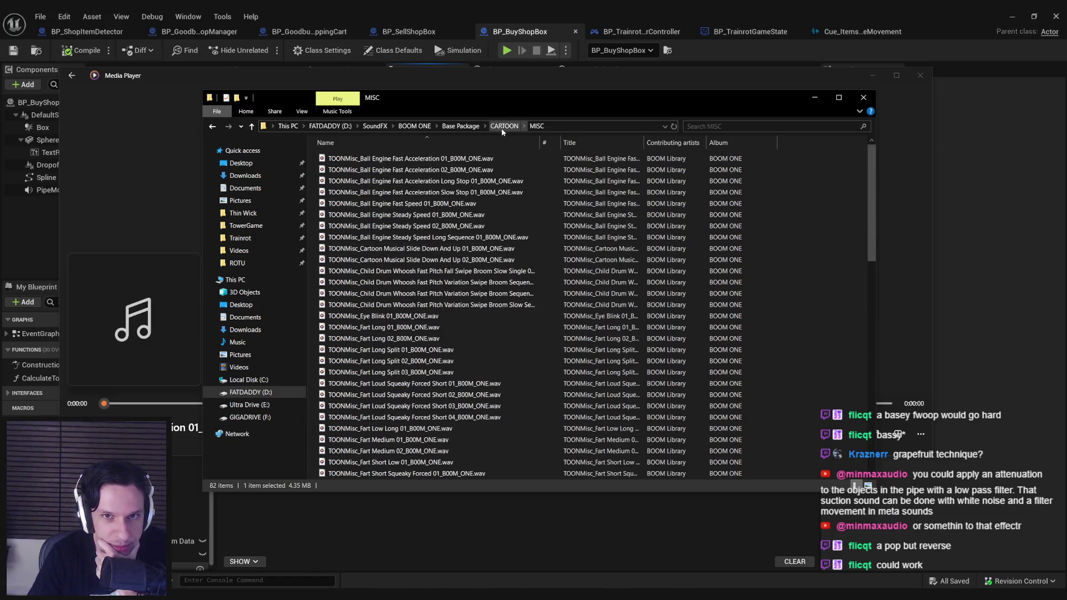
pyautogui.click(504, 125)
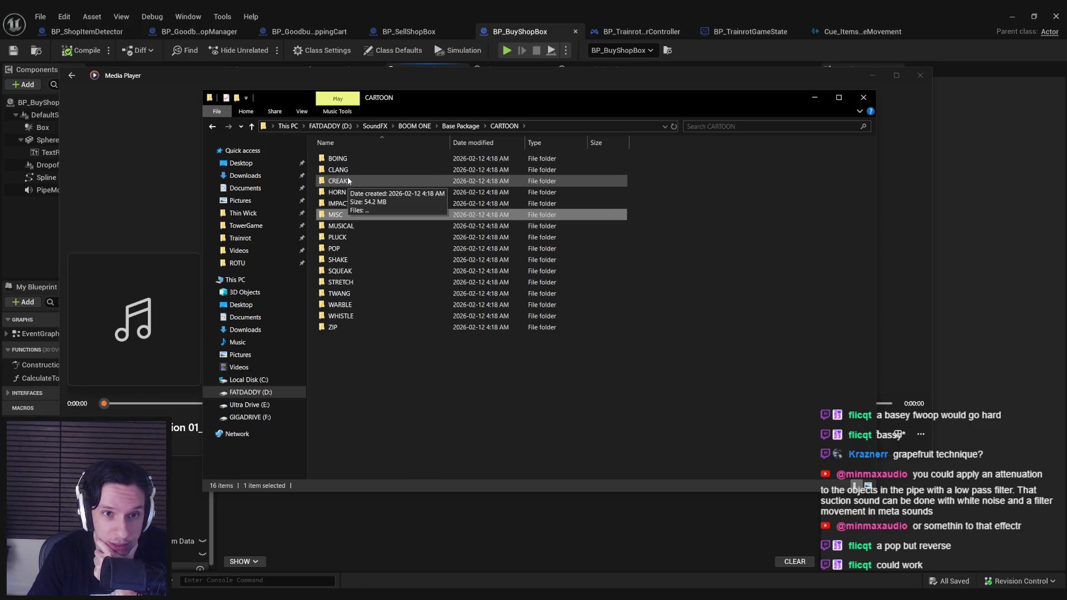
pyautogui.doubleClick(341, 160)
pyautogui.press('BackSpace')
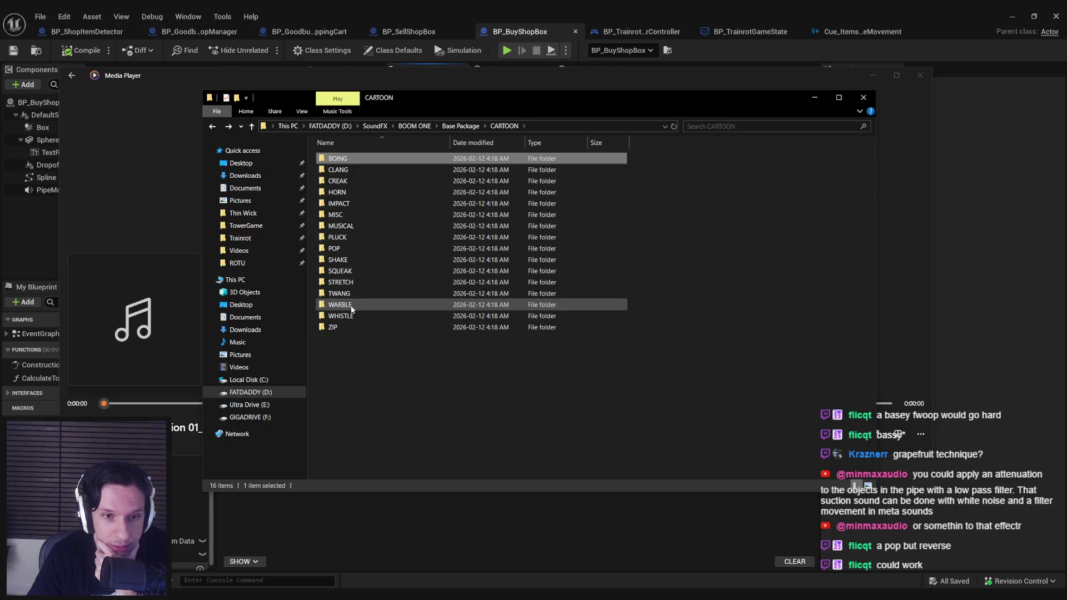
pyautogui.doubleClick(340, 316)
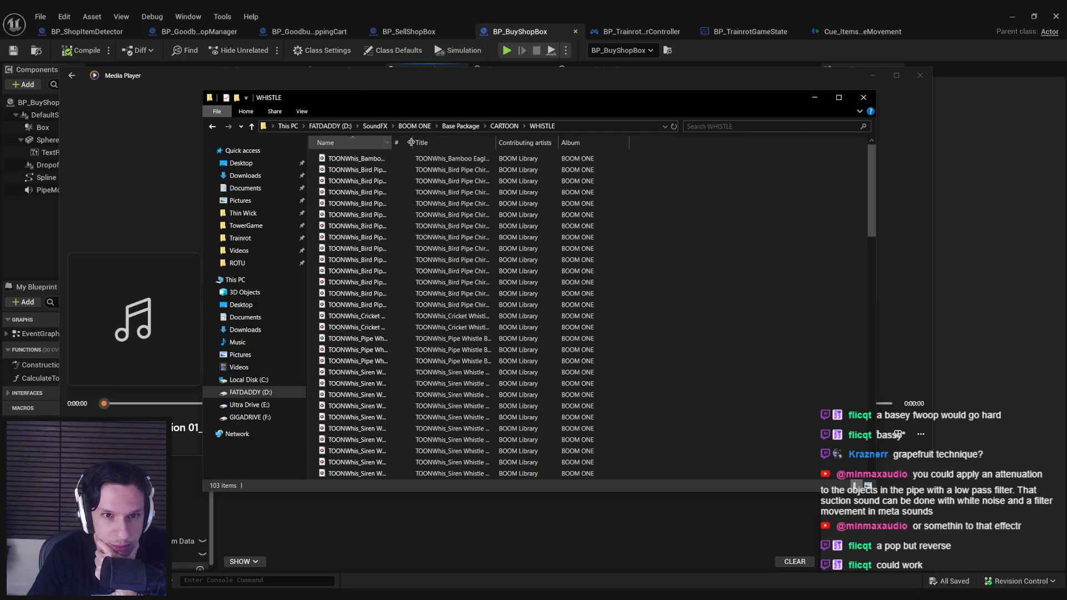
# Widen the names, preview the Bamboo Eagle Owl Pipe clip and place Media Player beside the list.
pyautogui.doubleClick(411, 142)
pyautogui.doubleClick(442, 162)
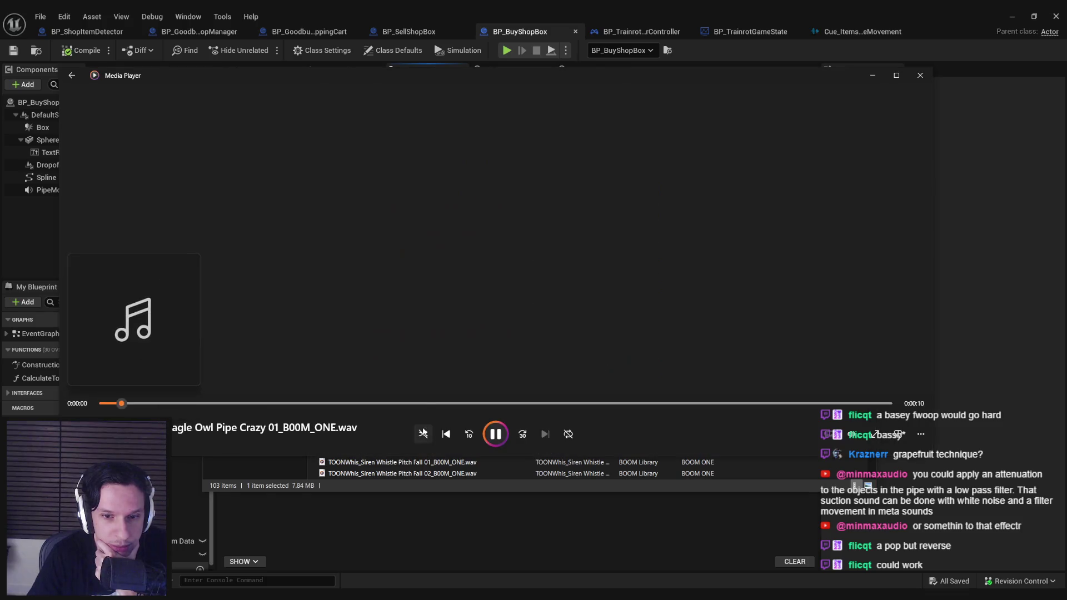
pyautogui.moveTo(941, 203); pyautogui.dragTo(381, 202)
pyautogui.click(560, 80)
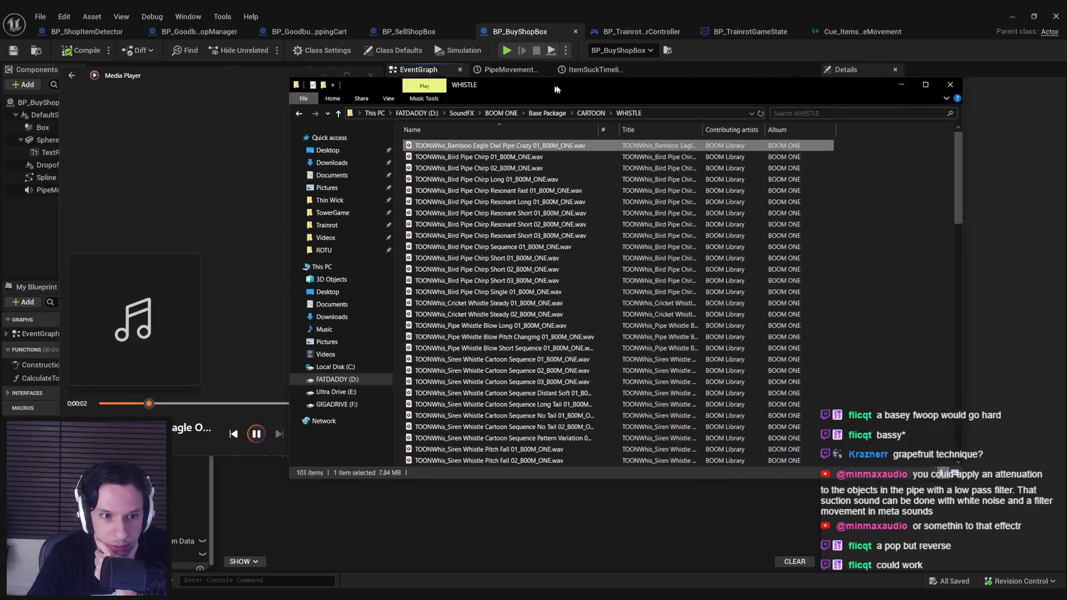
pyautogui.moveTo(560, 79); pyautogui.dragTo(679, 79)
# Preview the Bird Pipe Chirp, Pipe Whistle and Siren Whistle clips.
pyautogui.doubleClick(611, 147)
pyautogui.doubleClick(617, 170)
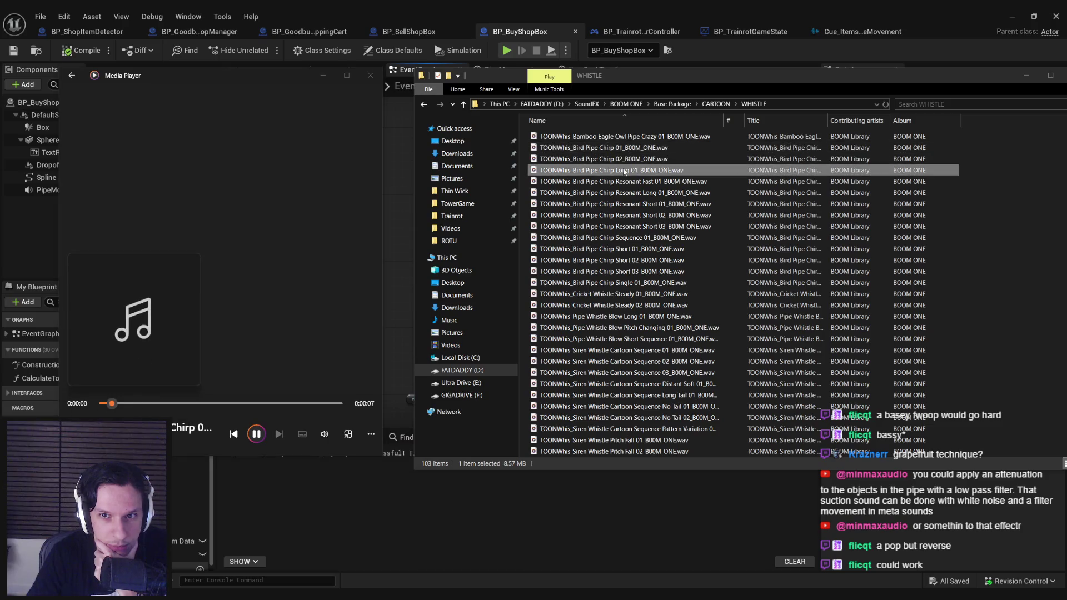
pyautogui.doubleClick(626, 248)
pyautogui.doubleClick(615, 295)
pyautogui.click(615, 316)
pyautogui.doubleClick(615, 327)
pyautogui.doubleClick(611, 350)
pyautogui.scroll(-3, 609, 356)
pyautogui.click(604, 362)
pyautogui.scroll(-7, 603, 360)
pyautogui.doubleClick(593, 350)
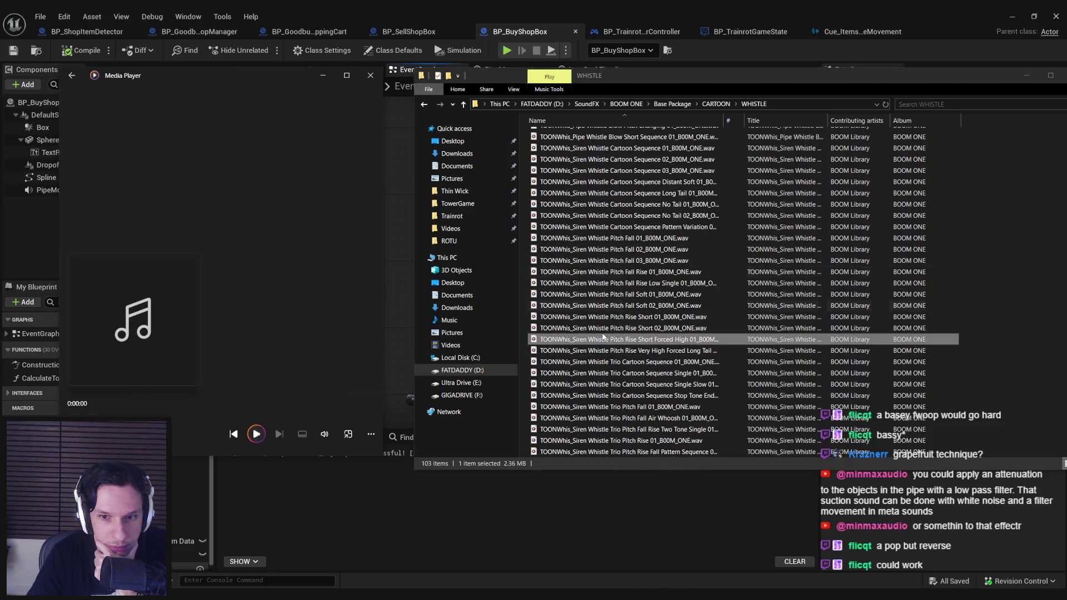
# Preview slide whistle, Steam Ears Angry, Thunderer and train whistle clips, then return to Base Package.
pyautogui.scroll(-4, 593, 352)
pyautogui.click(595, 350)
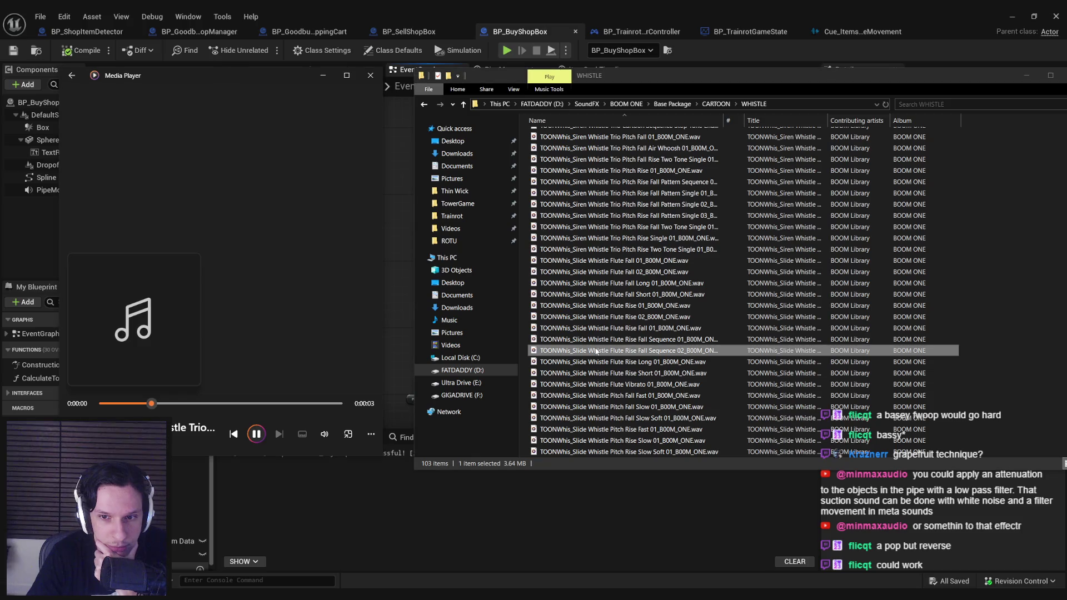
pyautogui.scroll(-4, 595, 351)
pyautogui.doubleClick(599, 385)
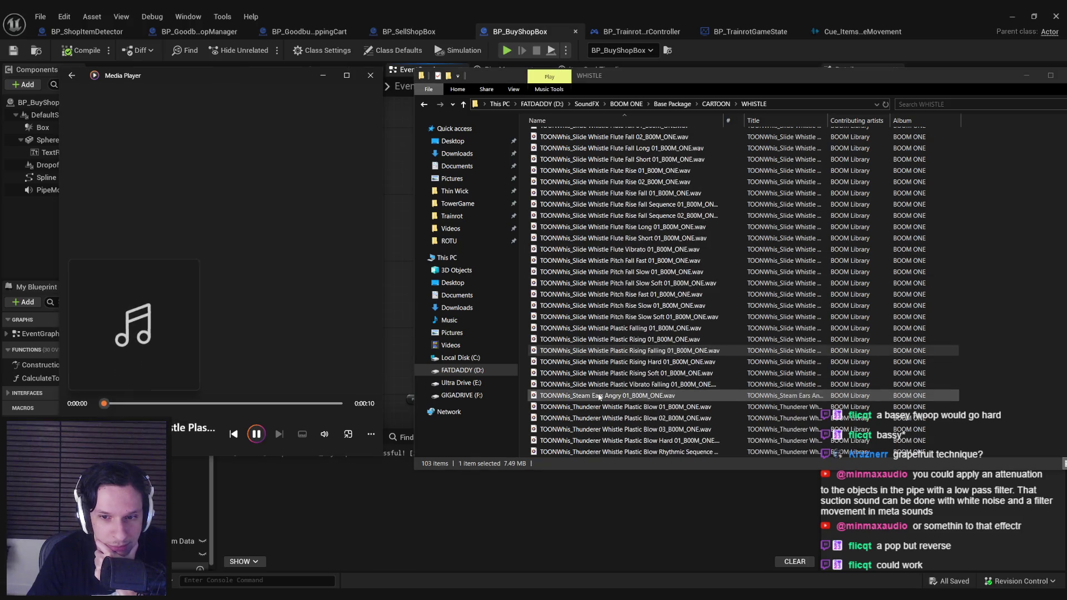
pyautogui.doubleClick(599, 395)
pyautogui.scroll(-6, 598, 367)
pyautogui.doubleClick(598, 354)
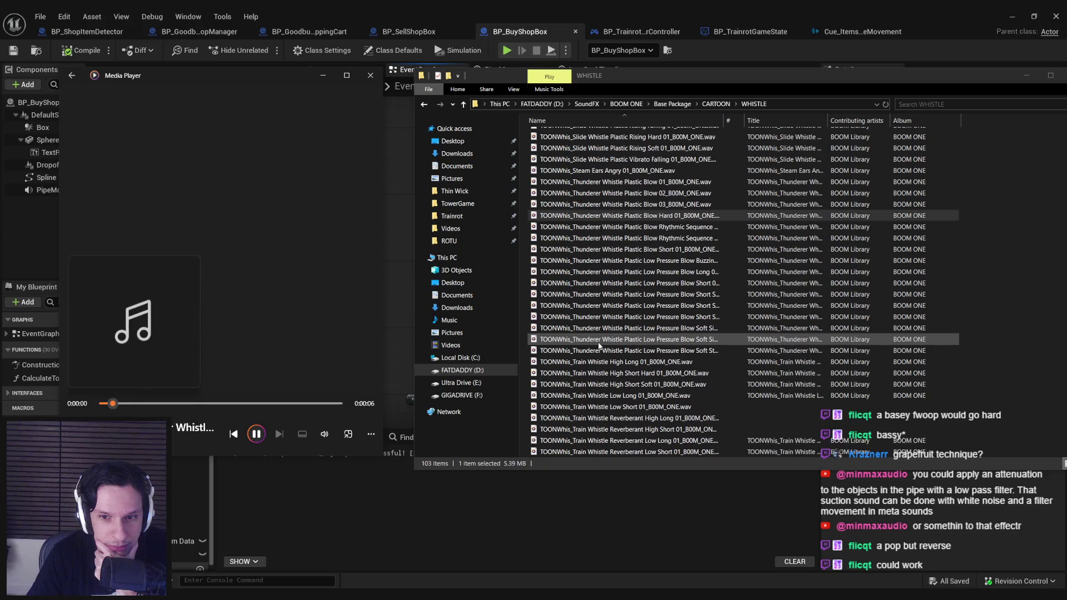
pyautogui.doubleClick(597, 429)
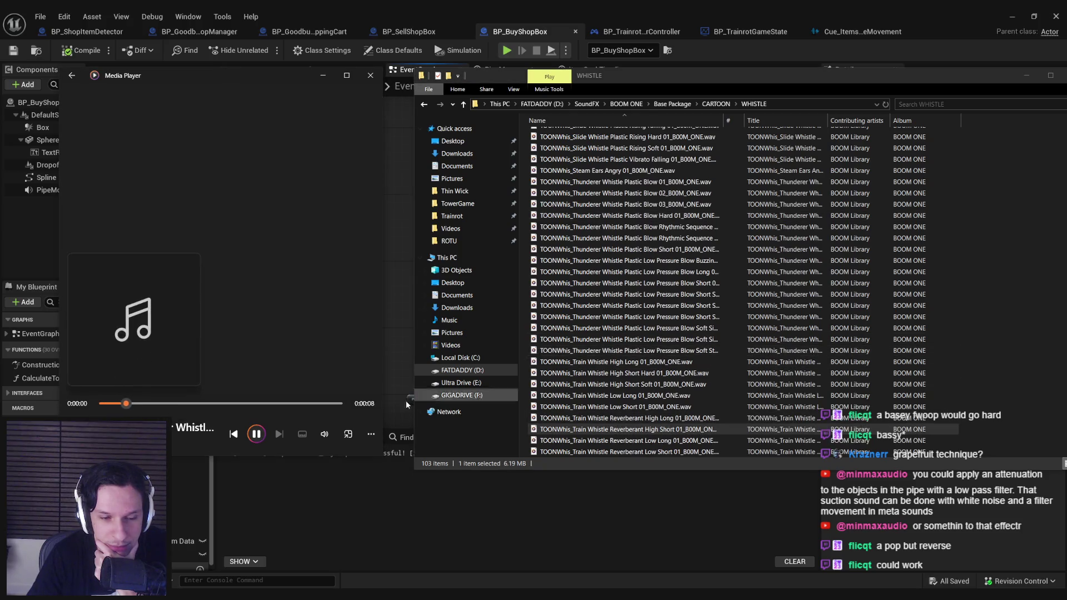
pyautogui.click(643, 273)
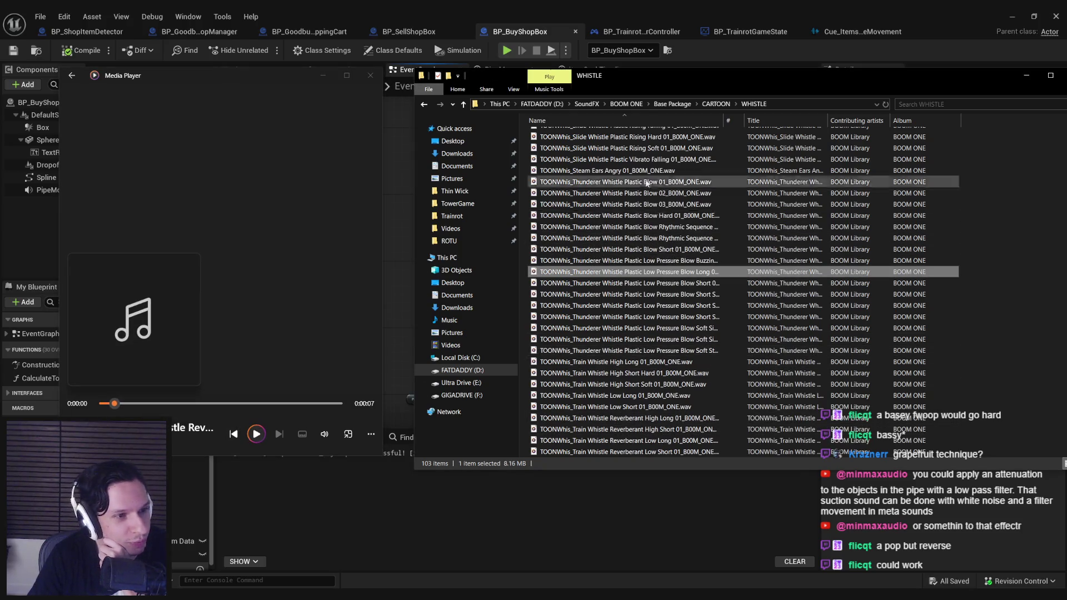
pyautogui.click(670, 104)
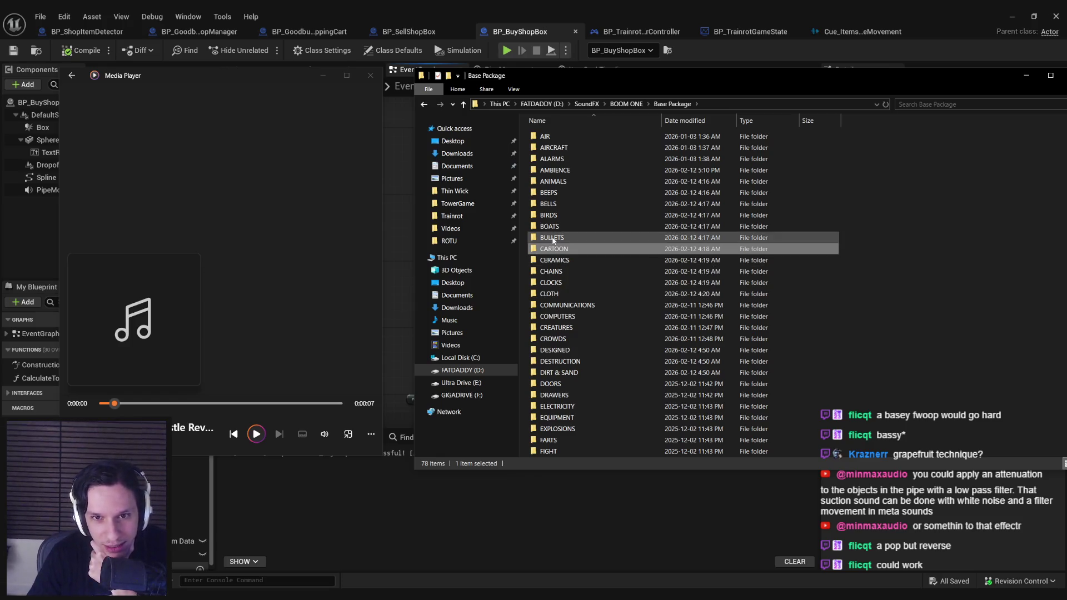
# Open CLOTH > MOVEMENT and widen the Name column to show full file names.
pyautogui.scroll(-1, 559, 261)
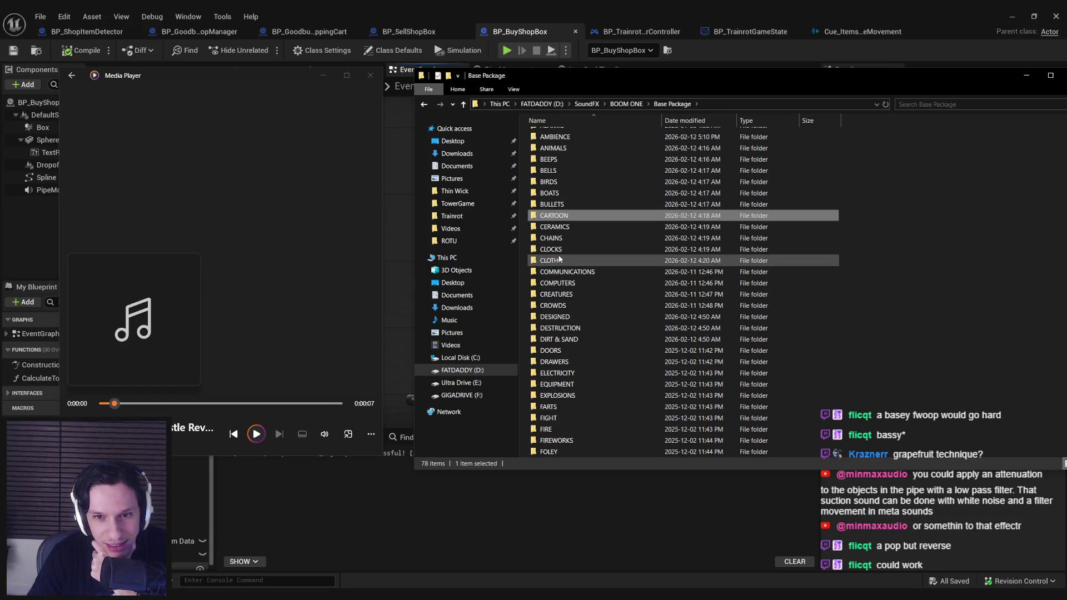
pyautogui.doubleClick(559, 259)
pyautogui.doubleClick(553, 160)
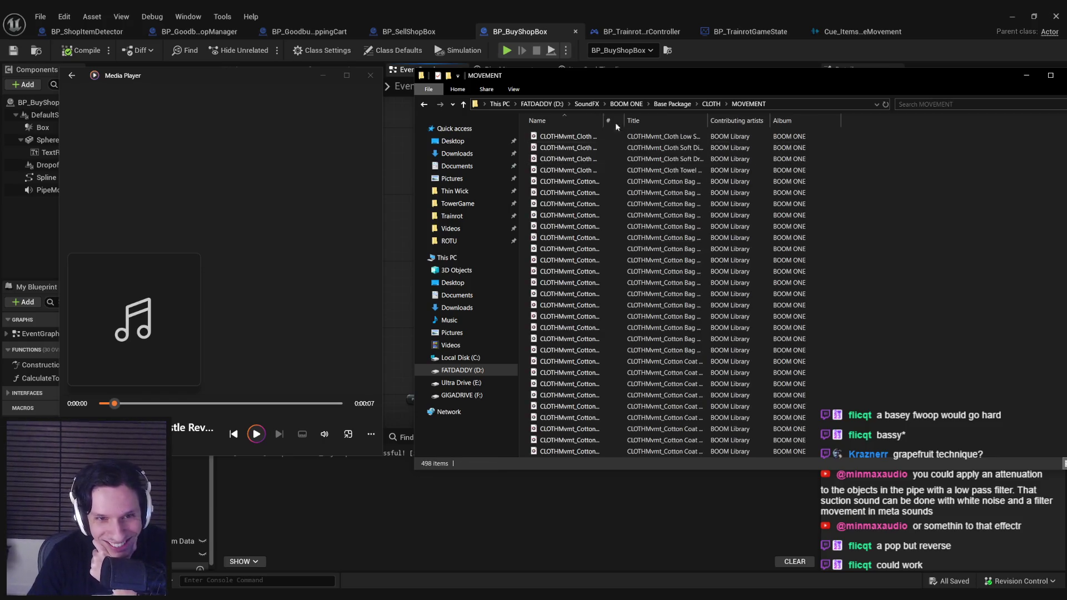
pyautogui.moveTo(666, 121); pyautogui.dragTo(748, 120)
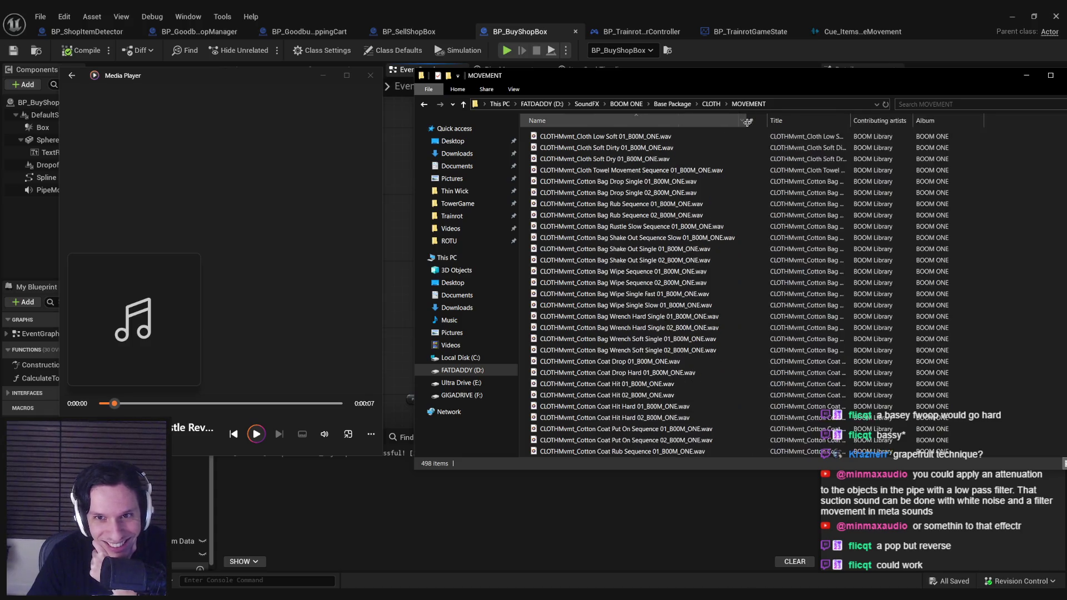
# Preview cloth movement clips, including Cotton Bag Shake Out and Coat Rub Sequence 01.
pyautogui.doubleClick(639, 137)
pyautogui.doubleClick(628, 237)
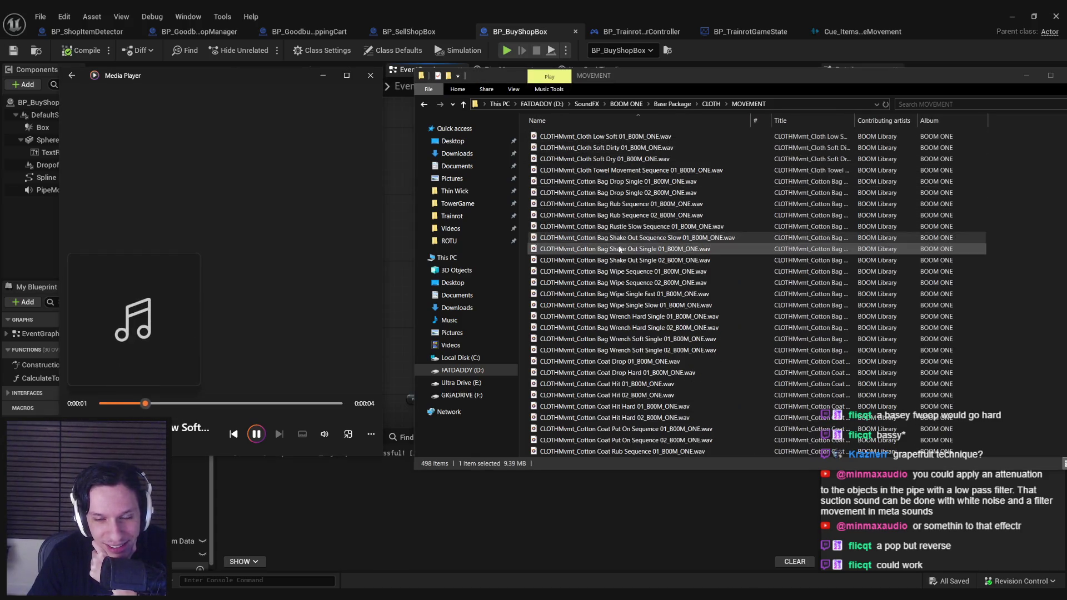
pyautogui.scroll(-4, 618, 314)
pyautogui.doubleClick(618, 315)
# Go back up through CLOTH and Base Package to BOOM ONE and search it for 'tube'.
pyautogui.hotkey('alt', 'Up')
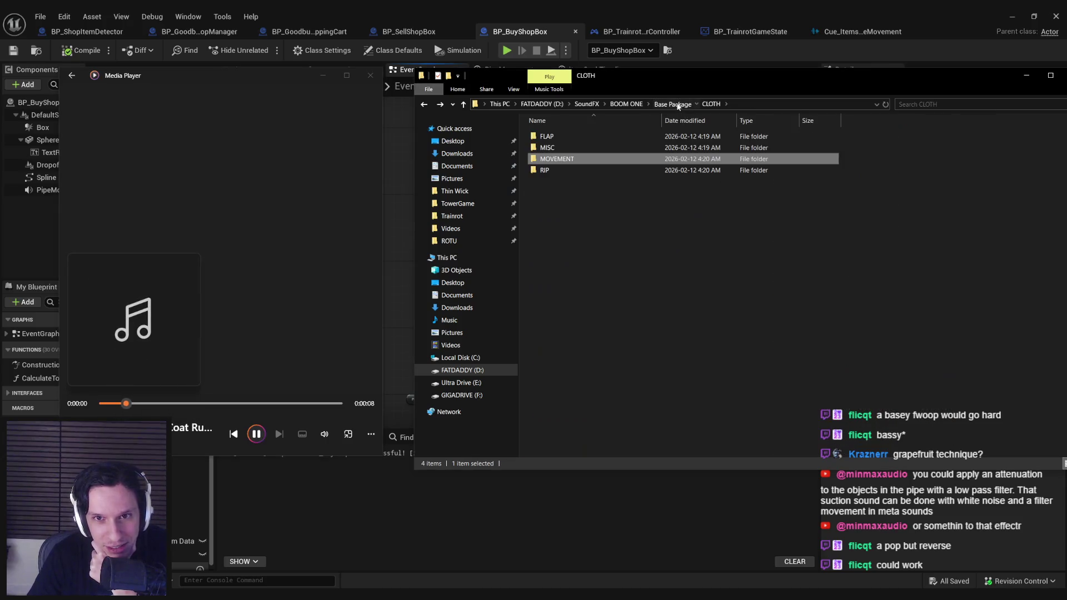
pyautogui.click(678, 106)
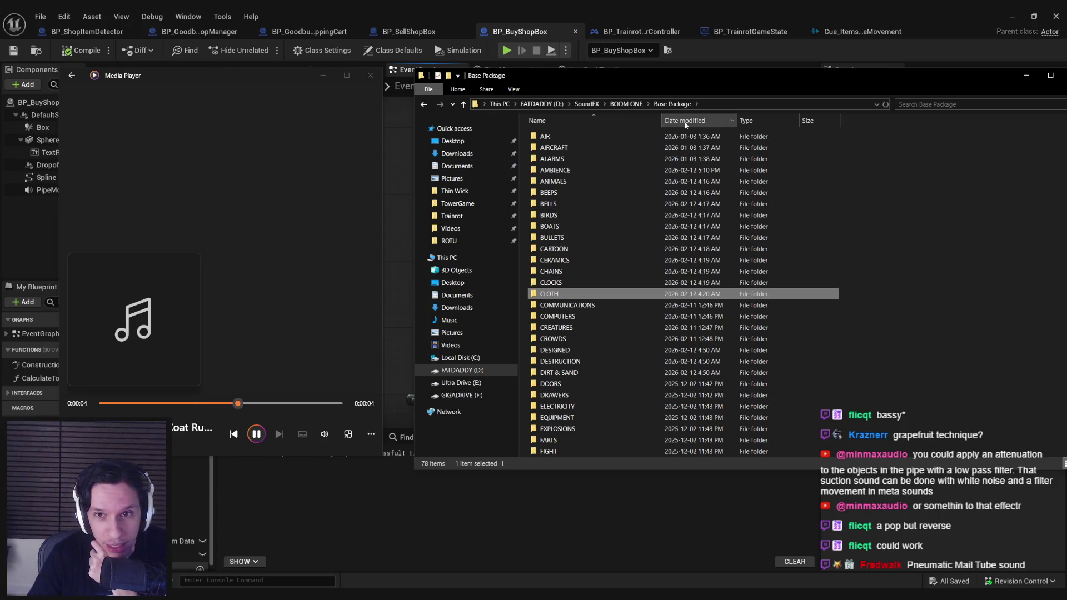
pyautogui.click(626, 104)
pyautogui.click(920, 104)
pyautogui.write('tube')
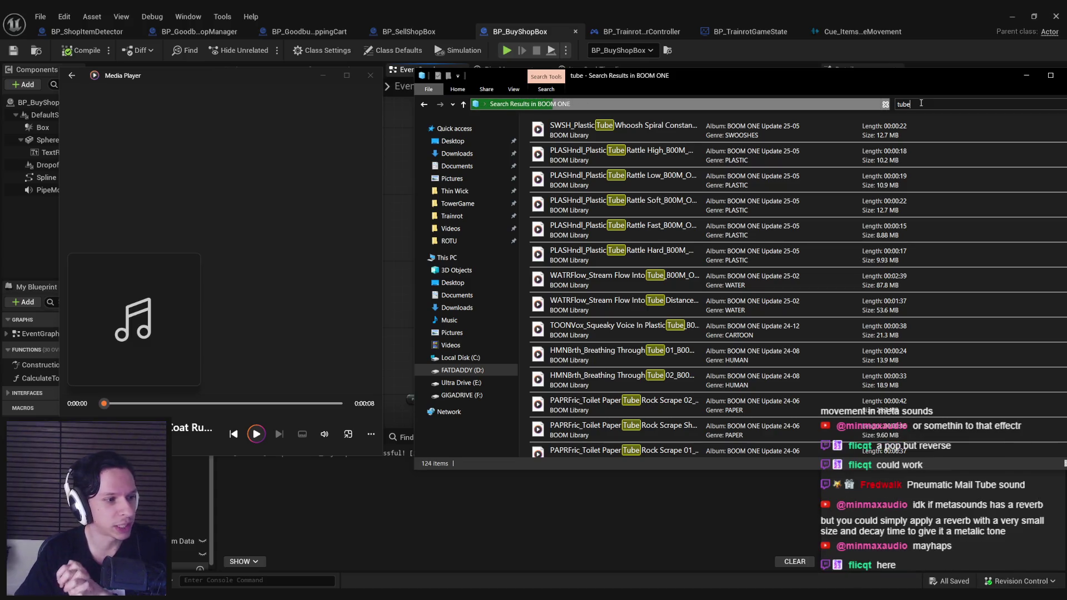
# Preview the Plastic Tube Rattle, Stream Flow Into Tube, Giggle Tube Down and Cardboard Tube Drum clips.
pyautogui.click(636, 136)
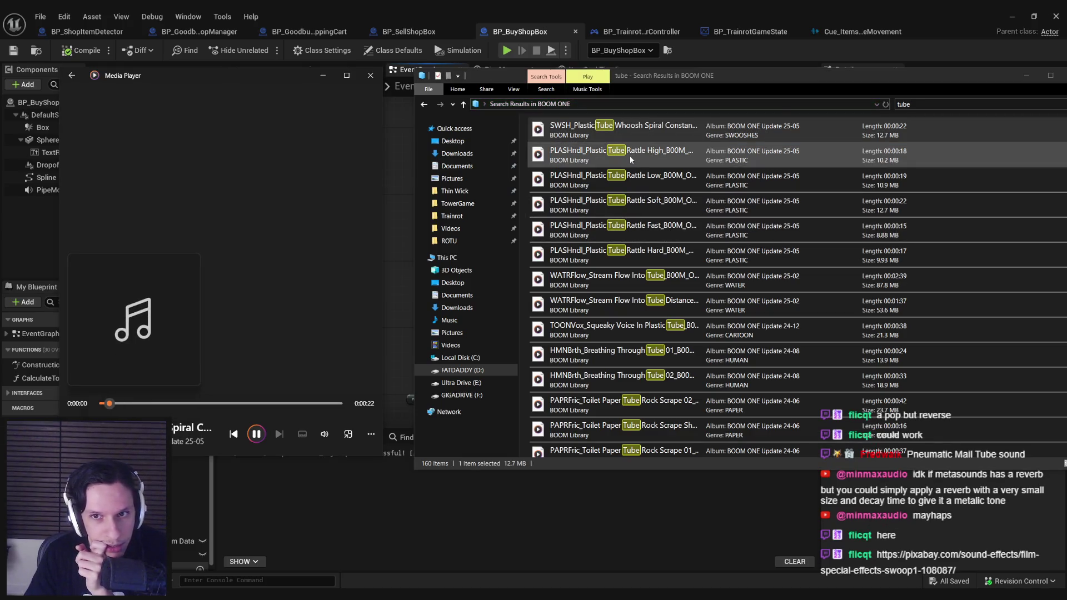
pyautogui.doubleClick(630, 159)
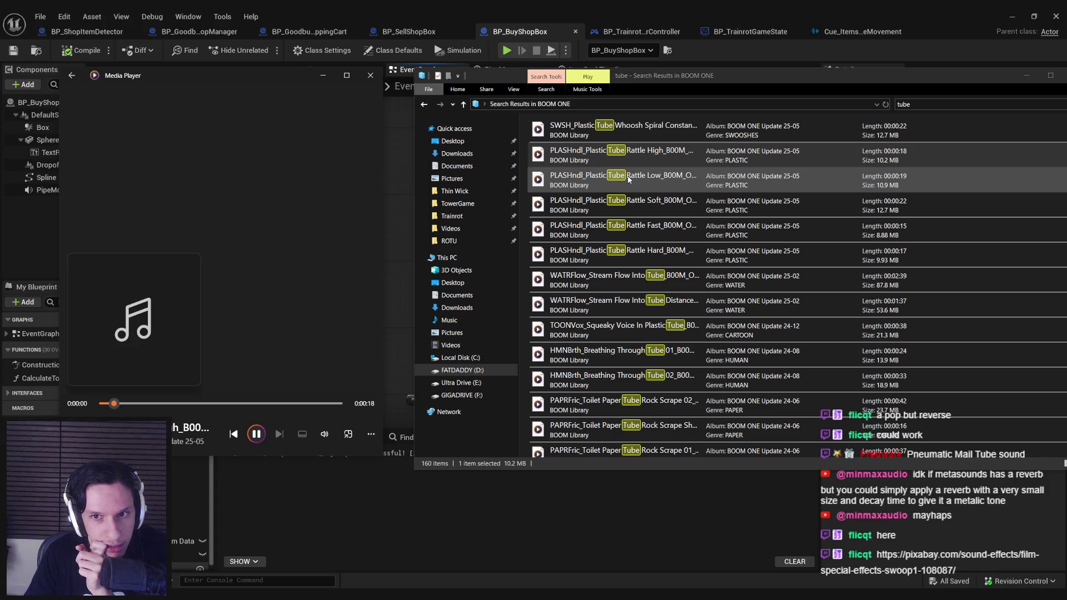
pyautogui.doubleClick(632, 262)
pyautogui.click(632, 282)
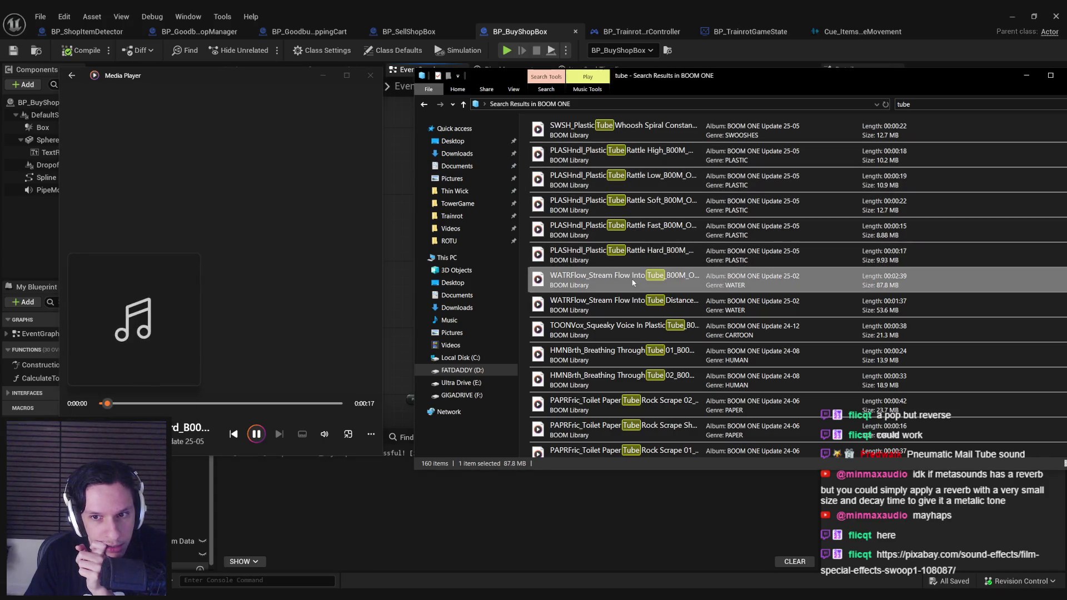
pyautogui.doubleClick(632, 283)
pyautogui.click(631, 298)
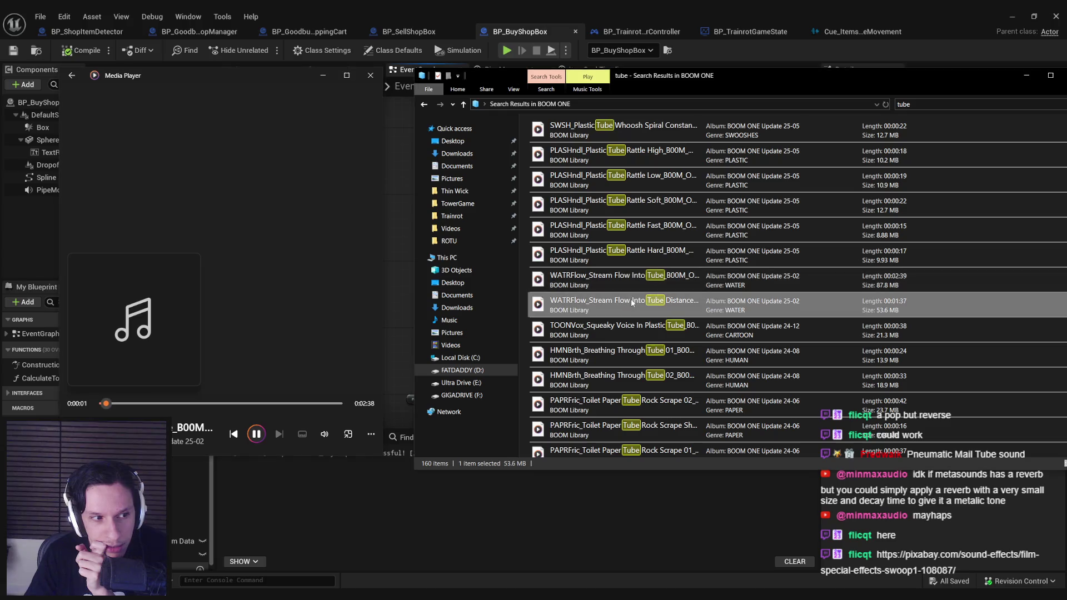
pyautogui.scroll(-10, 631, 299)
pyautogui.doubleClick(631, 320)
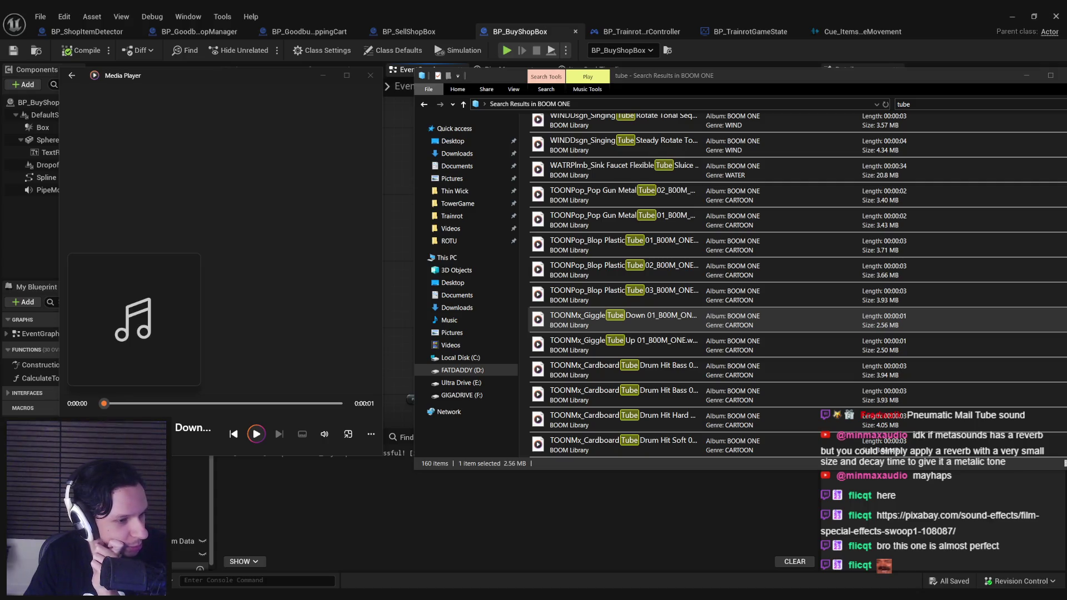
pyautogui.doubleClick(602, 366)
# Preview the Plastic Downwards, Plastic Crinkle and Single High sound tube clips.
pyautogui.scroll(-3, 602, 367)
pyautogui.click(603, 345)
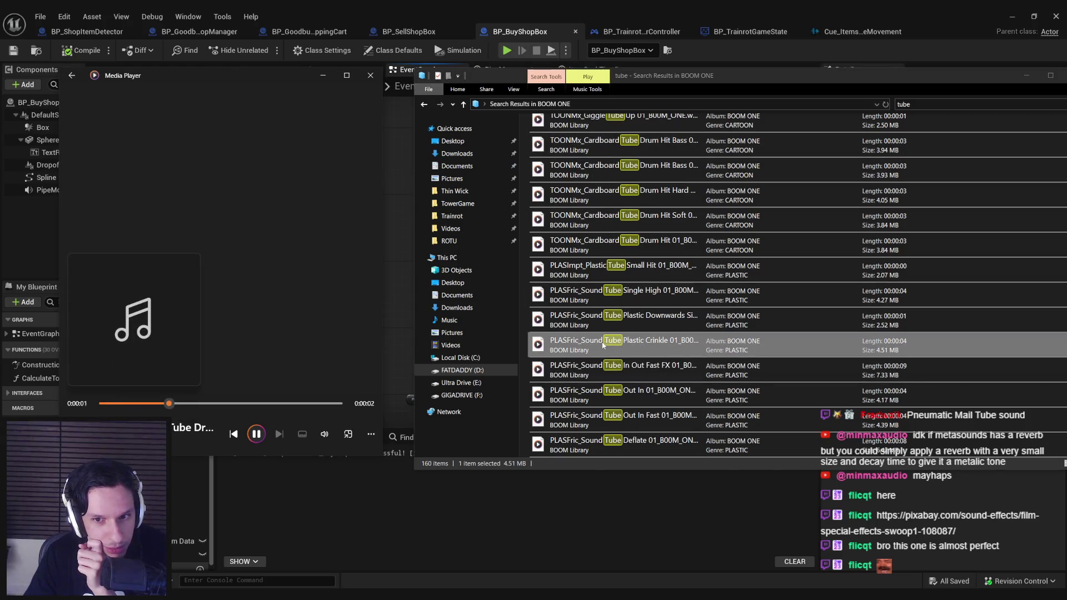
pyautogui.click(598, 326)
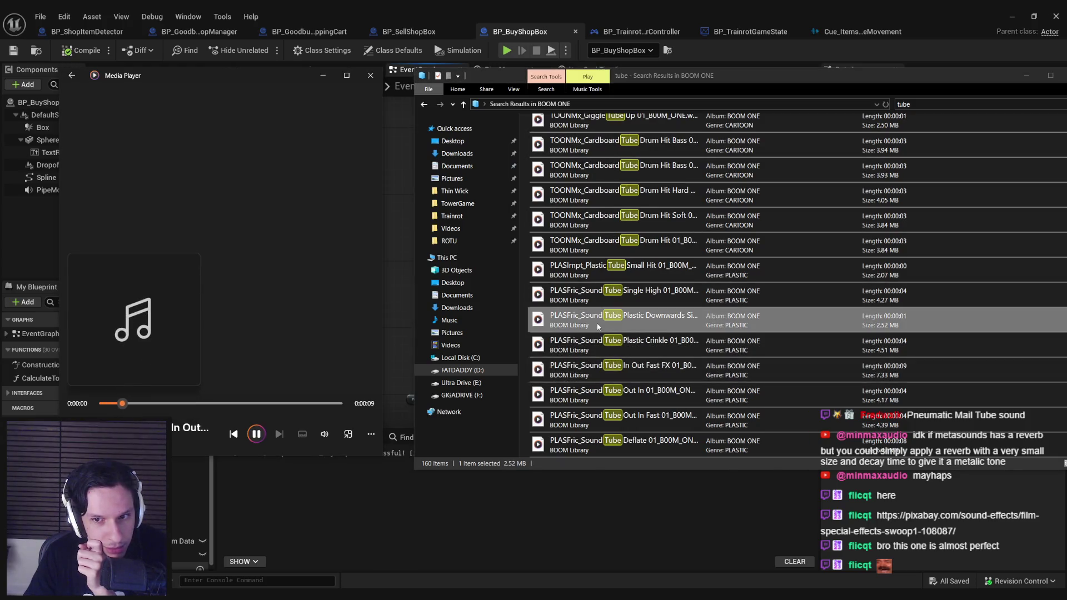
pyautogui.doubleClick(598, 327)
pyautogui.click(596, 343)
pyautogui.doubleClick(598, 295)
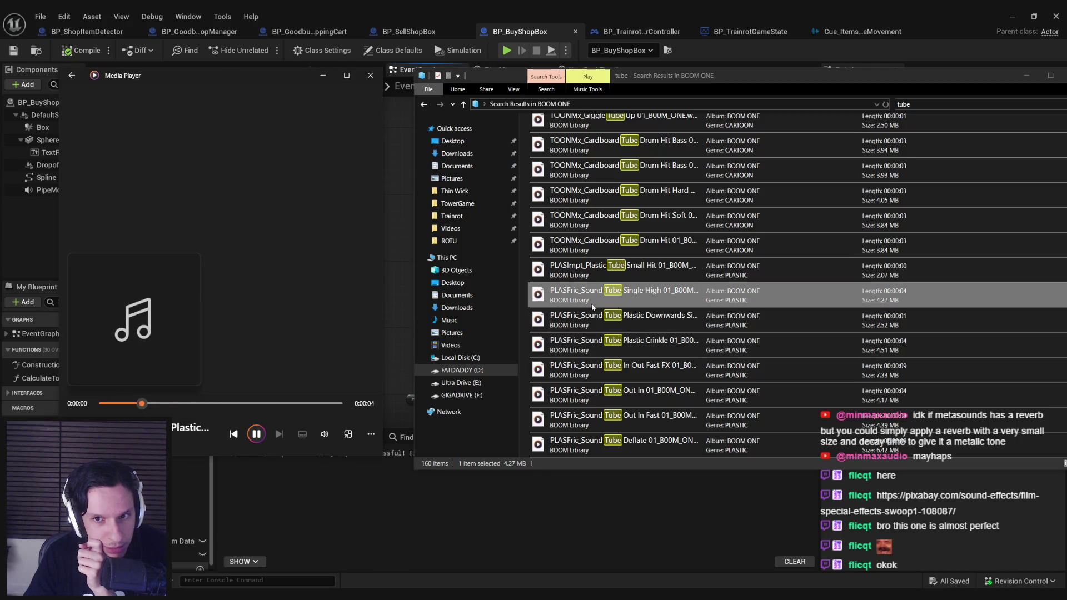
pyautogui.doubleClick(595, 319)
# Play the Small Hit, Out In, Deflate and In Out Fast FX tube clips, then open Update 23-02.
pyautogui.doubleClick(591, 271)
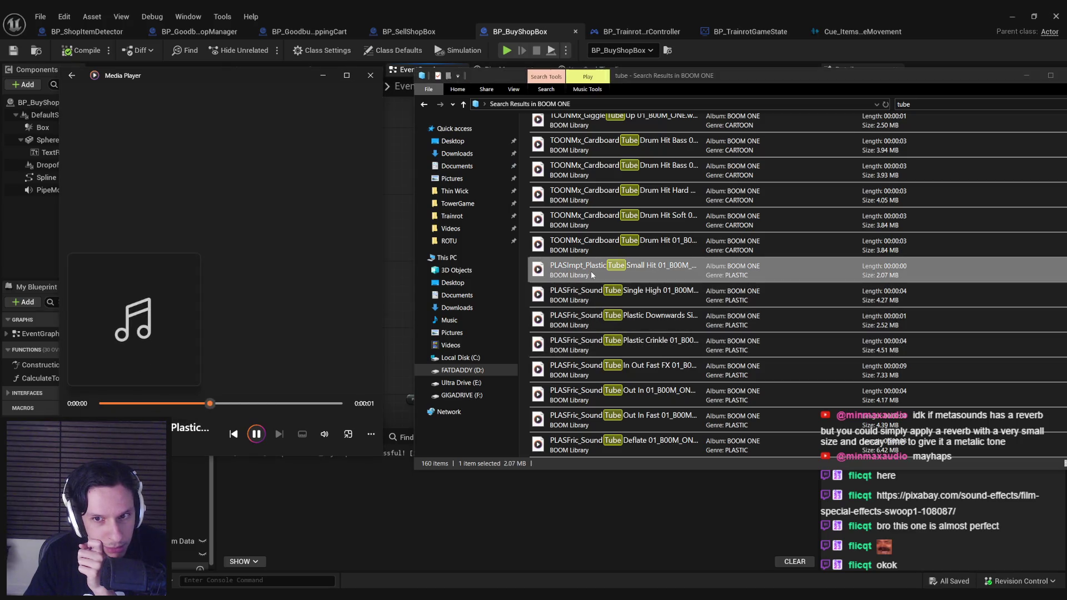
pyautogui.doubleClick(596, 294)
pyautogui.doubleClick(601, 390)
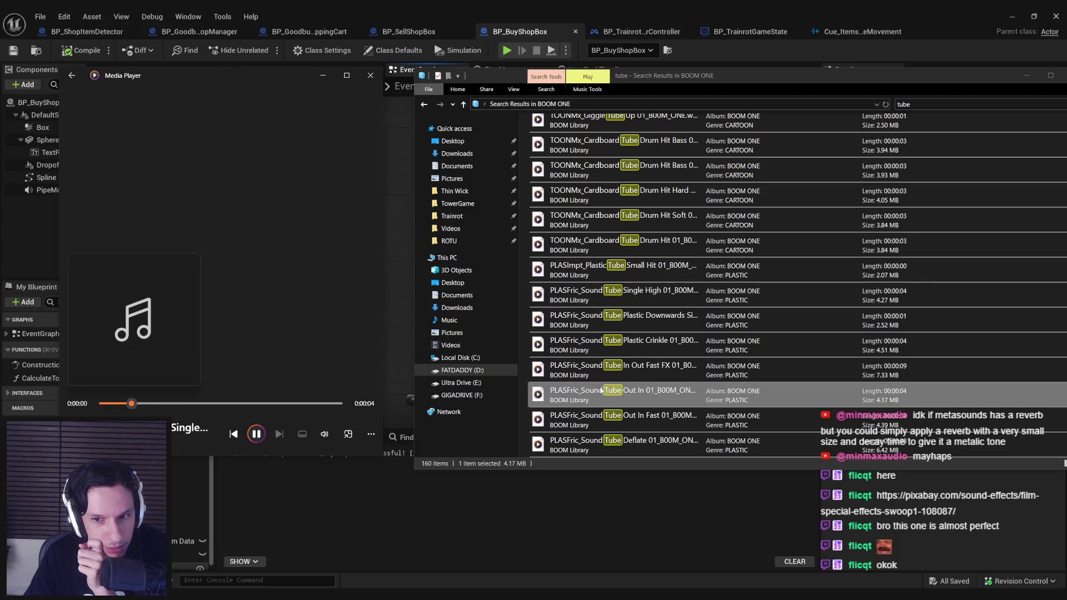
pyautogui.doubleClick(606, 420)
pyautogui.doubleClick(612, 447)
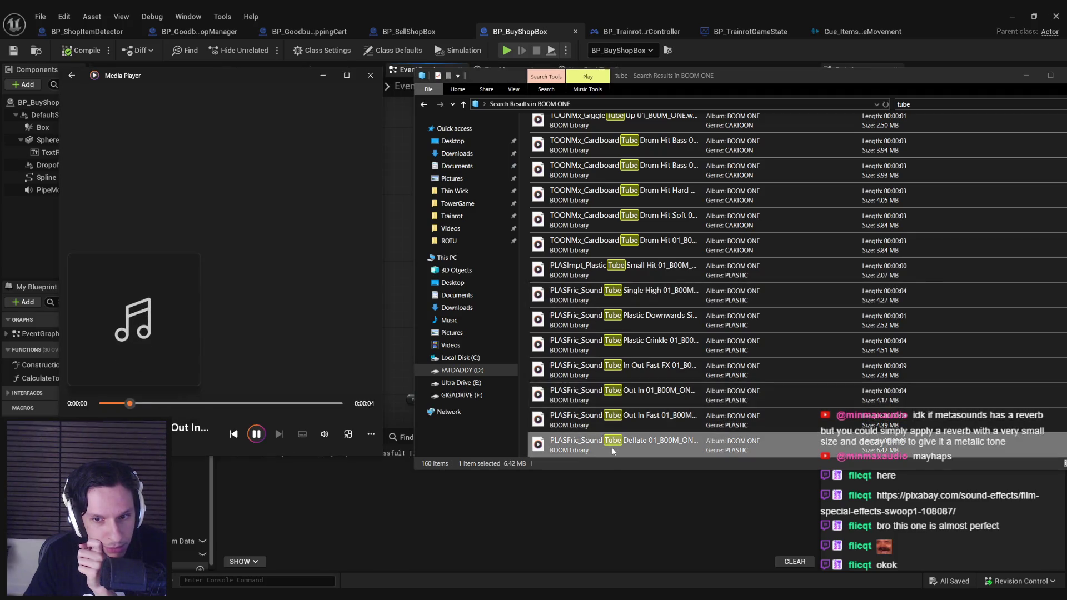
pyautogui.doubleClick(601, 371)
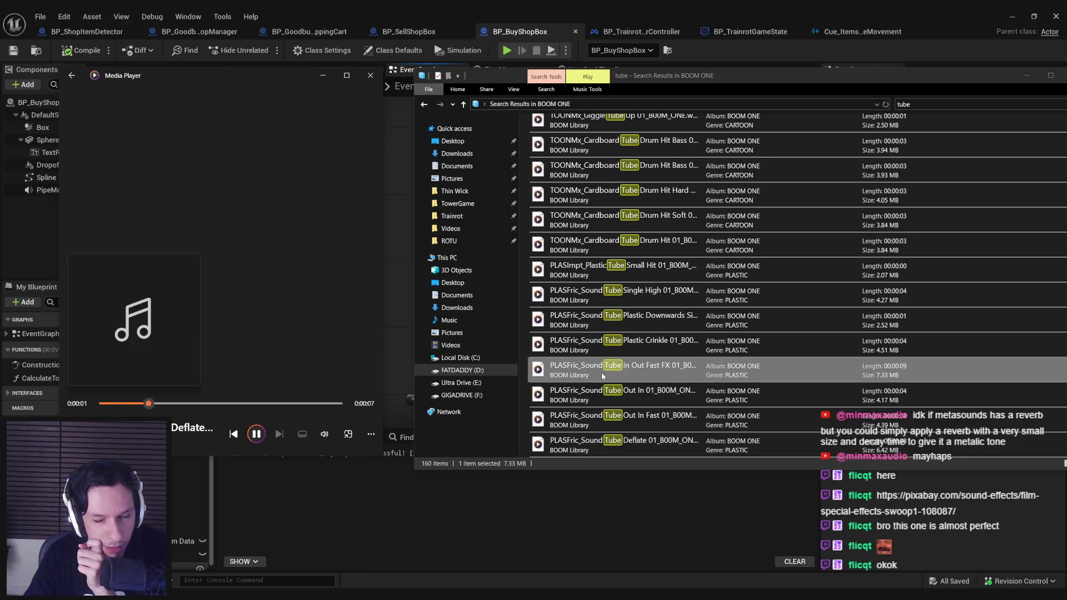
pyautogui.hotkey('alt', 'Left')
pyautogui.doubleClick(572, 159)
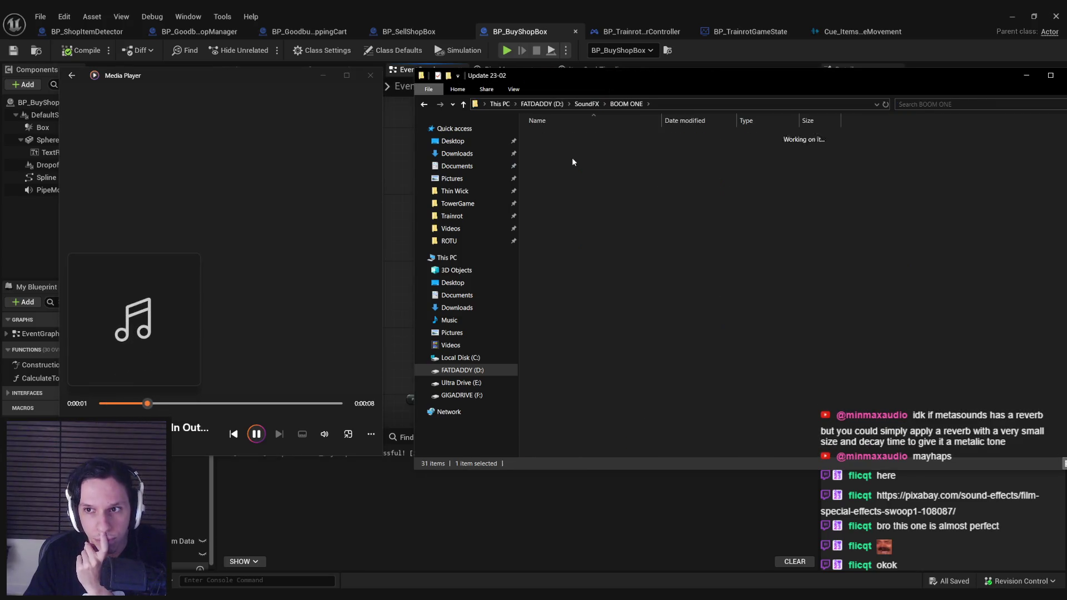
# Stop playback, check Update 23-03, then open Update 23-04 > WATER > MOVEMENT.
pyautogui.click(257, 433)
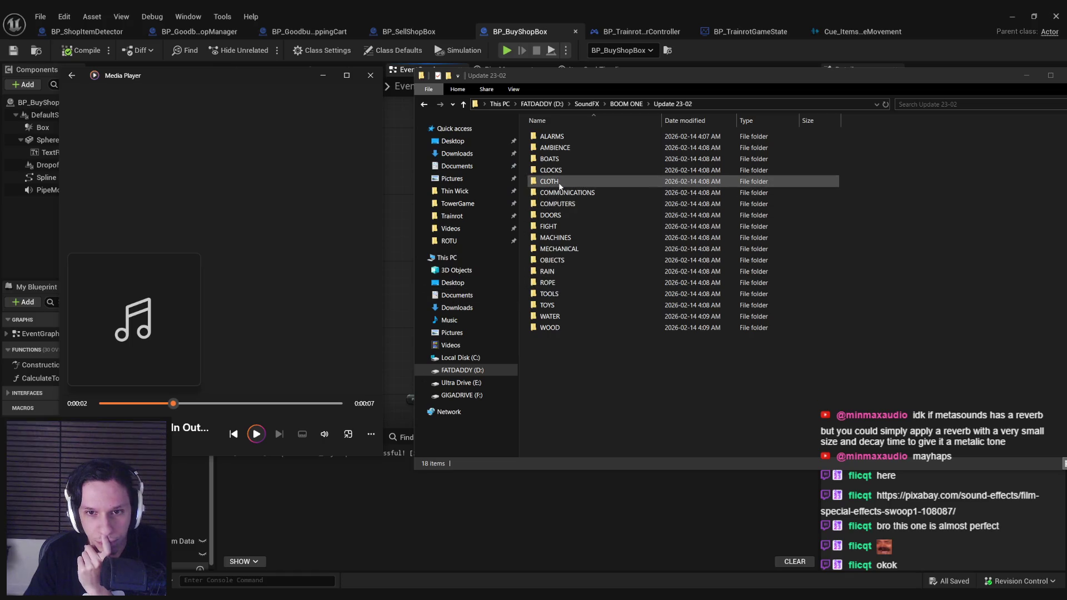
pyautogui.click(546, 357)
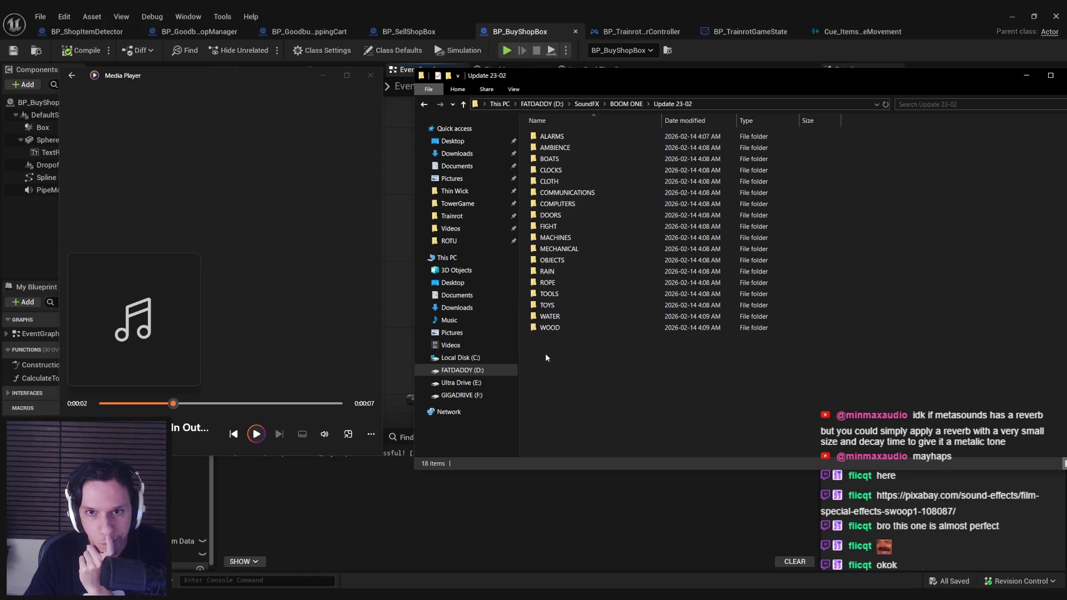
pyautogui.hotkey('alt', 'Left')
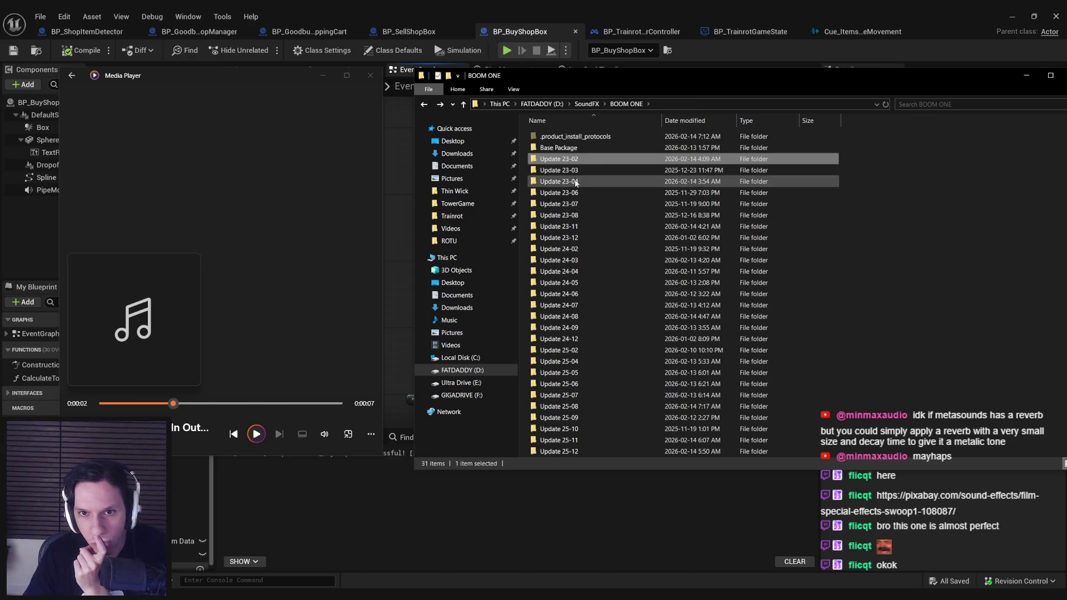
pyautogui.doubleClick(567, 174)
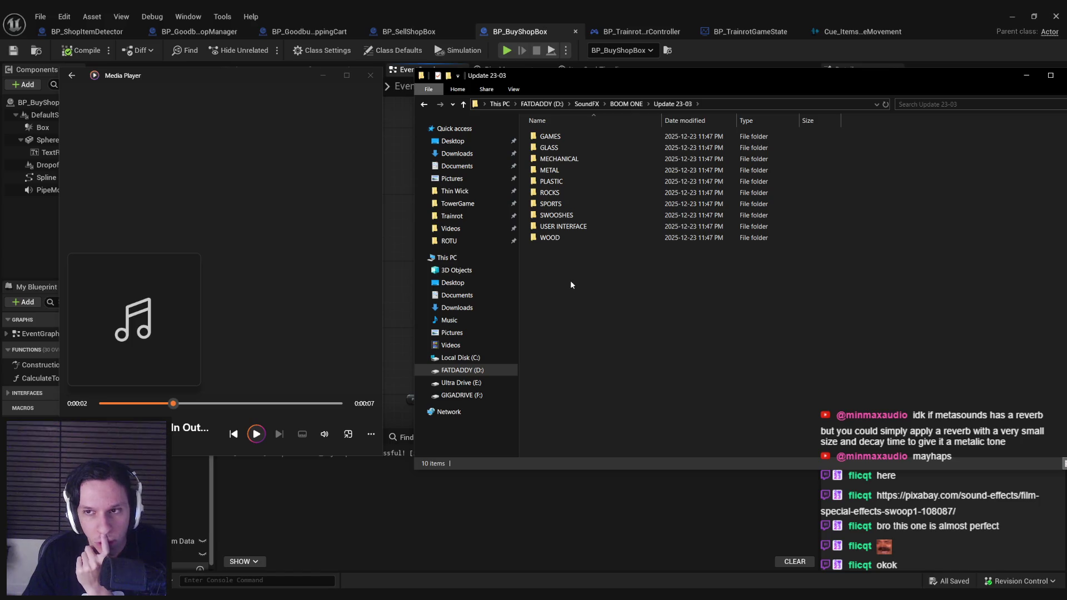
pyautogui.hotkey('alt', 'Left')
pyautogui.click(566, 184)
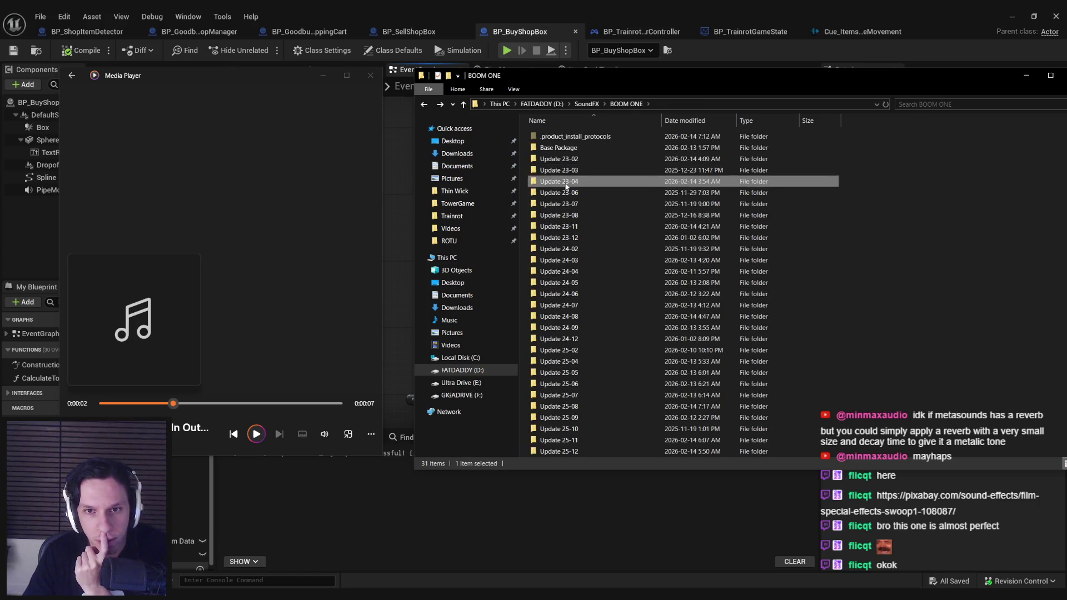
pyautogui.doubleClick(566, 184)
pyautogui.scroll(-1, 572, 222)
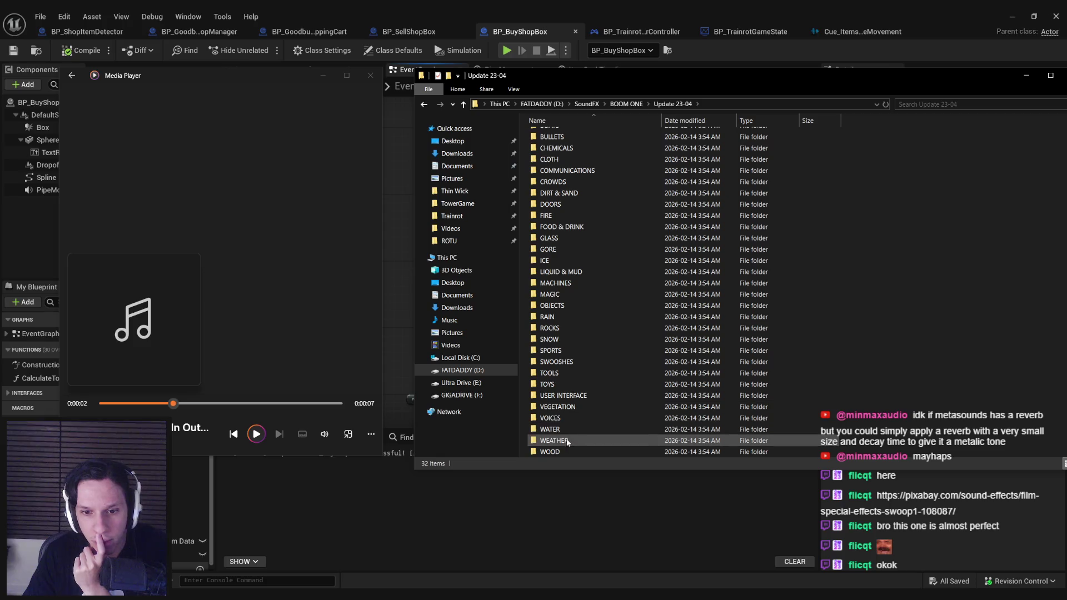
pyautogui.doubleClick(562, 429)
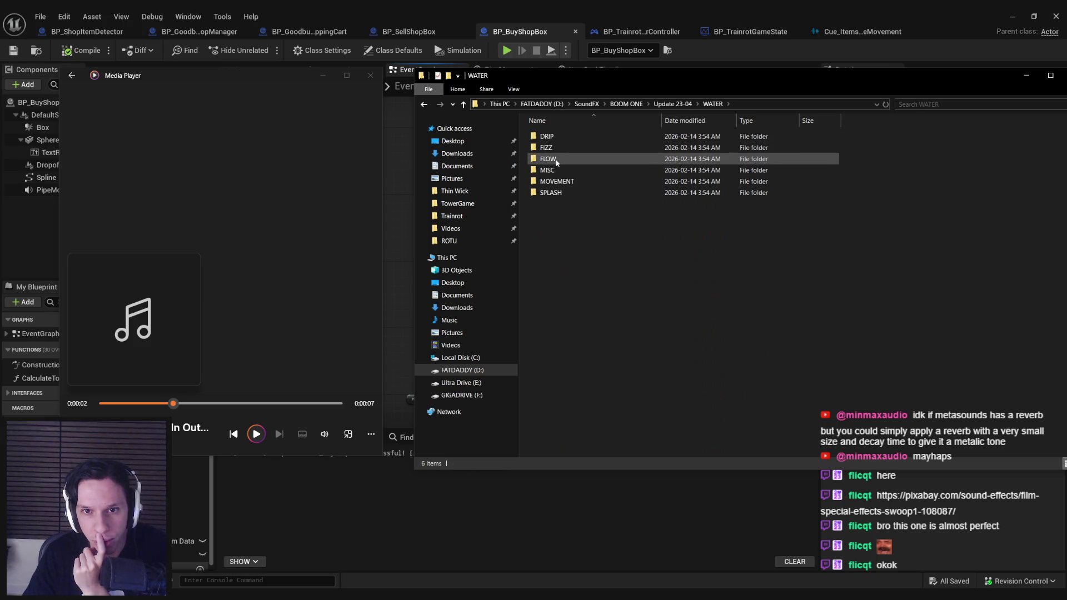
pyautogui.doubleClick(556, 184)
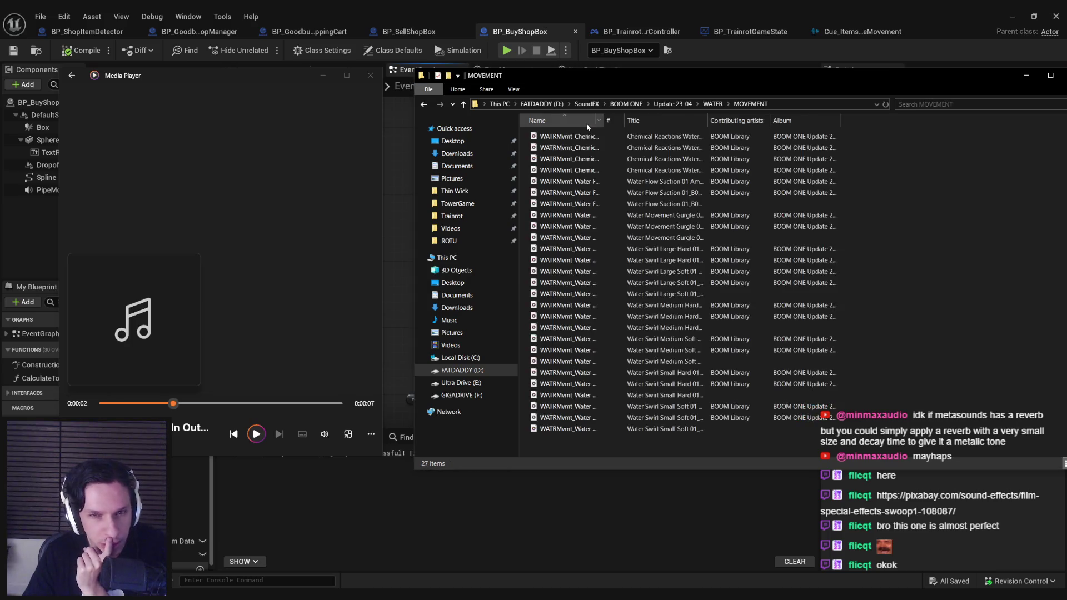
# Play the Water Flow Suction 01 variants, the Gurgle 01 clip and Bubble Sequence Slow.
pyautogui.moveTo(602, 120); pyautogui.dragTo(760, 121)
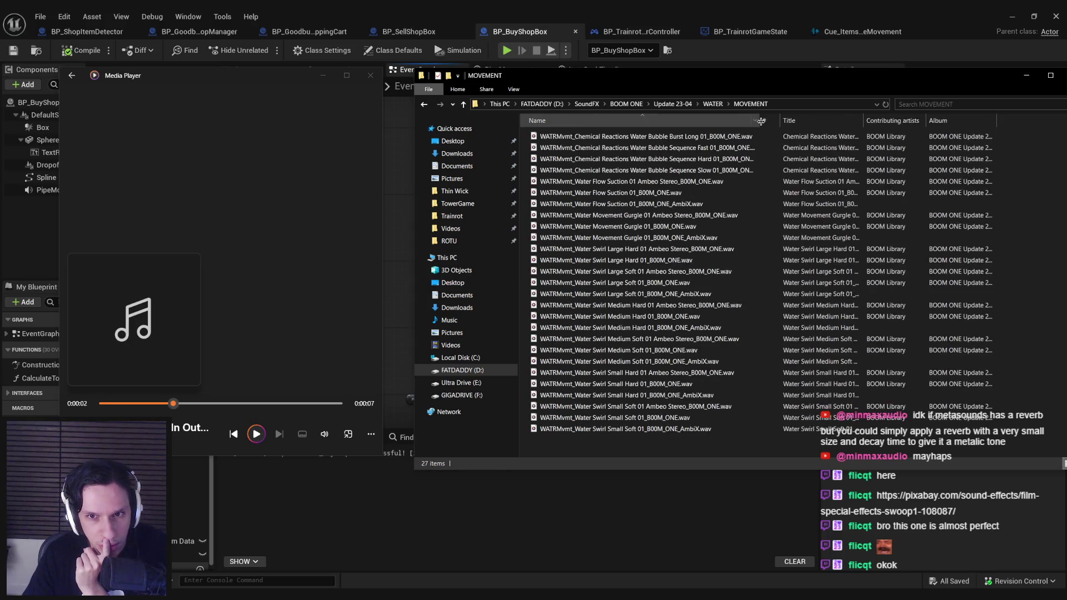
pyautogui.click(676, 137)
pyautogui.doubleClick(655, 182)
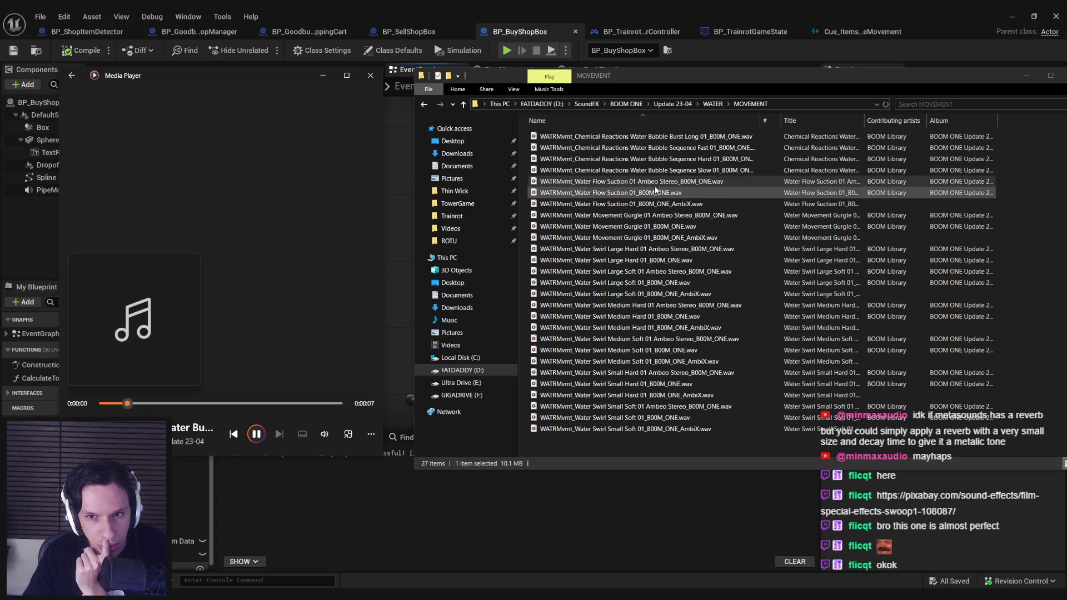
pyautogui.doubleClick(655, 192)
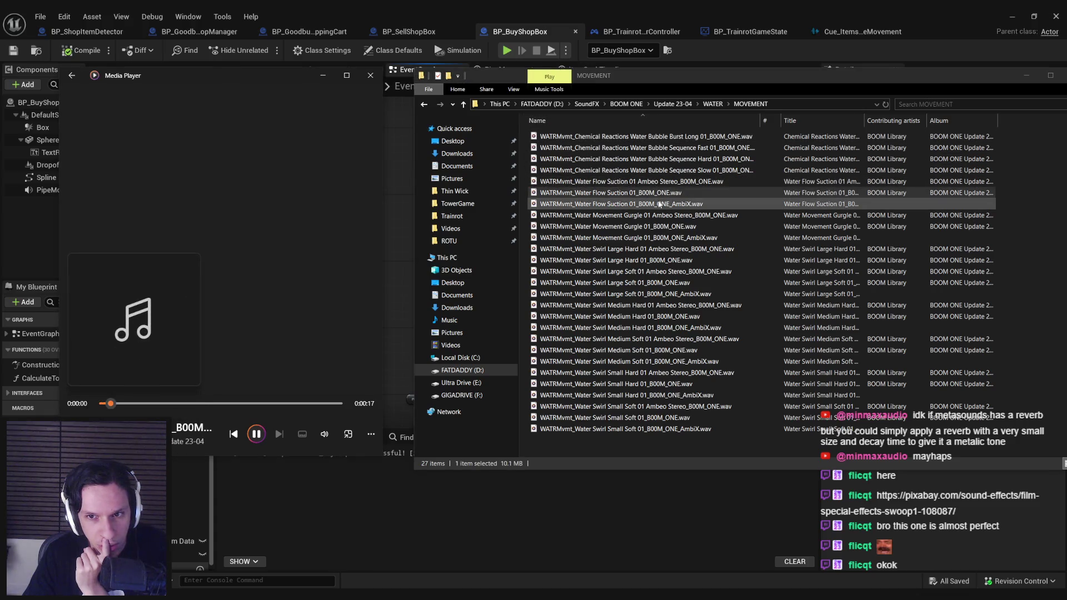
pyautogui.doubleClick(659, 204)
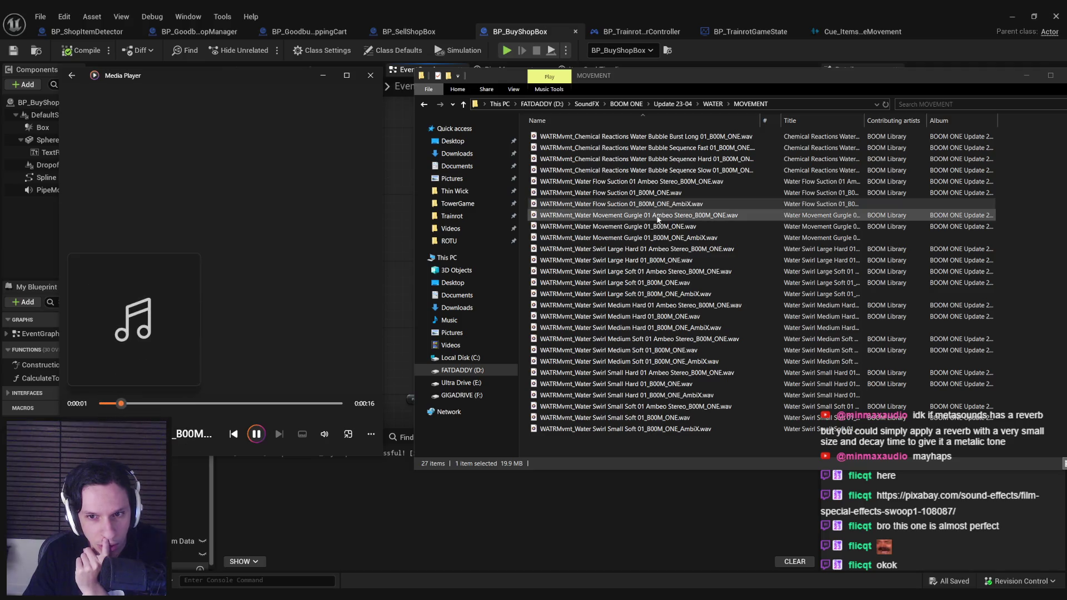
pyautogui.doubleClick(658, 216)
pyautogui.click(640, 170)
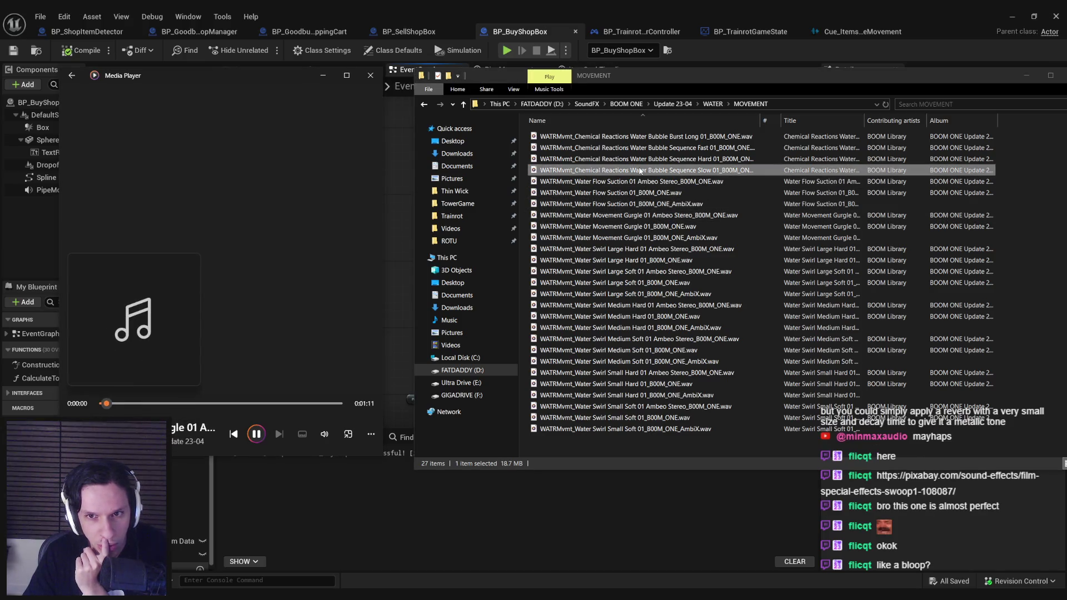
pyautogui.doubleClick(640, 160)
# Audition the Water Swirl Large Hard and Small Hard clips.
pyautogui.click(615, 263)
pyautogui.doubleClick(614, 249)
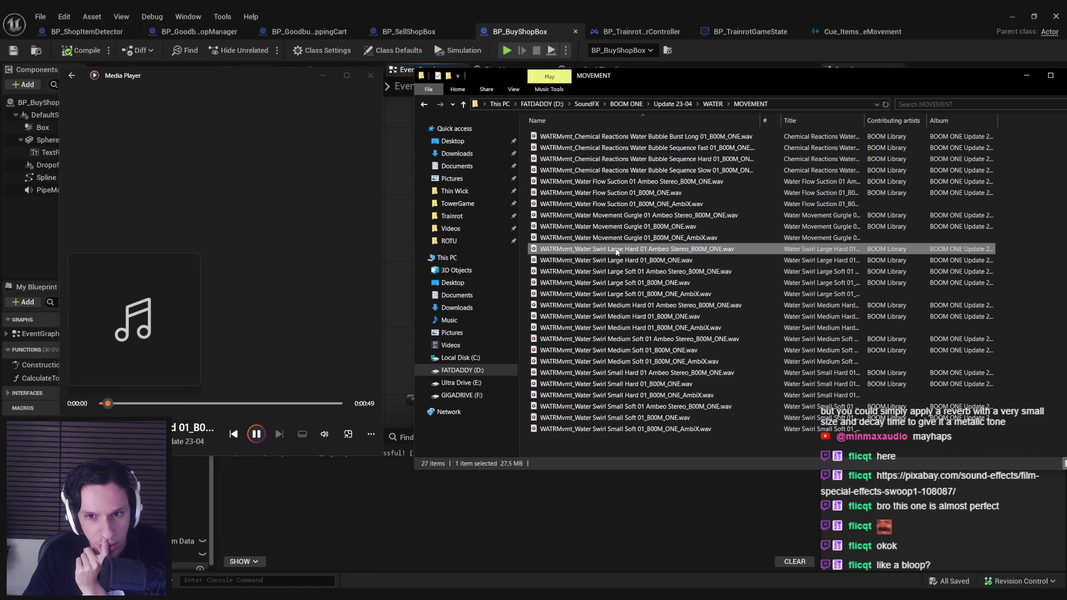
pyautogui.click(623, 284)
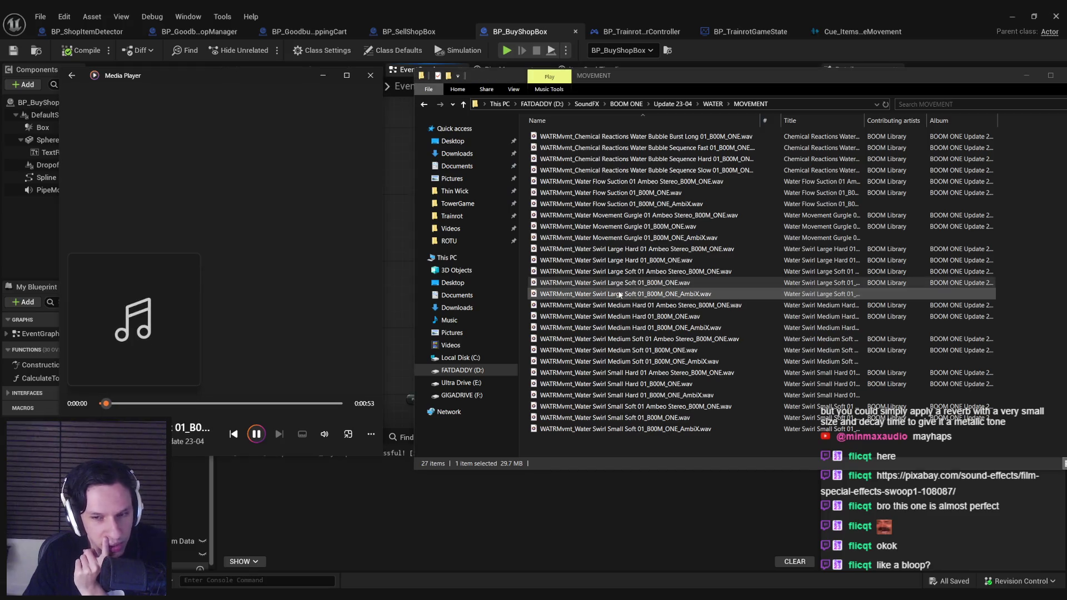
pyautogui.click(630, 305)
pyautogui.click(630, 328)
pyautogui.doubleClick(617, 384)
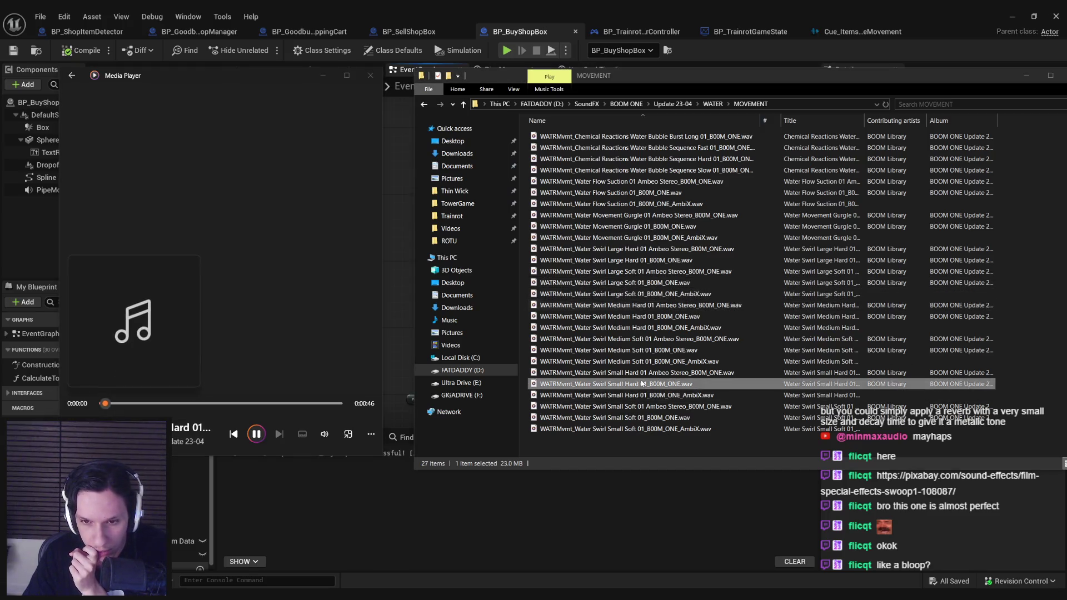
# Replay Water Flow Suction 01 Ambeo and the Bubble Sequence Fast clips, then return to WATER.
pyautogui.click(627, 181)
pyautogui.doubleClick(626, 181)
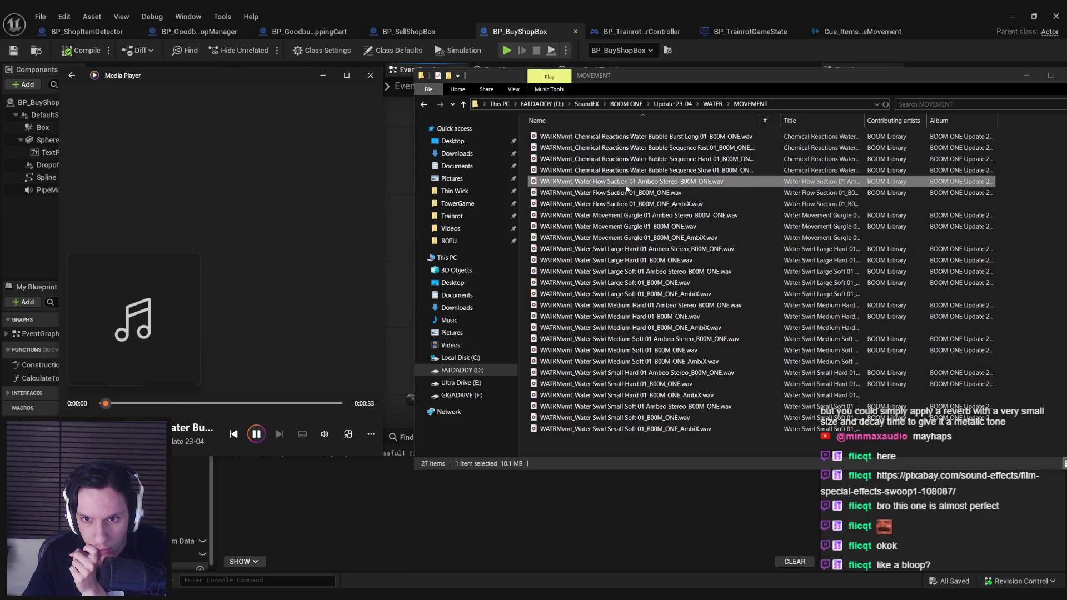
pyautogui.click(629, 204)
pyautogui.click(630, 207)
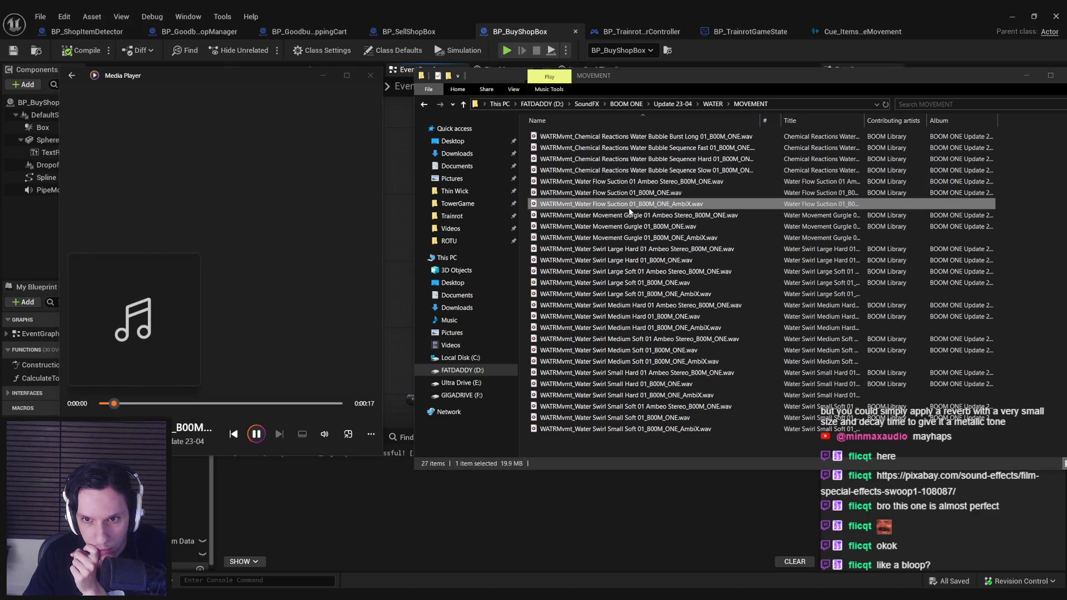
pyautogui.click(628, 170)
pyautogui.doubleClick(628, 170)
pyautogui.click(625, 160)
pyautogui.doubleClick(628, 147)
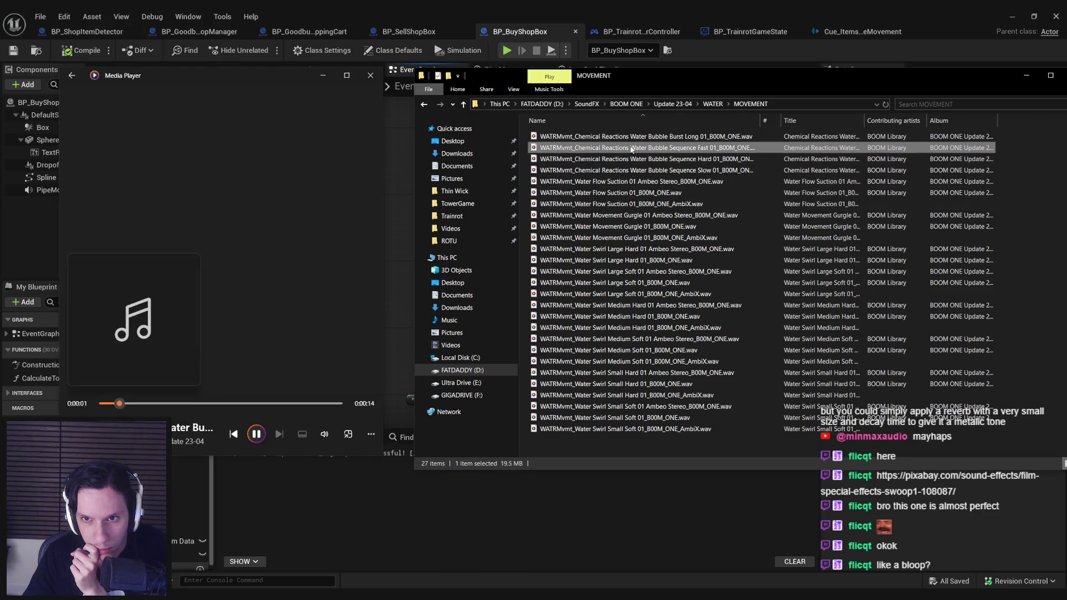
pyautogui.click(641, 204)
pyautogui.press('BackSpace')
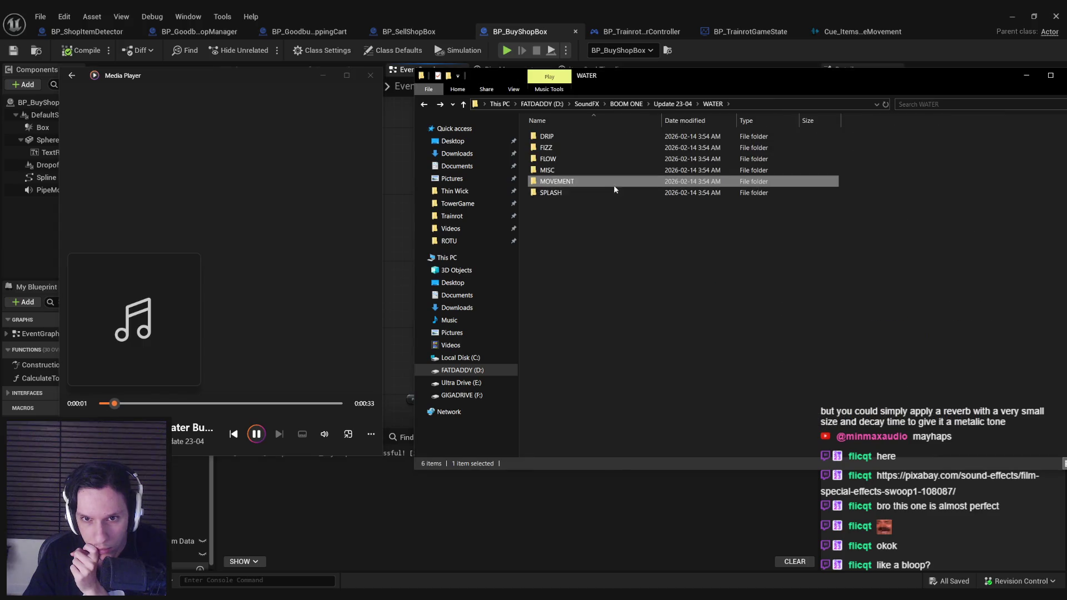
# Play a water canal clip from the FLOW folder and return to WATER.
pyautogui.doubleClick(574, 167)
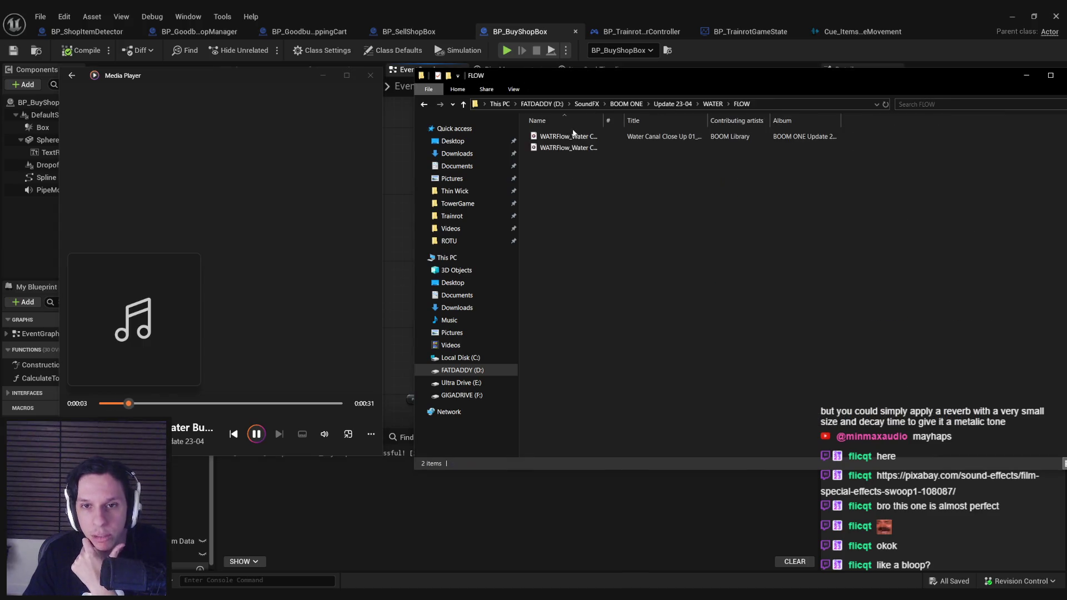
pyautogui.moveTo(604, 122); pyautogui.dragTo(697, 122)
pyautogui.doubleClick(628, 137)
pyautogui.click(642, 148)
pyautogui.press('BackSpace')
# Preview the Water Fizz Small, a DRIP clip and the MISC Crafting Syringe clip, returning to WATER.
pyautogui.doubleClick(592, 149)
pyautogui.doubleClick(602, 136)
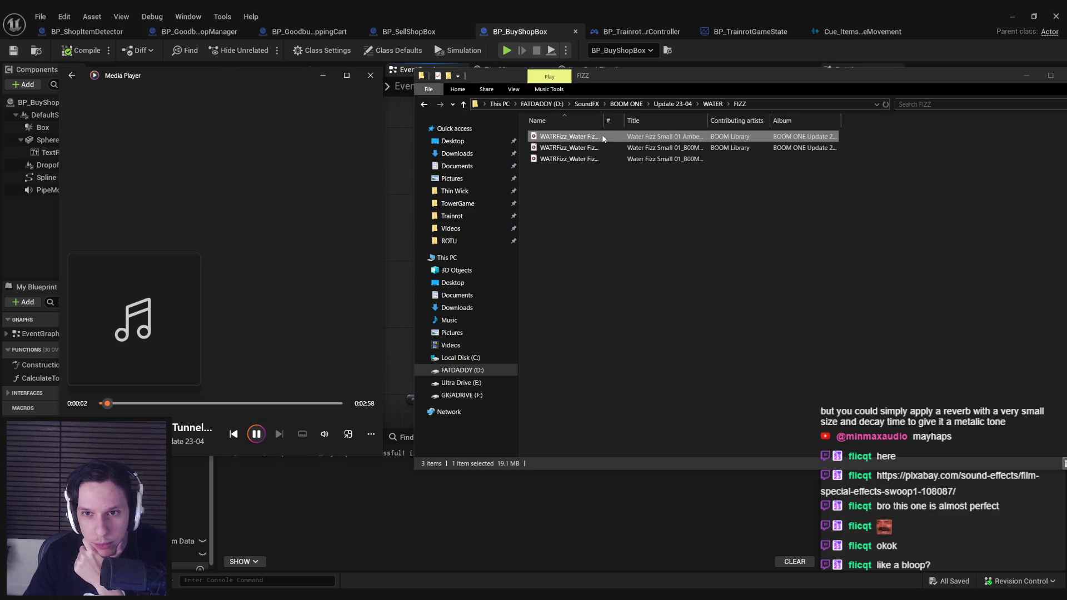
pyautogui.press('BackSpace')
pyautogui.doubleClick(568, 138)
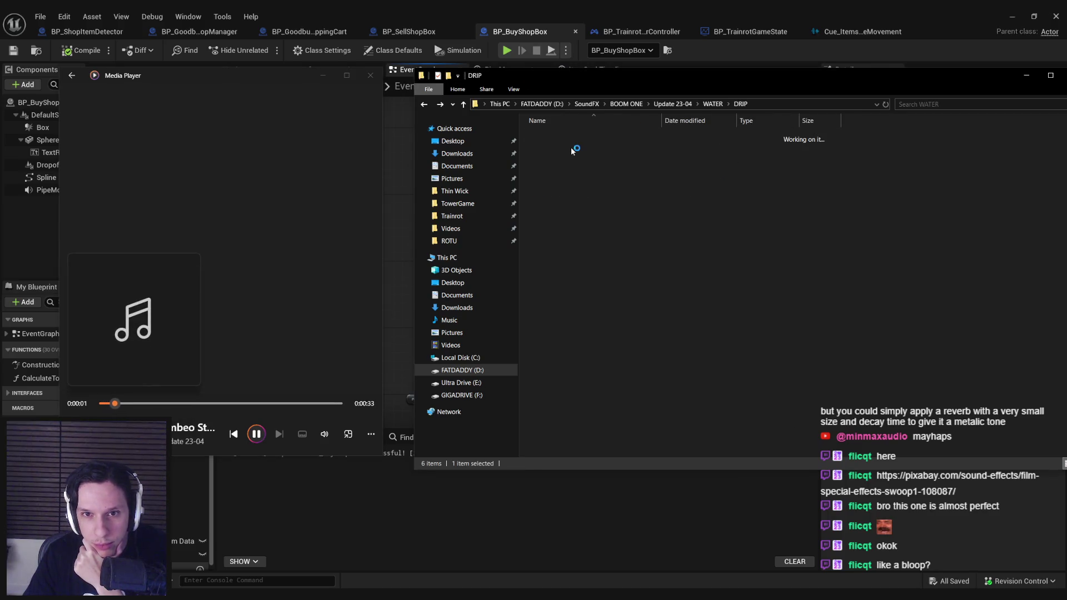
pyautogui.doubleClick(574, 148)
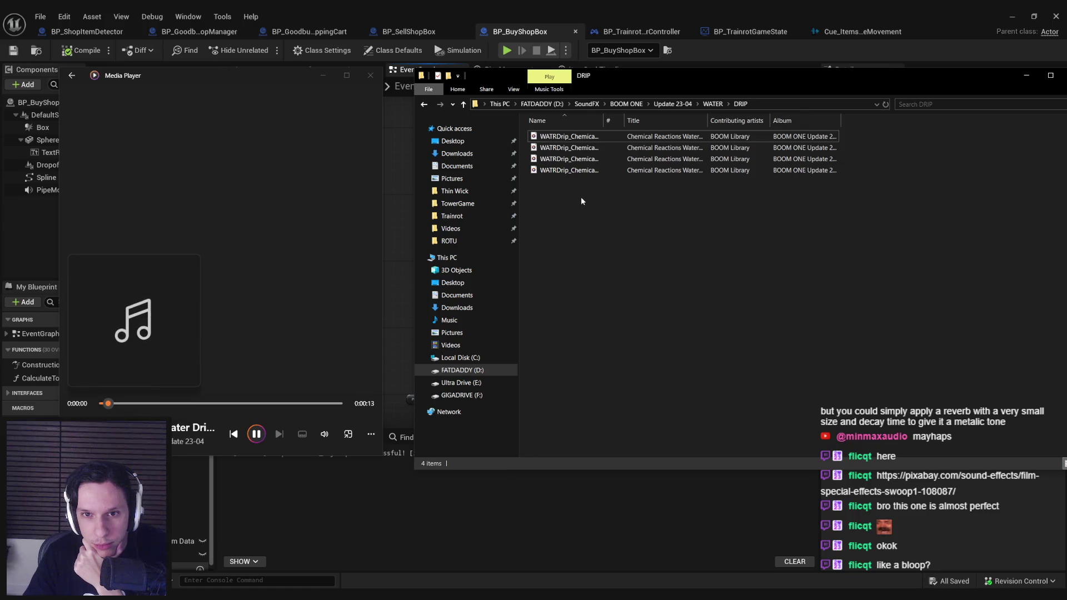
pyautogui.press('BackSpace')
pyautogui.doubleClick(565, 170)
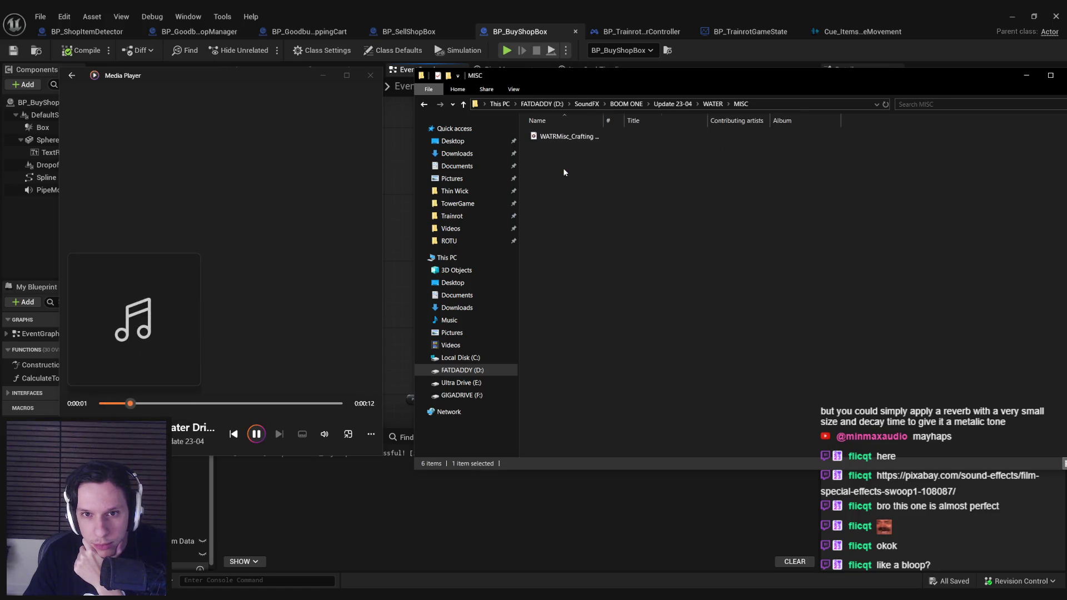
pyautogui.doubleClick(565, 139)
pyautogui.press('BackSpace')
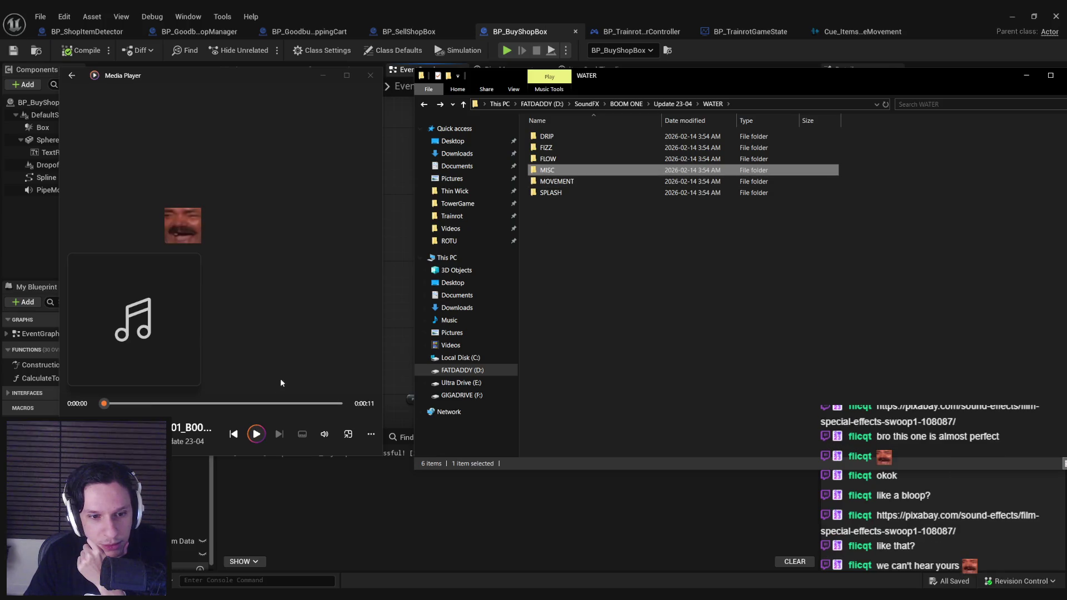
# Open Update 23-04 AIR > MISC and play the small and large spray-can leak clips.
pyautogui.click(257, 441)
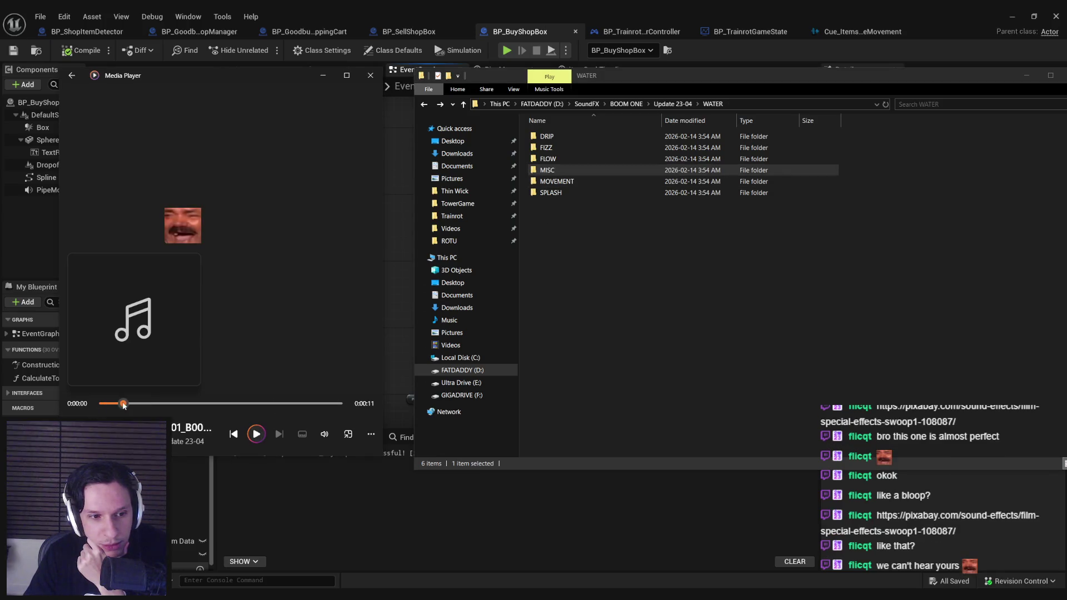
pyautogui.click(673, 104)
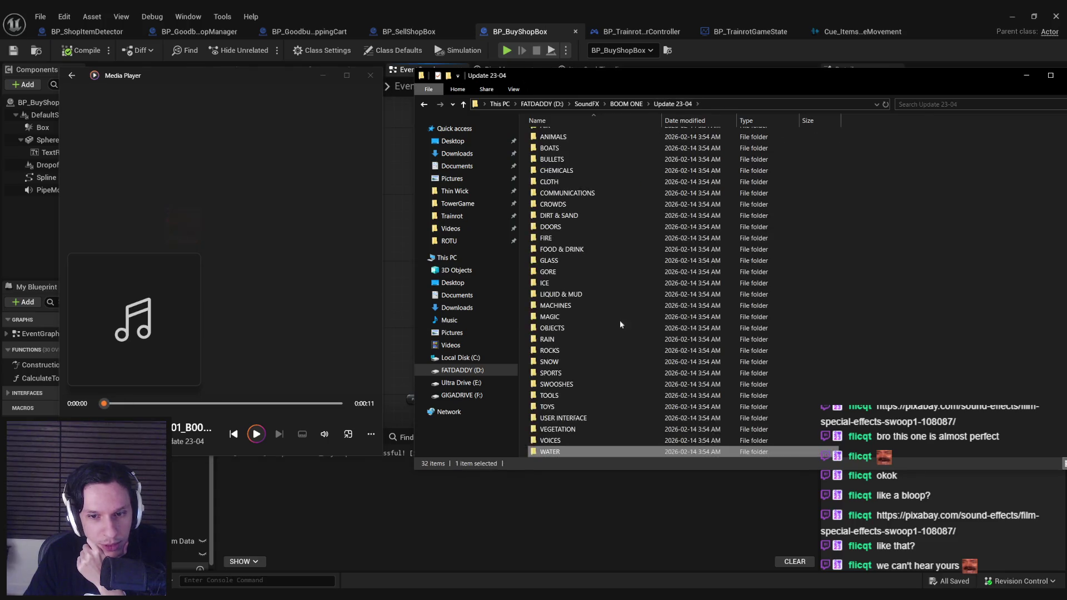
pyautogui.scroll(1, 550, 401)
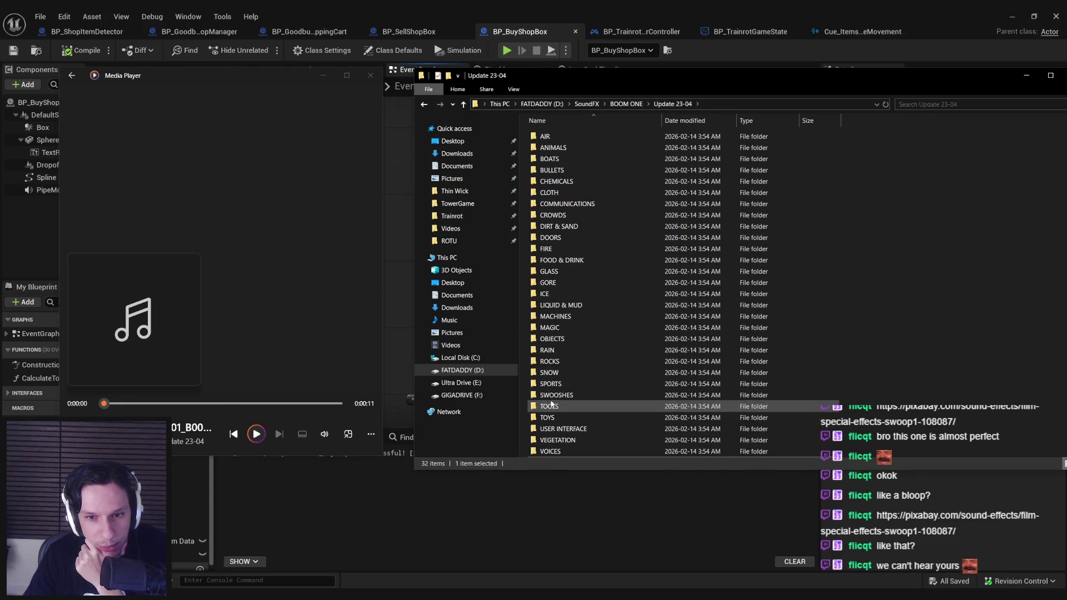
pyautogui.doubleClick(558, 136)
pyautogui.doubleClick(558, 134)
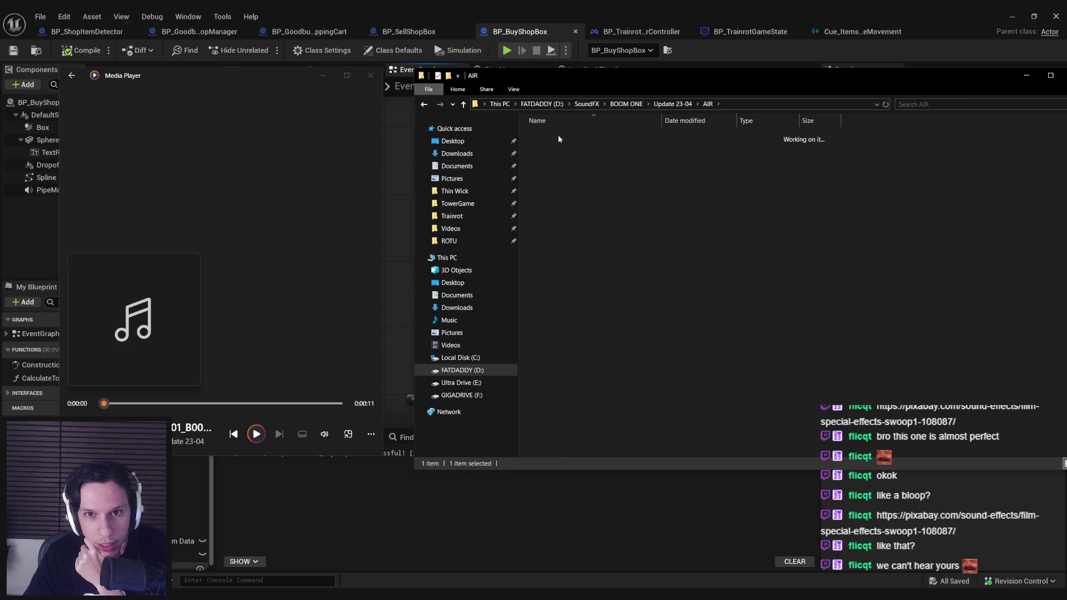
pyautogui.moveTo(604, 120); pyautogui.dragTo(758, 124)
pyautogui.doubleClick(688, 148)
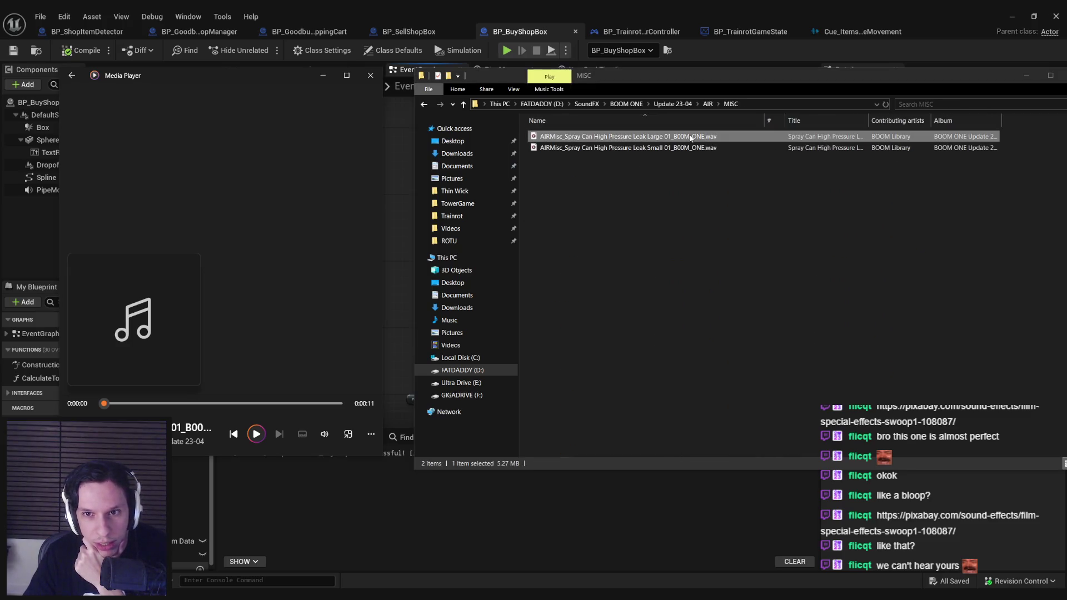
pyautogui.doubleClick(678, 136)
# Navigate through BOOM ONE to the Base Package AIR folder.
pyautogui.click(672, 104)
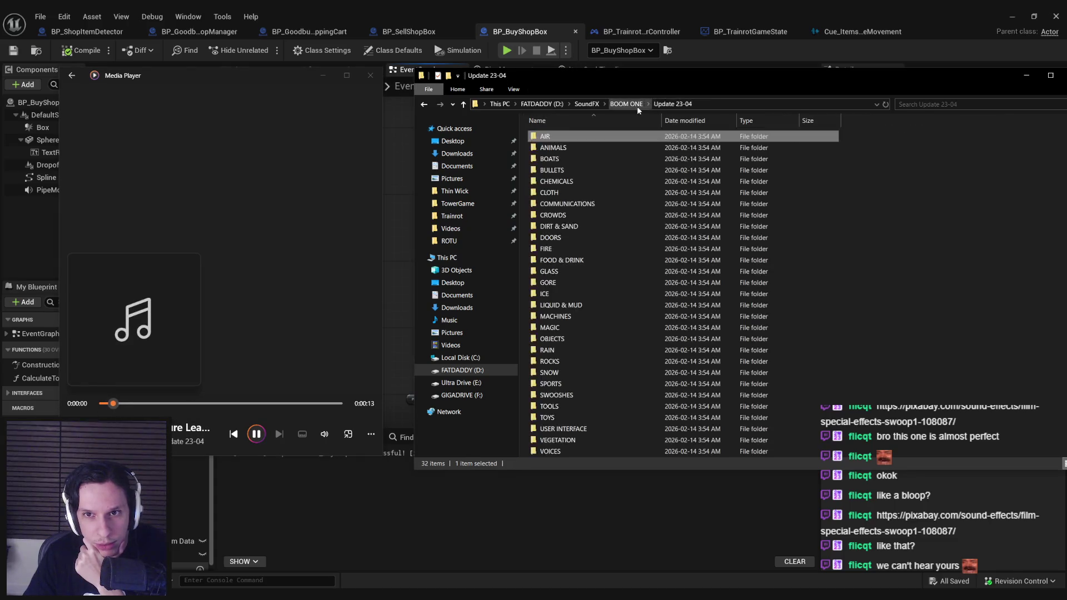
pyautogui.click(626, 104)
pyautogui.doubleClick(561, 147)
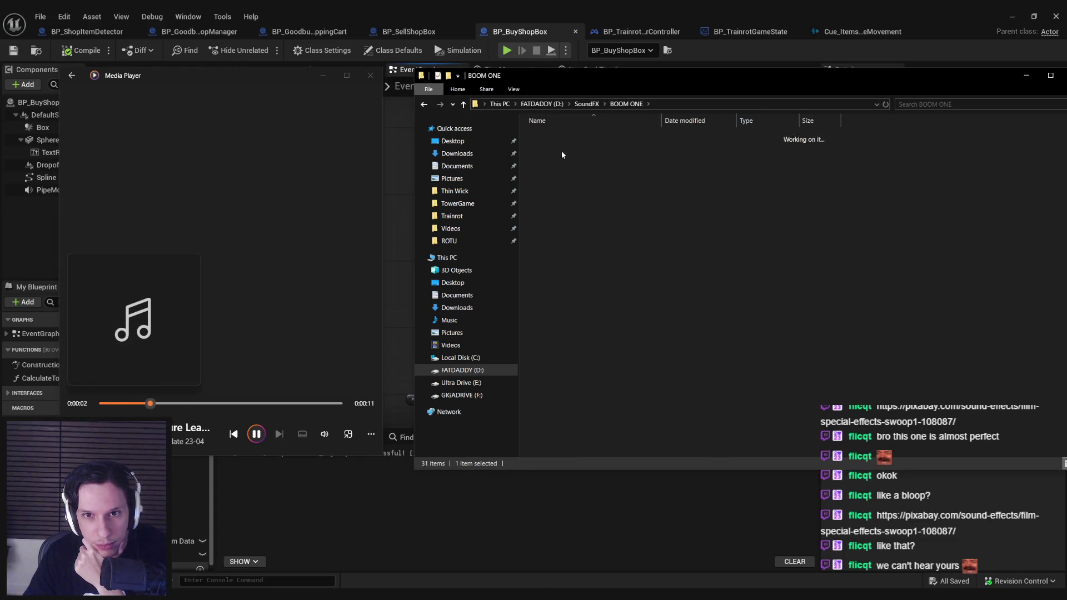
pyautogui.doubleClick(557, 141)
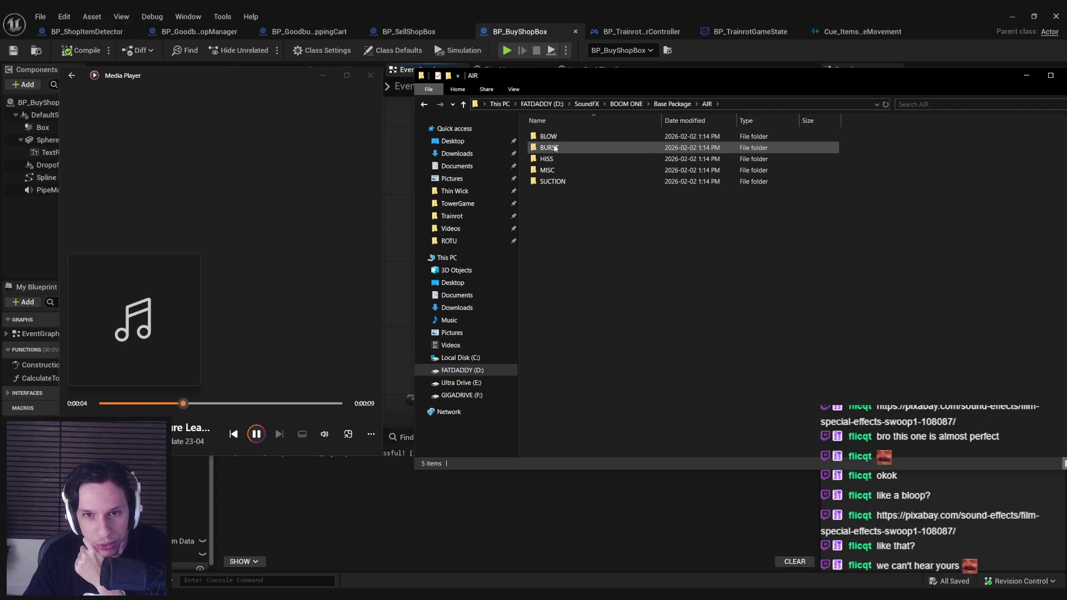
# Audition the SUCTION folder's air-exhauster clips, including the through-all-modes and full-power takes.
pyautogui.doubleClick(562, 180)
pyautogui.click(562, 138)
pyautogui.doubleClick(565, 148)
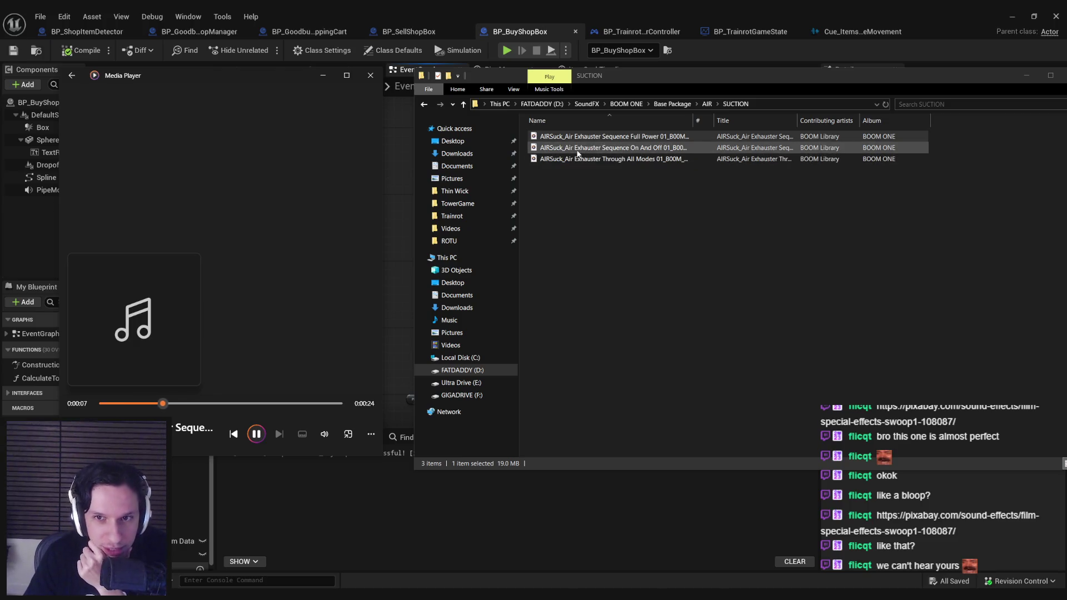
pyautogui.doubleClick(578, 149)
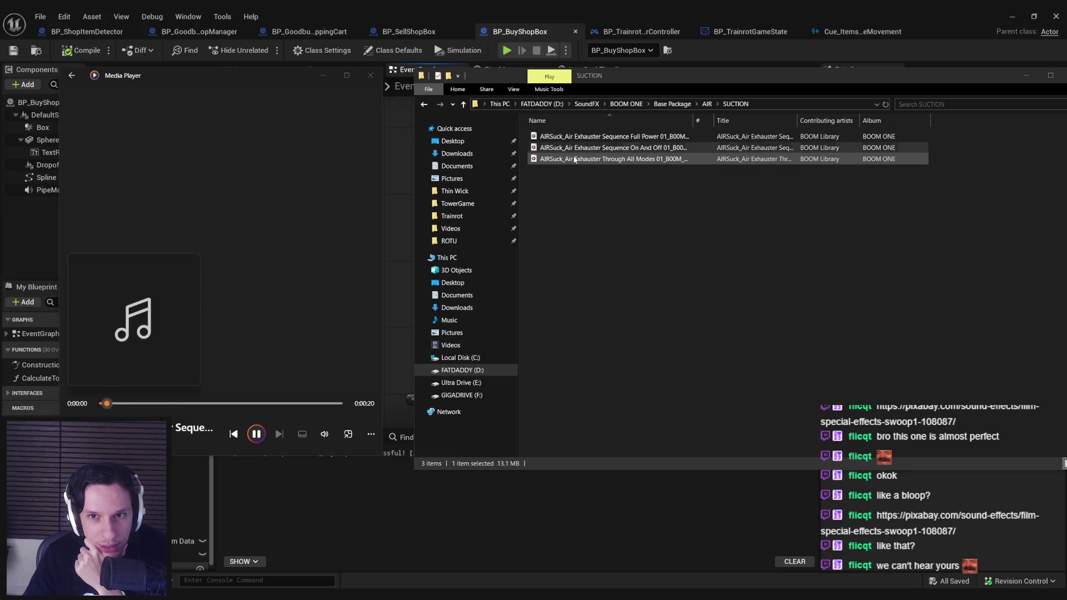
pyautogui.click(574, 159)
pyautogui.doubleClick(577, 137)
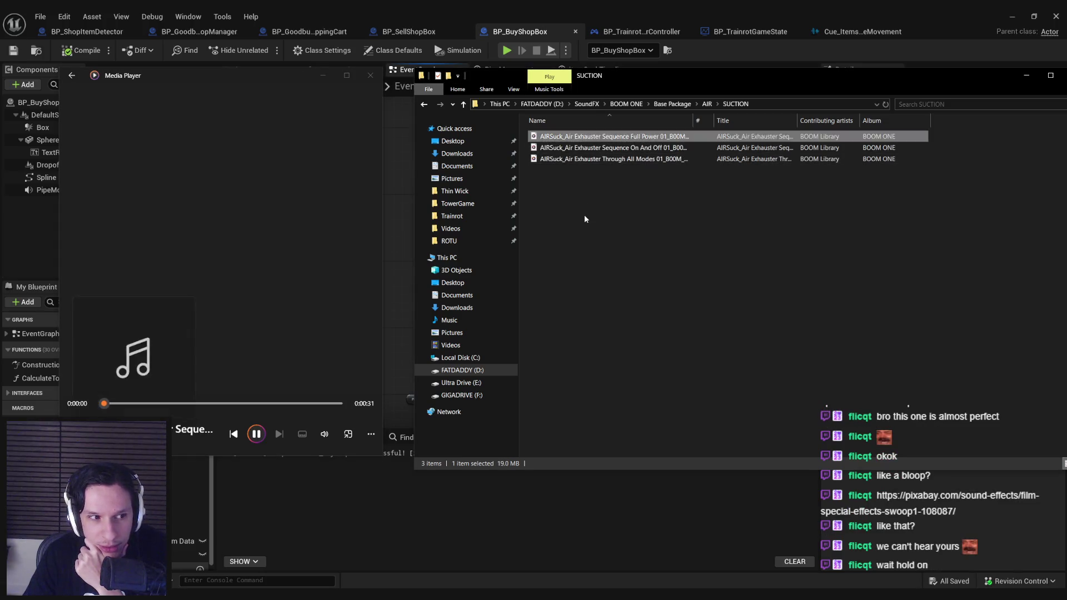
# Open the AIR MISC folder and play the balloon squeak clean and glitchy clips.
pyautogui.hotkey('alt', 'Up')
pyautogui.doubleClick(559, 169)
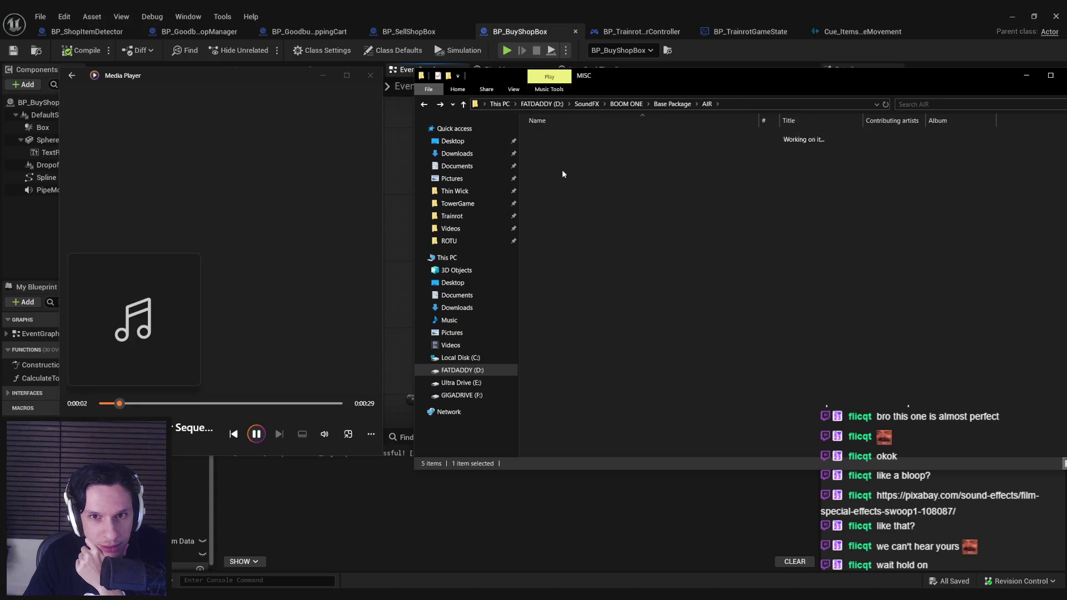
pyautogui.click(565, 137)
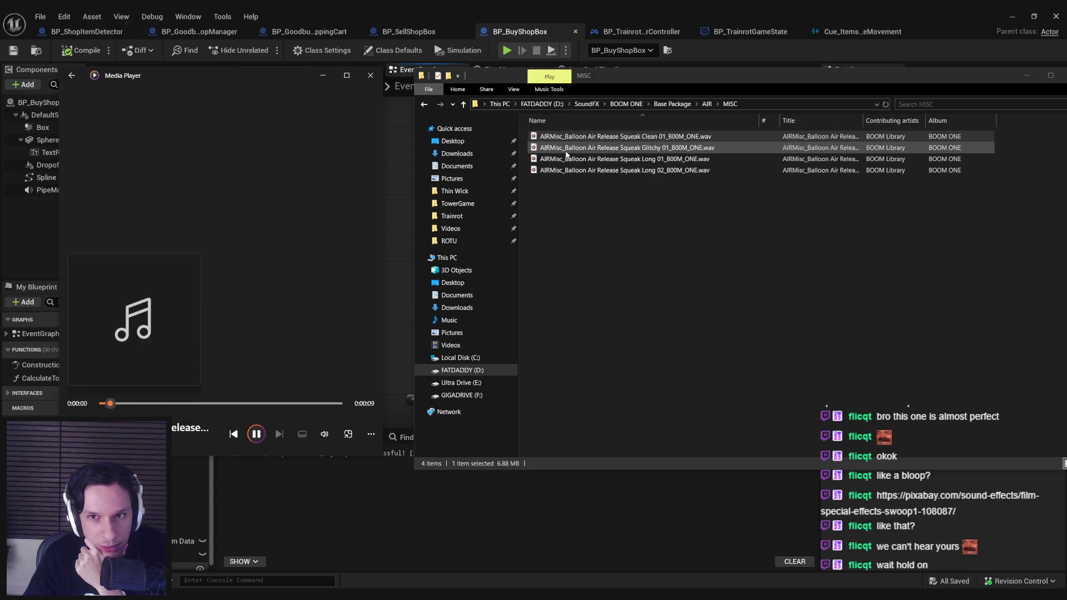
pyautogui.doubleClick(571, 150)
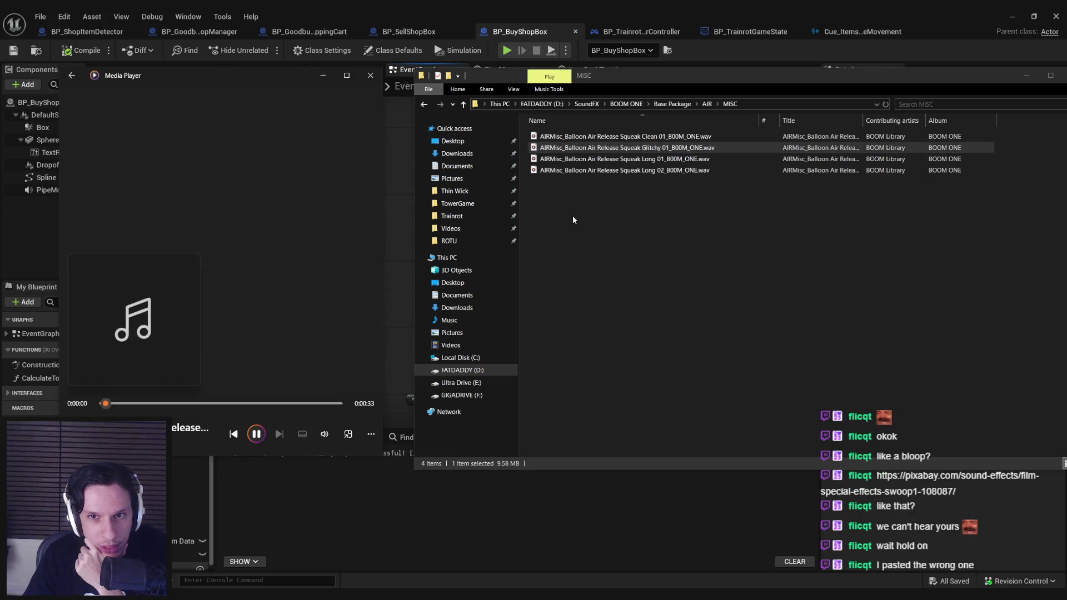
# Open the BURST folder and play the air pressure release wet clip.
pyautogui.press('BackSpace')
pyautogui.doubleClick(565, 148)
pyautogui.doubleClick(566, 216)
pyautogui.scroll(-1, 567, 222)
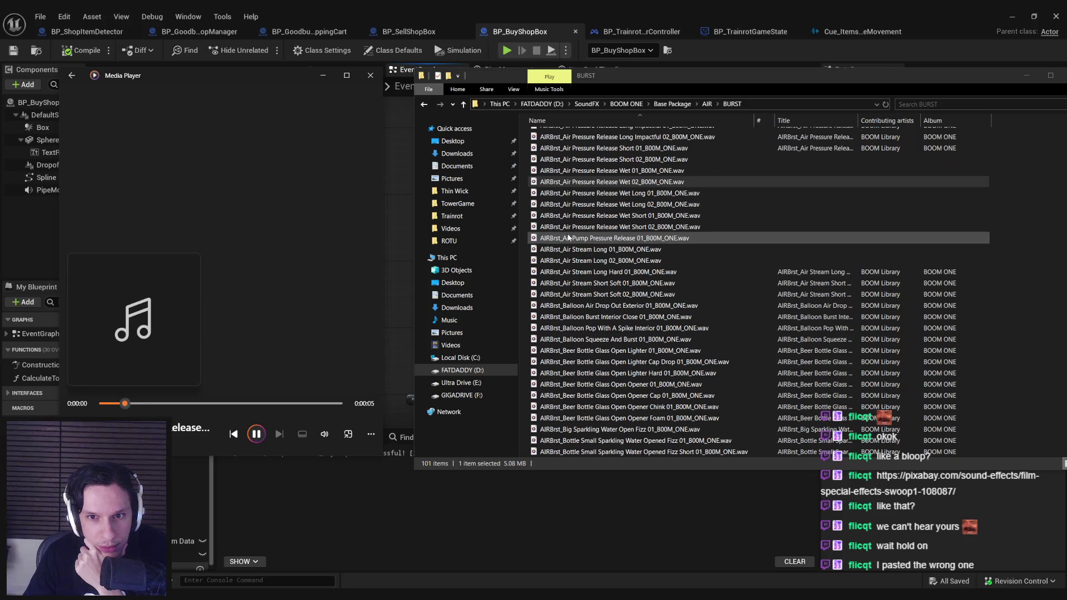
# Play Air Stream Long 01, Air Stream Long Hard, and the balloon drop-out, burst-interior and spike-pop clips.
pyautogui.doubleClick(574, 250)
pyautogui.doubleClick(578, 272)
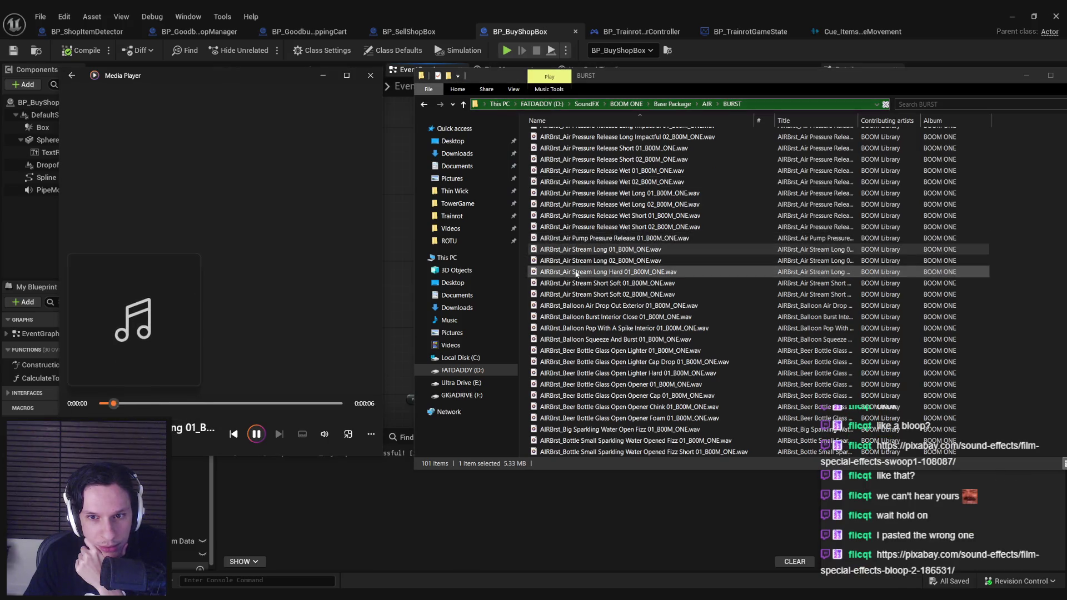
pyautogui.doubleClick(582, 306)
pyautogui.doubleClick(583, 317)
pyautogui.doubleClick(584, 328)
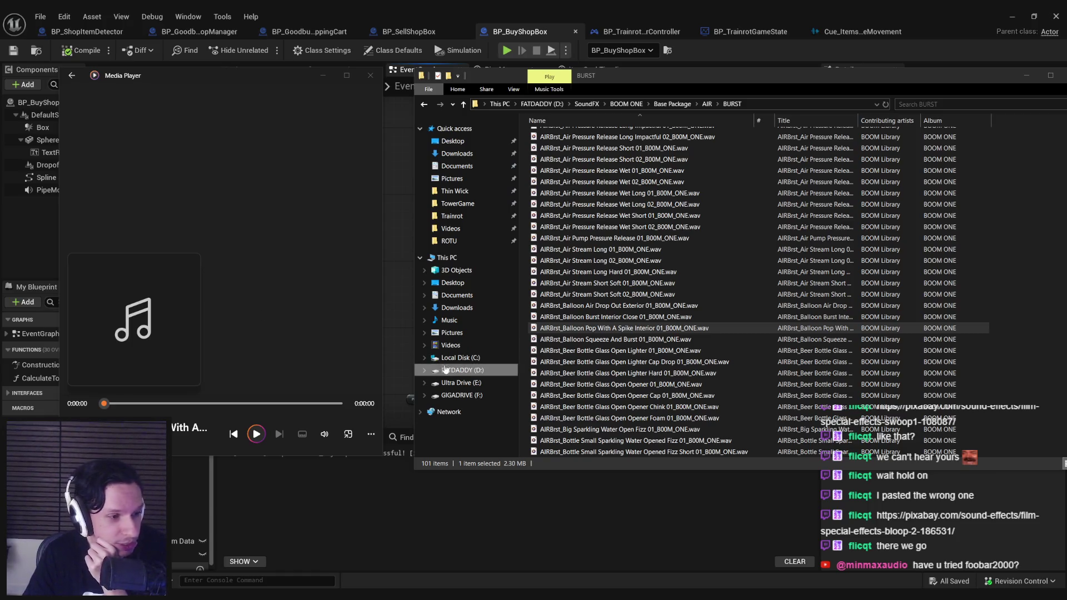
# Preview the bottle lighter, sparkling water fizz, soda hiss, wine cork and whisky cork clips.
pyautogui.doubleClick(622, 352)
pyautogui.scroll(-1, 623, 362)
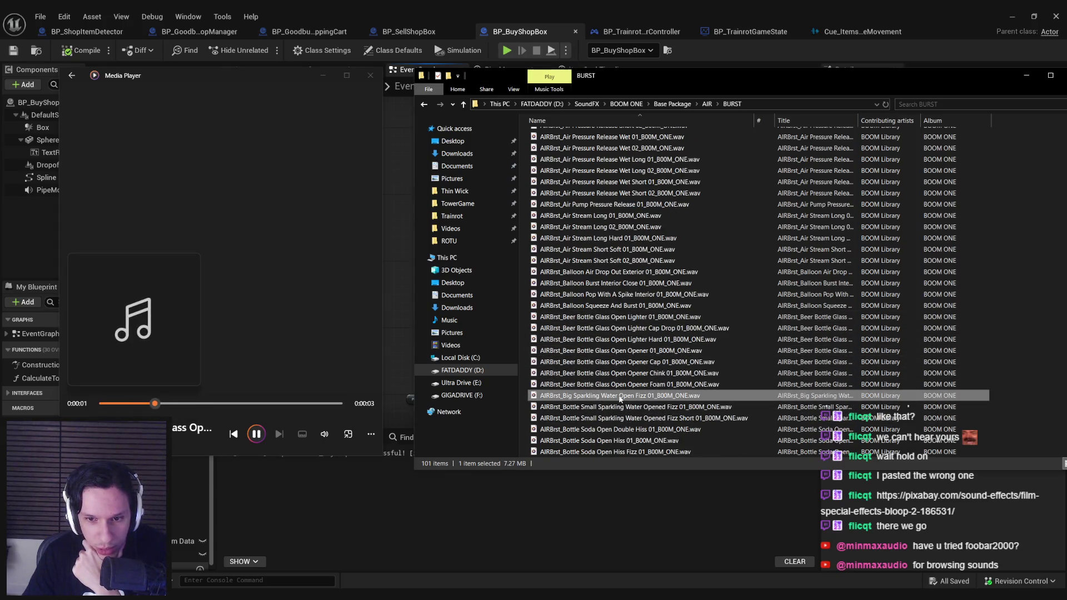
pyautogui.scroll(-1, 625, 414)
pyautogui.click(621, 409)
pyautogui.scroll(-1, 620, 408)
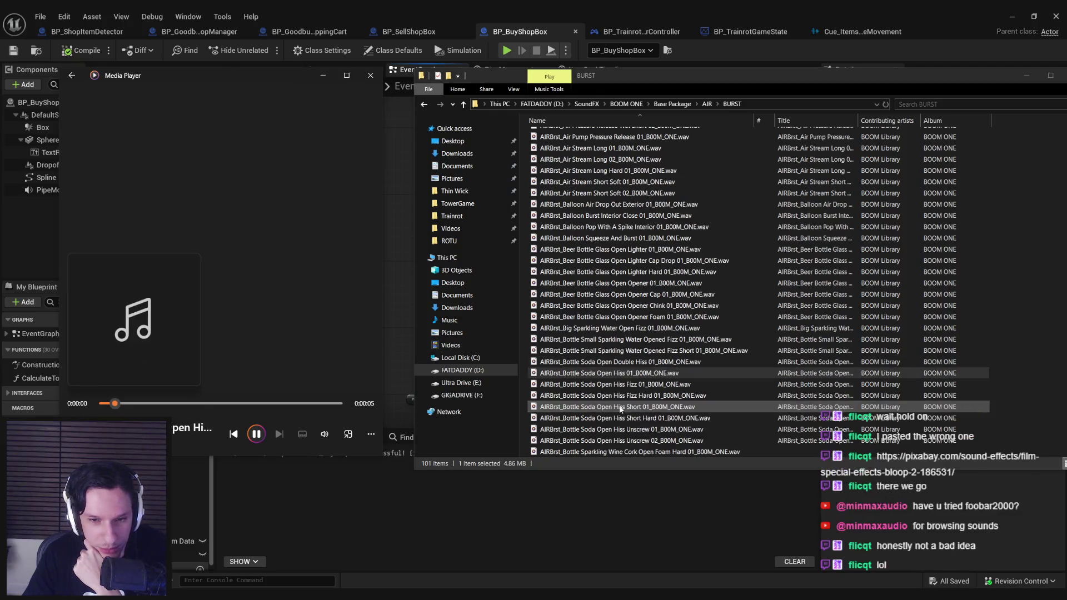
pyautogui.doubleClick(618, 396)
pyautogui.scroll(-2, 618, 396)
pyautogui.click(618, 395)
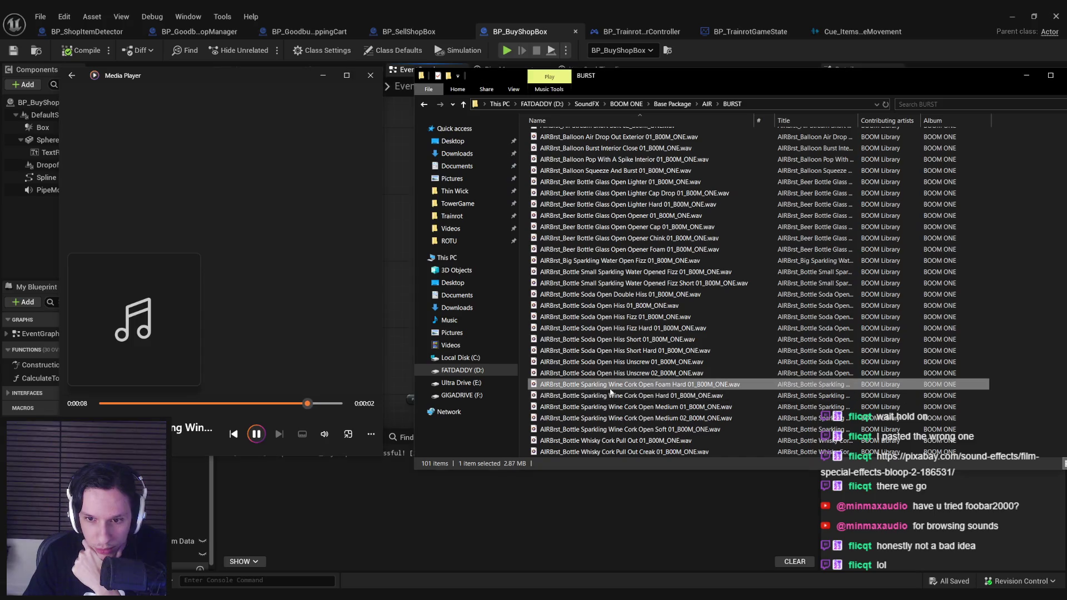
pyautogui.click(612, 428)
pyautogui.click(614, 440)
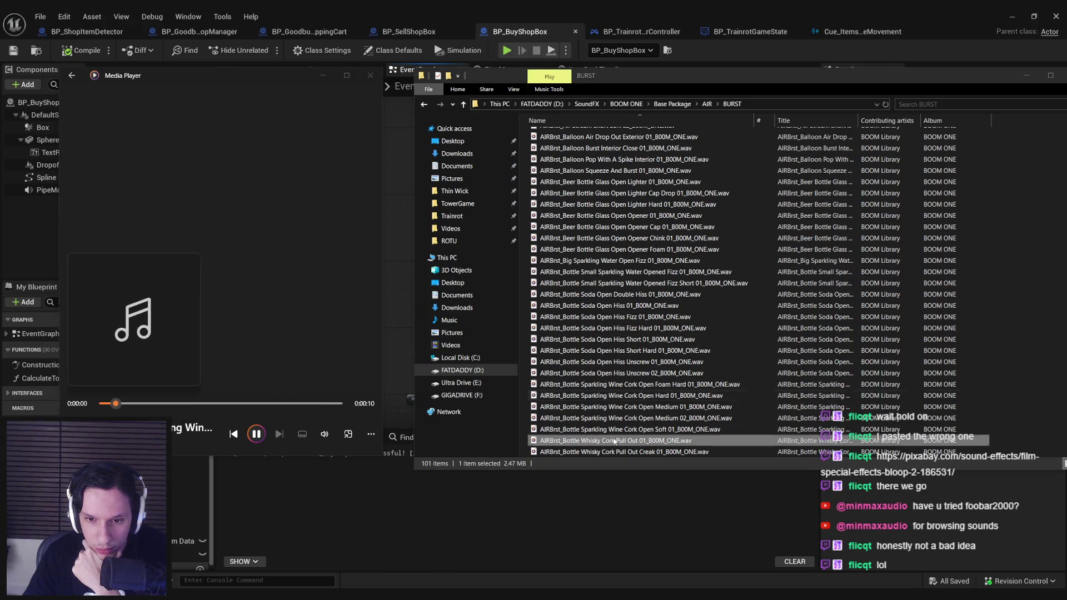
# Preview the whisky cork slosh, two box gum plastic, and fire extinguisher powder clips.
pyautogui.scroll(-2, 614, 439)
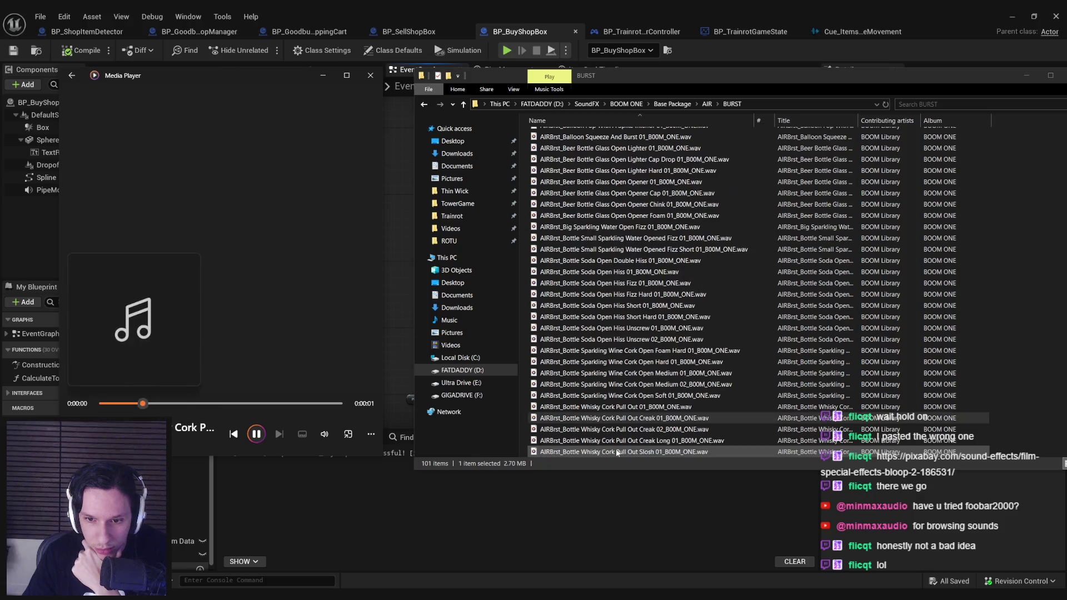
pyautogui.click(610, 418)
pyautogui.click(614, 451)
pyautogui.scroll(-1, 614, 451)
pyautogui.click(614, 430)
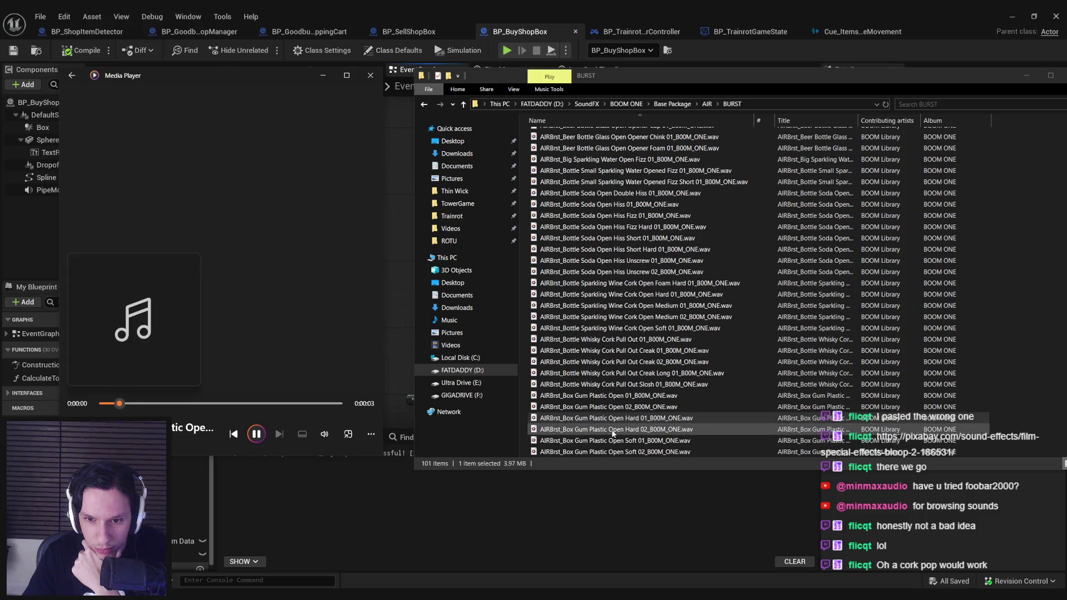
pyautogui.scroll(-2, 614, 434)
pyautogui.click(614, 429)
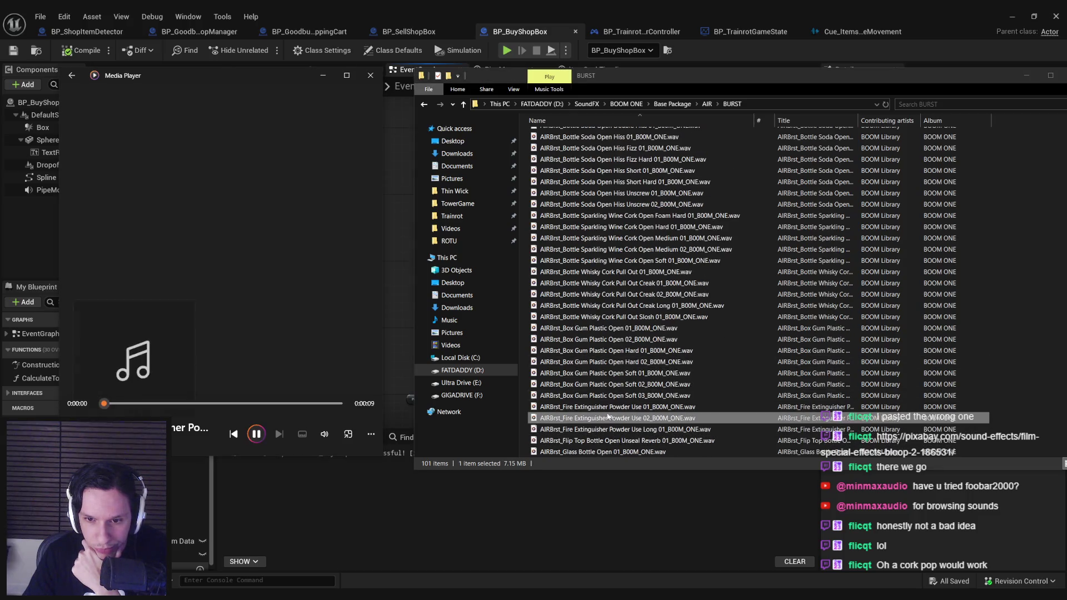
pyautogui.scroll(-1, 614, 435)
# Preview the glass bottle, air provider, plastic bottle fizz, potion, compressor and sci-fi air blaster clips.
pyautogui.click(609, 418)
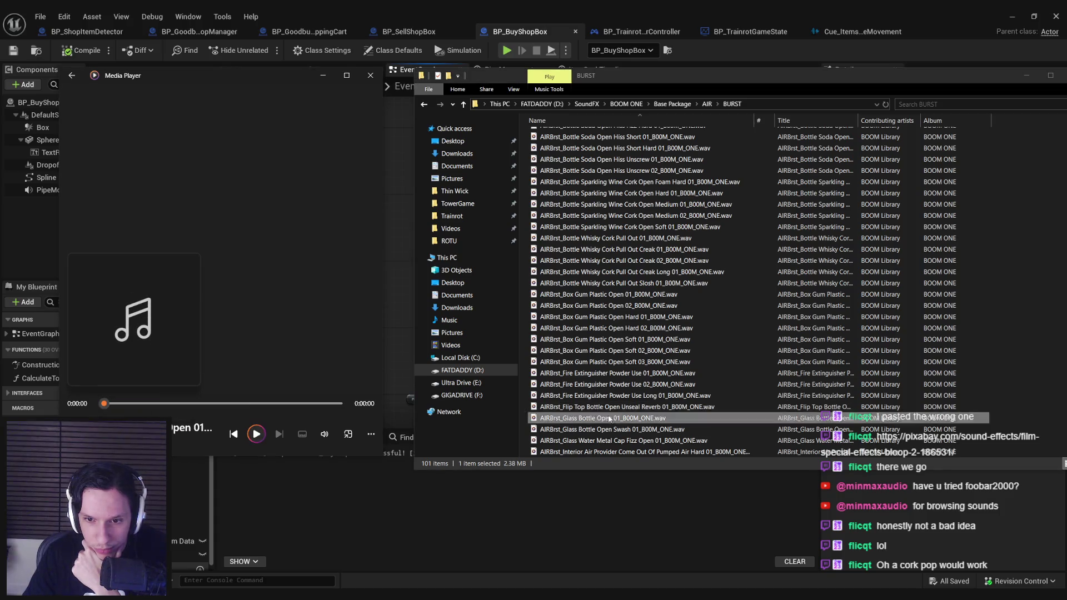
pyautogui.click(610, 429)
pyautogui.click(612, 440)
pyautogui.scroll(-1, 613, 442)
pyautogui.click(613, 442)
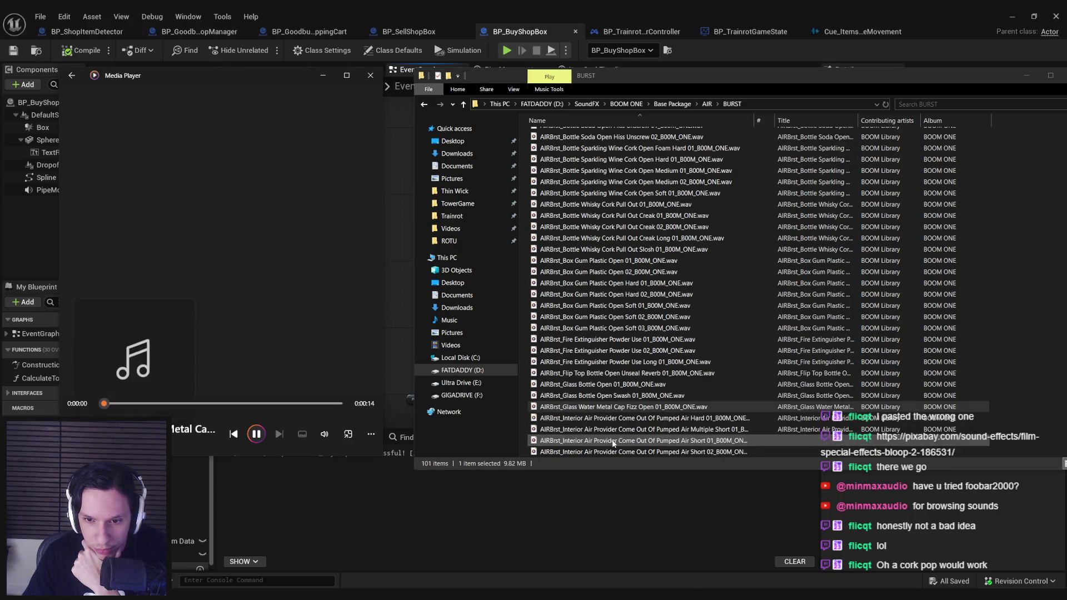
pyautogui.click(611, 428)
pyautogui.scroll(-5, 611, 426)
pyautogui.click(610, 396)
pyautogui.scroll(-2, 609, 401)
pyautogui.click(610, 396)
pyautogui.click(613, 418)
pyautogui.click(614, 430)
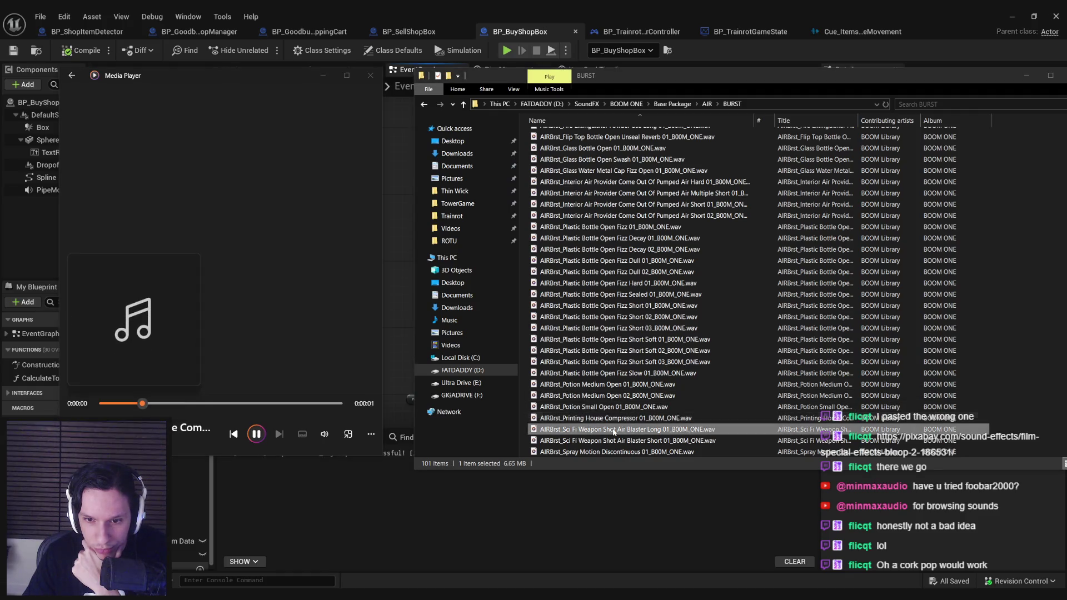
# Preview Spray Motion Long 01 and the Steam Iron Fumes sounds.
pyautogui.scroll(-1, 613, 433)
pyautogui.click(613, 441)
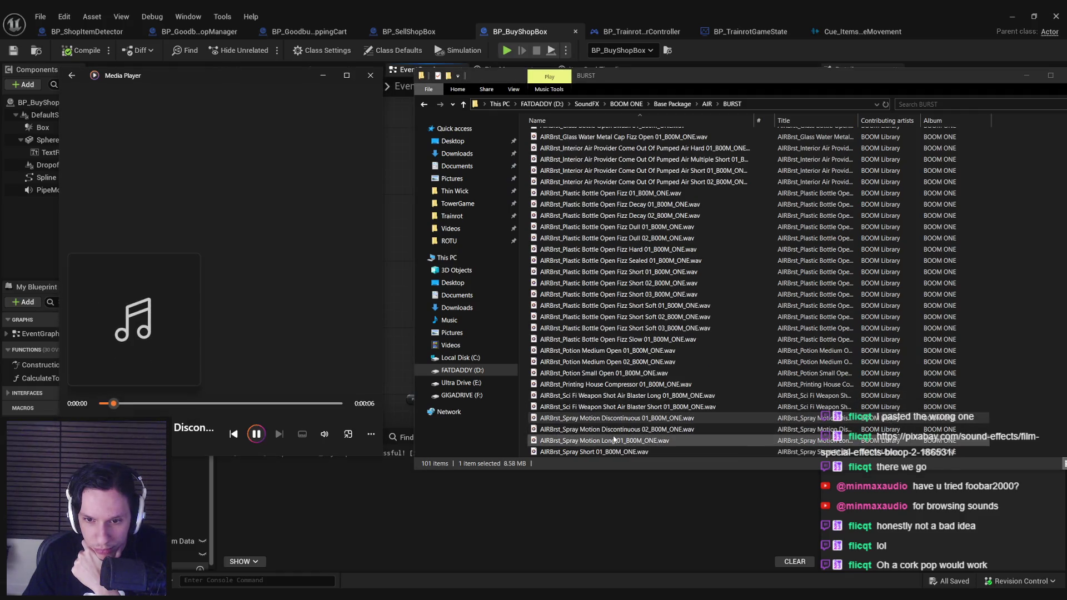
pyautogui.scroll(-2, 613, 441)
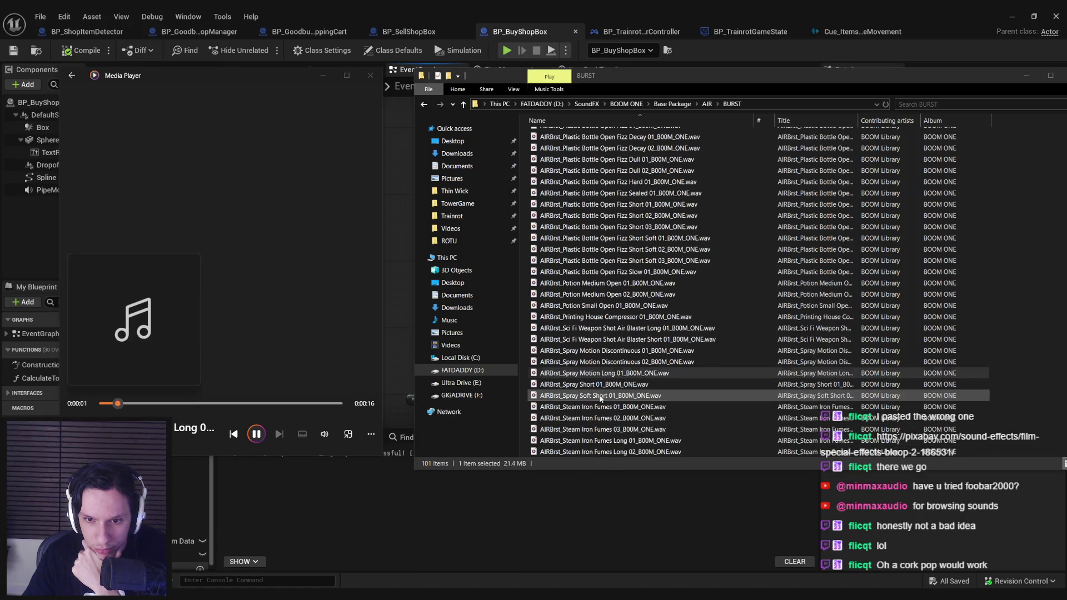
pyautogui.click(600, 396)
pyautogui.click(603, 408)
pyautogui.scroll(-1, 603, 407)
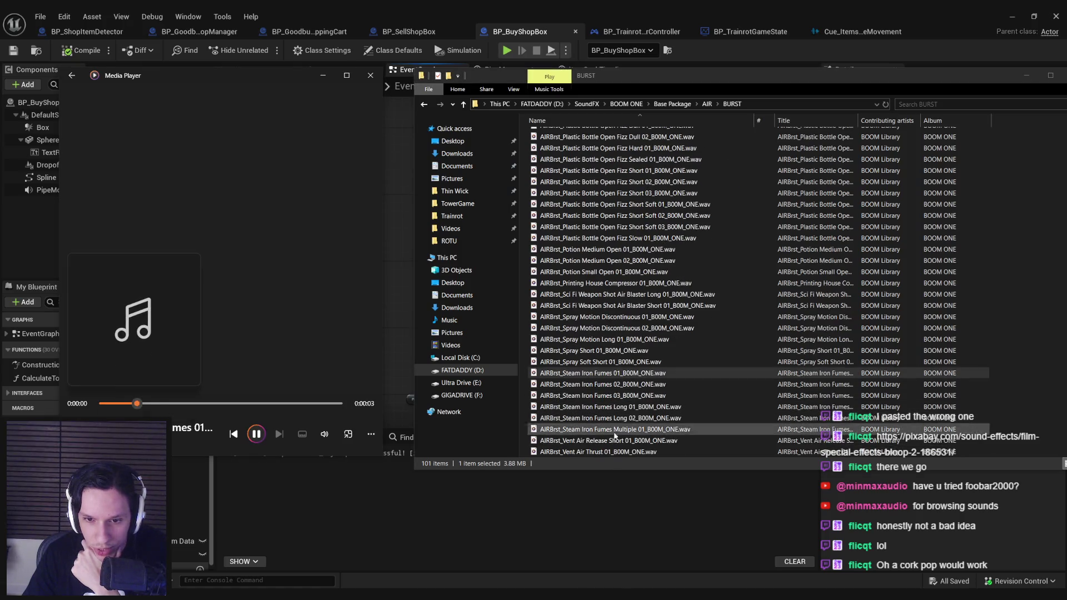
pyautogui.click(615, 439)
pyautogui.click(594, 398)
# Return from BURST to the AIR folder and shift the Explorer window slightly left.
pyautogui.press('BackSpace')
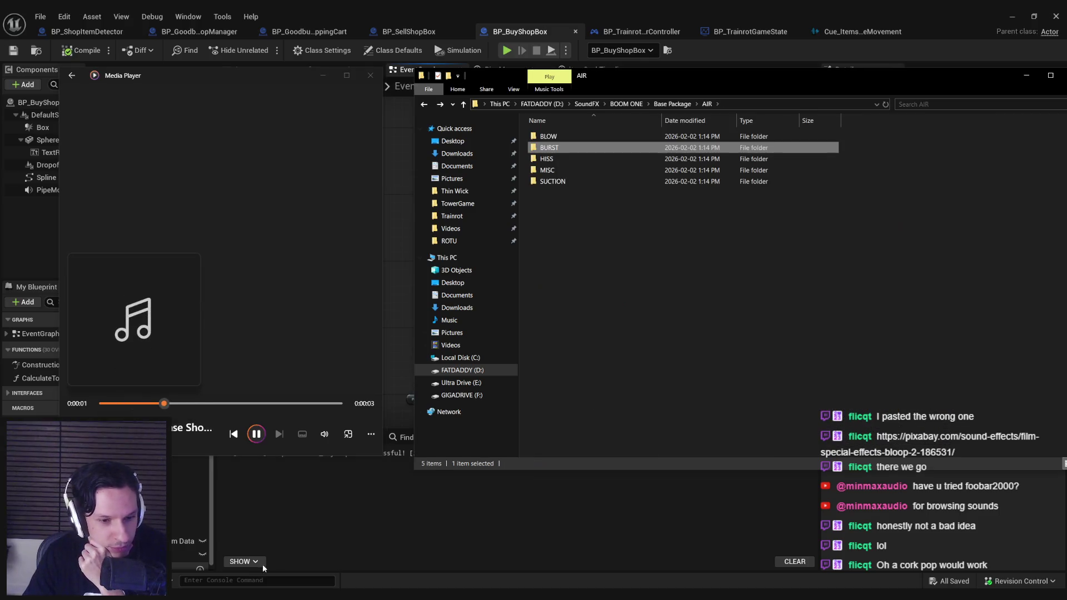
pyautogui.click(654, 361)
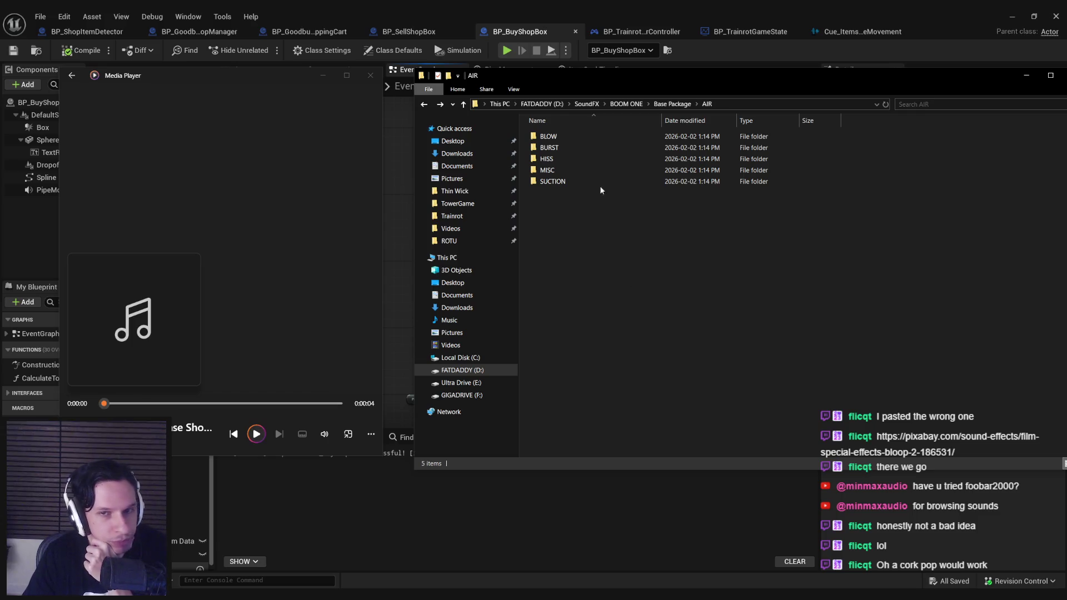
pyautogui.moveTo(570, 135)
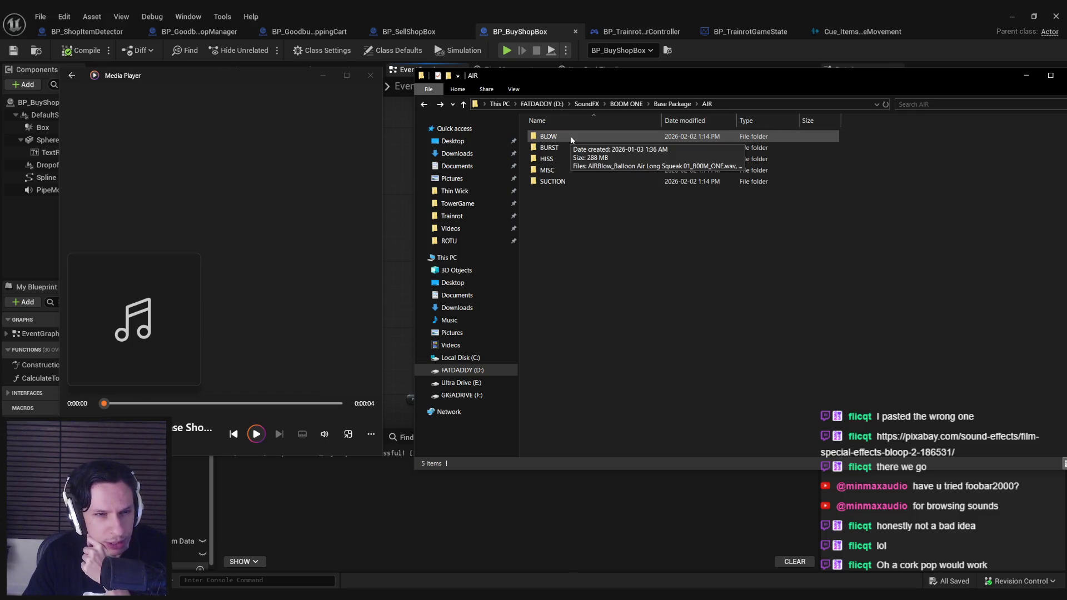
pyautogui.moveTo(570, 75); pyautogui.dragTo(542, 76)
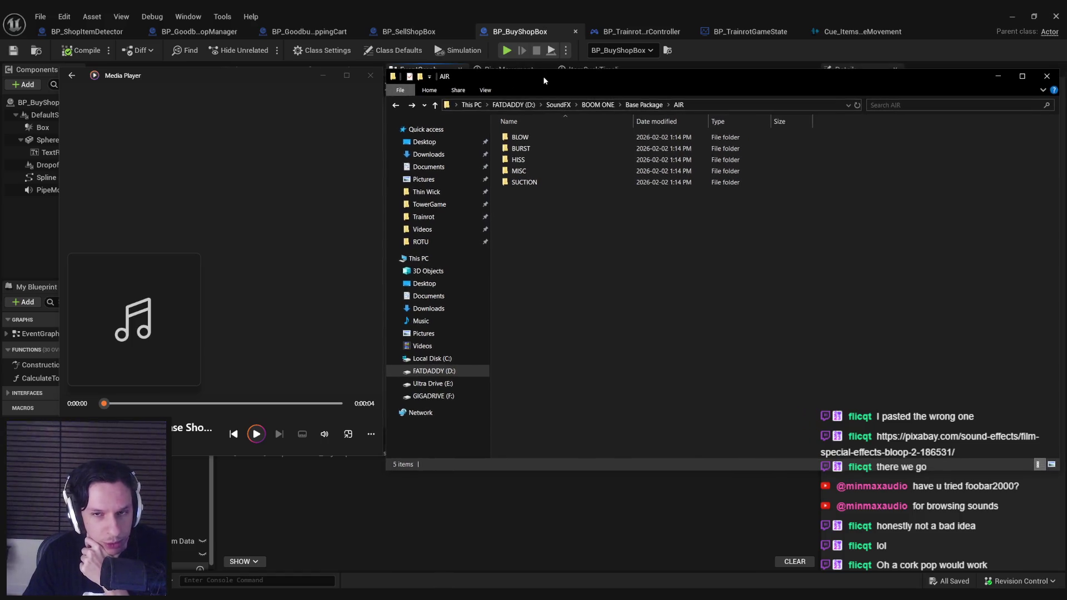
# Check the BLOW and HISS folders, then open Base Package's CARTOON folder.
pyautogui.doubleClick(529, 138)
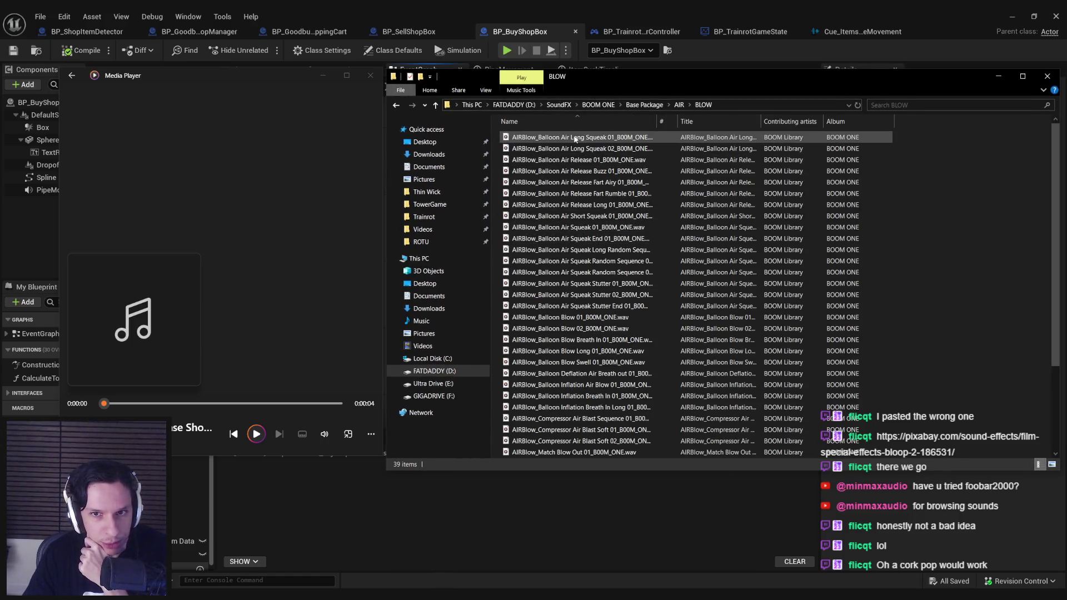
pyautogui.hotkey('alt', 'Left')
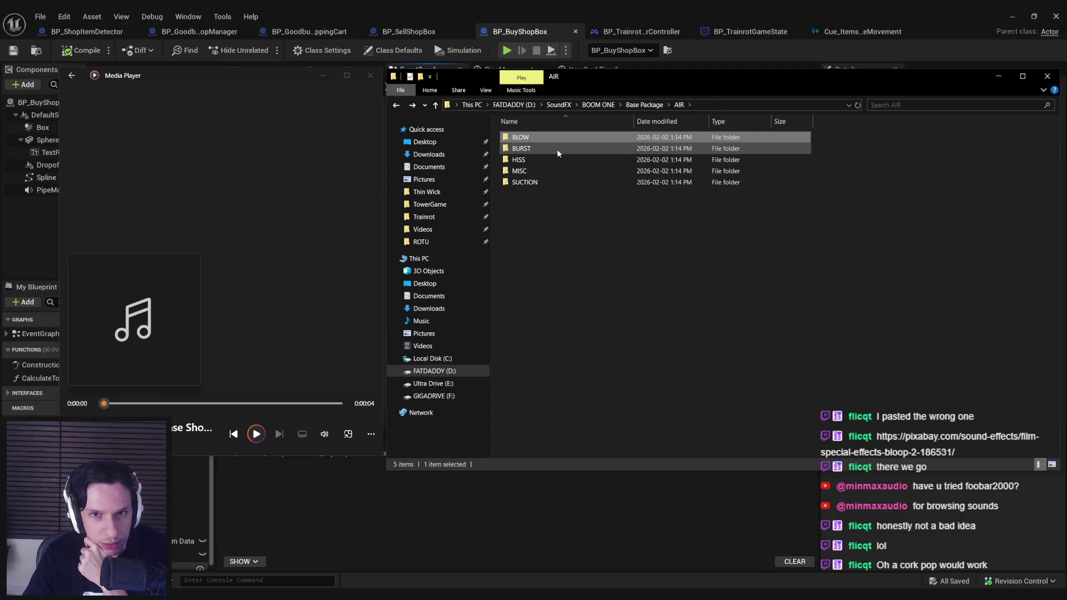
pyautogui.doubleClick(556, 161)
pyautogui.hotkey('alt', 'Left')
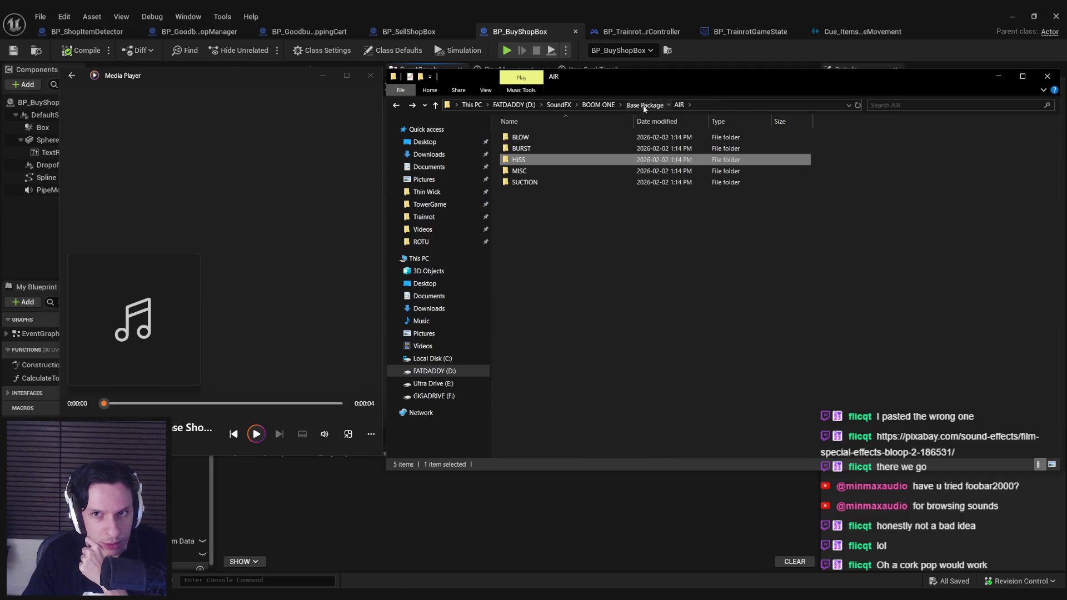
pyautogui.click(644, 104)
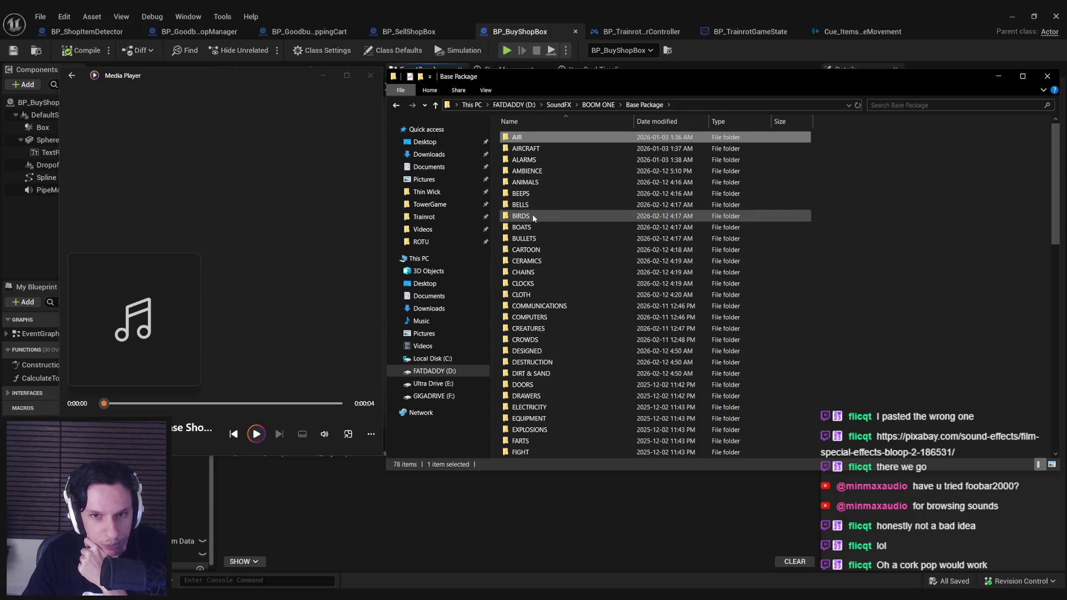
pyautogui.doubleClick(532, 249)
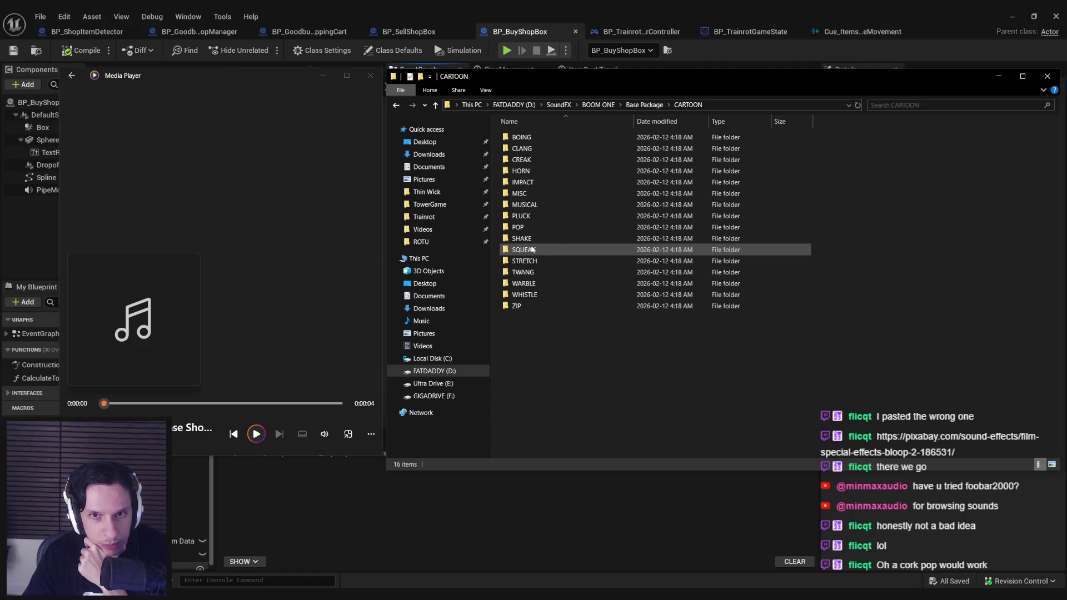
# Navigate from CARTOON to BOOM ONE's Update 23-03 SWOOSHES folder, glancing into Update 23-02.
pyautogui.hotkey('alt', 'Left')
pyautogui.click(599, 105)
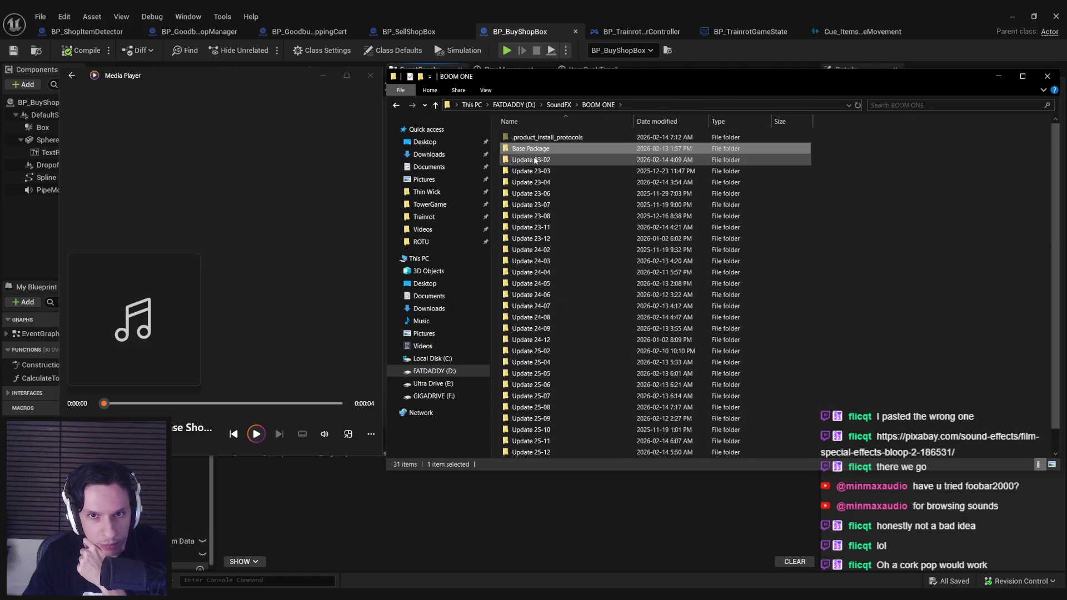
pyautogui.doubleClick(515, 160)
pyautogui.hotkey('alt', 'Left')
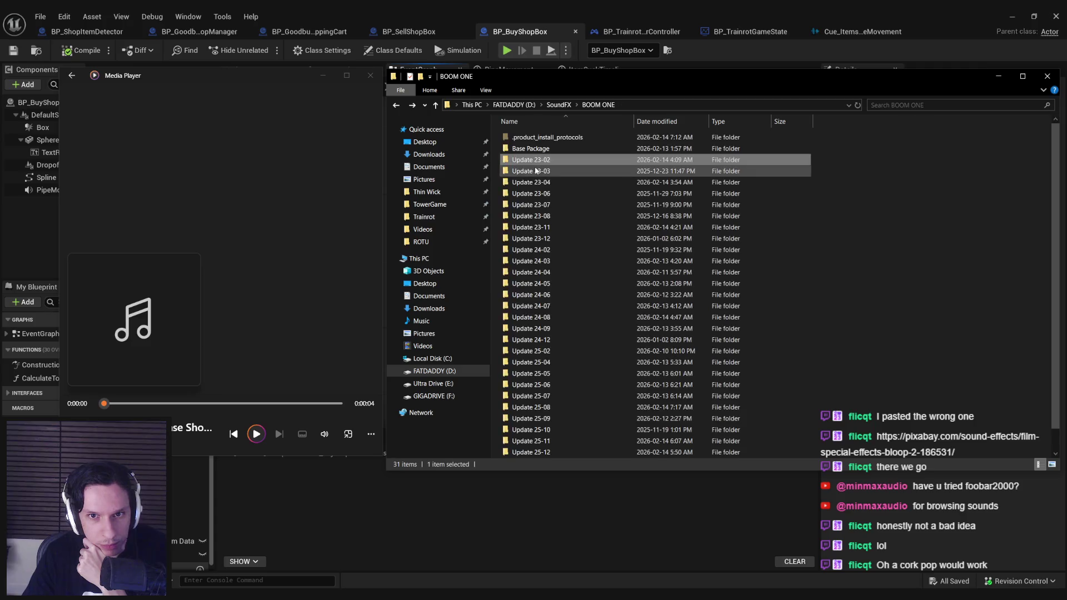
pyautogui.doubleClick(536, 172)
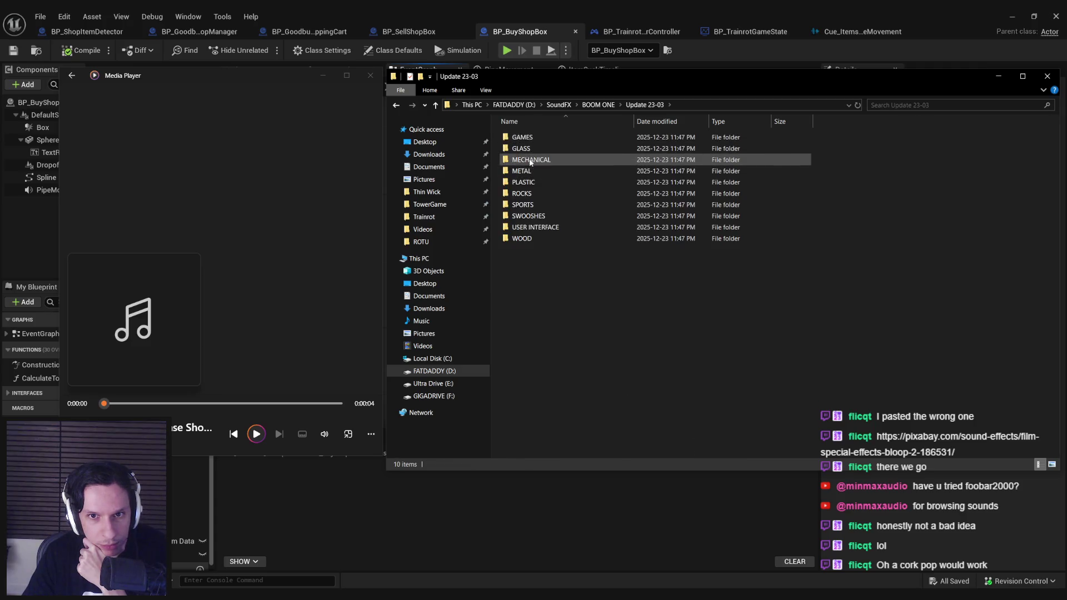
pyautogui.doubleClick(537, 215)
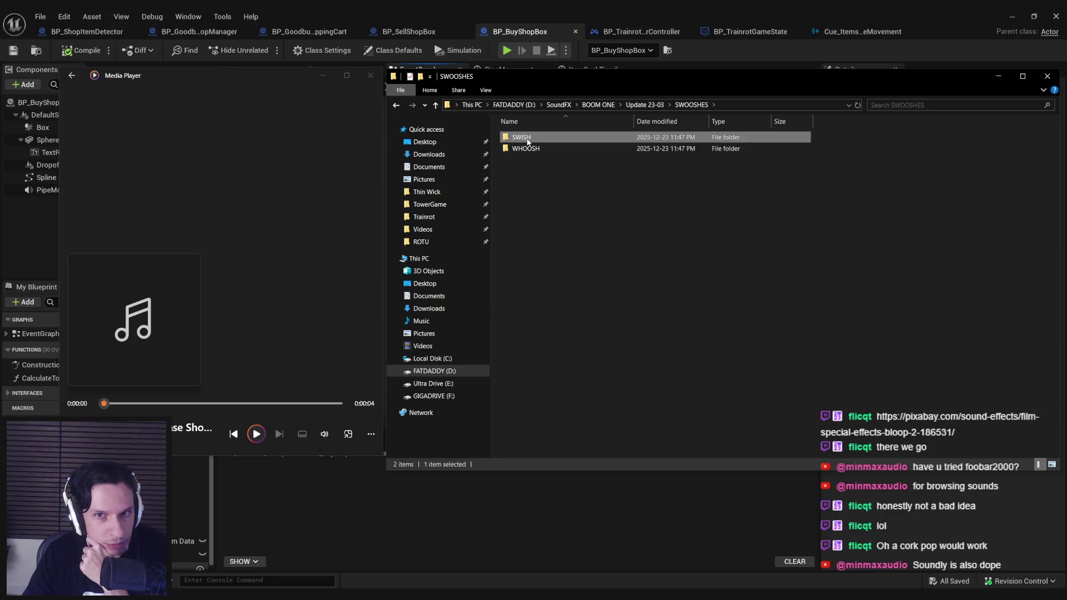
# Preview SWISH clips: Rope, Wood Plank and Wood Stick High swishes.
pyautogui.doubleClick(525, 137)
pyautogui.doubleClick(533, 149)
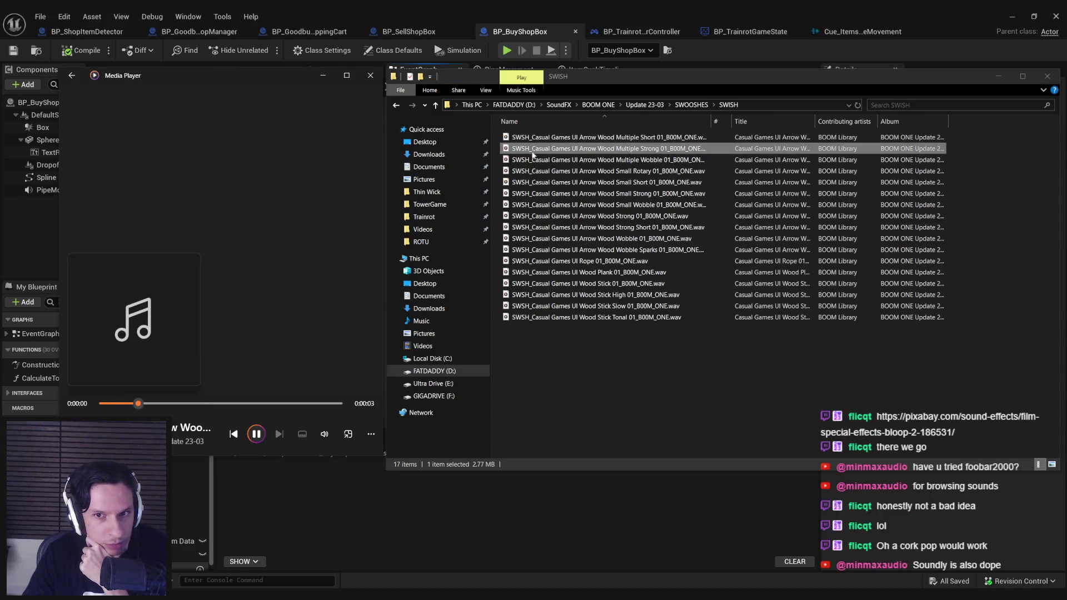
pyautogui.doubleClick(558, 262)
pyautogui.doubleClick(562, 272)
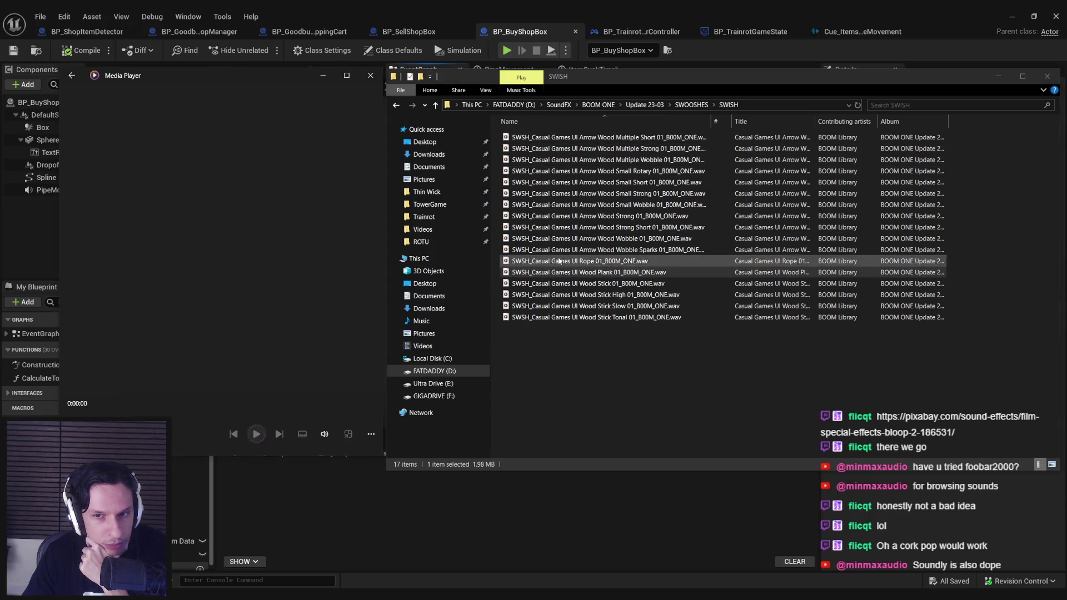
pyautogui.doubleClick(573, 295)
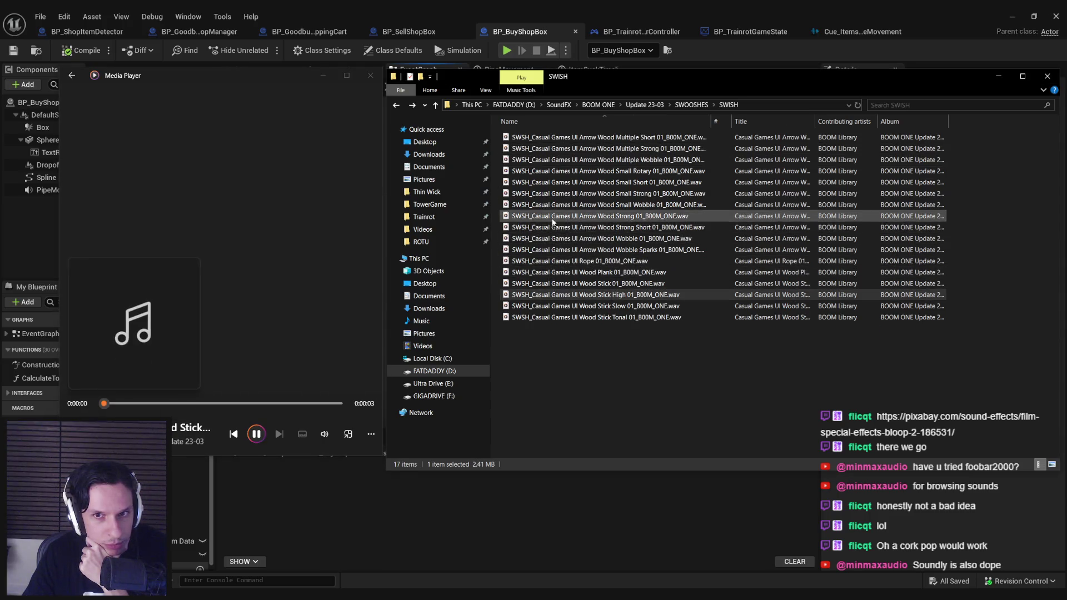
# Preview the WHOOSH clips Air Aggressive, Air Blast, Air Flap, Air Gust Low, Air Slow Dark, Air Strong.
pyautogui.press('BackSpace')
pyautogui.doubleClick(539, 149)
pyautogui.doubleClick(543, 149)
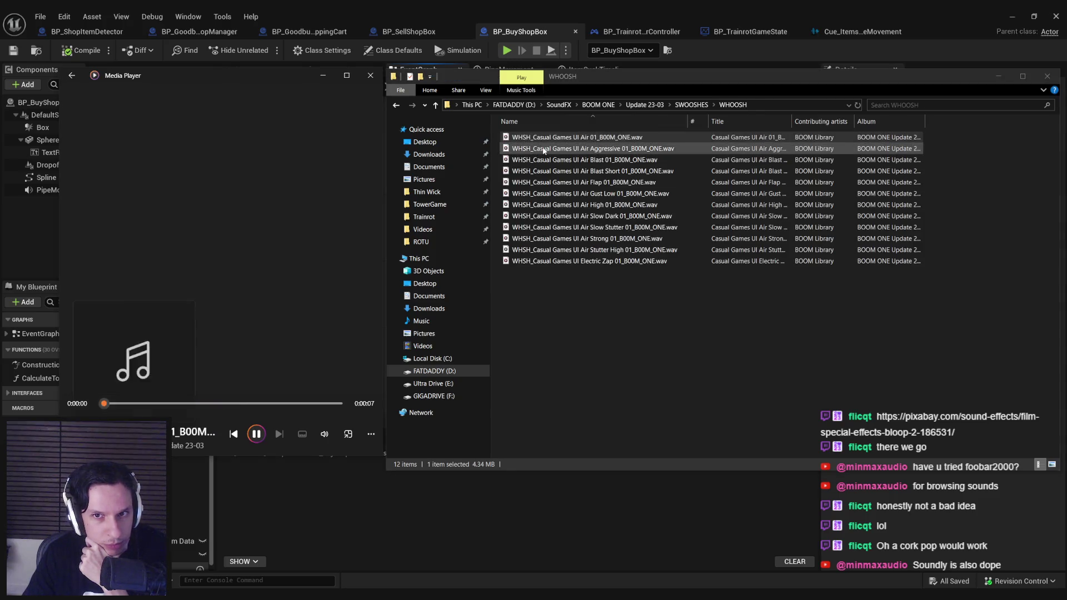
pyautogui.doubleClick(547, 160)
pyautogui.click(553, 182)
pyautogui.doubleClick(554, 194)
pyautogui.click(555, 216)
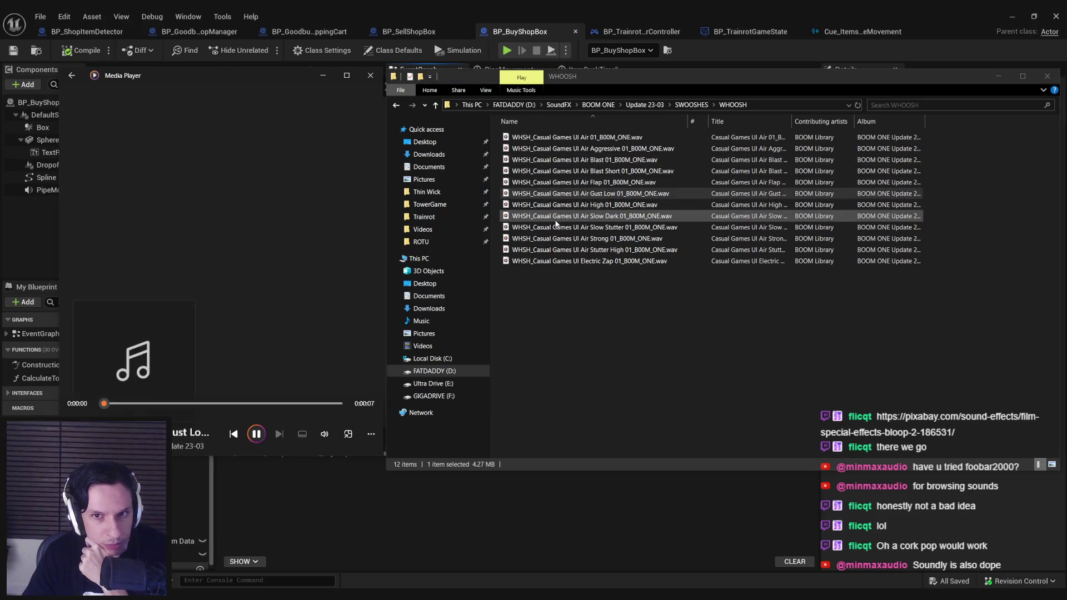
pyautogui.doubleClick(555, 239)
pyautogui.click(555, 261)
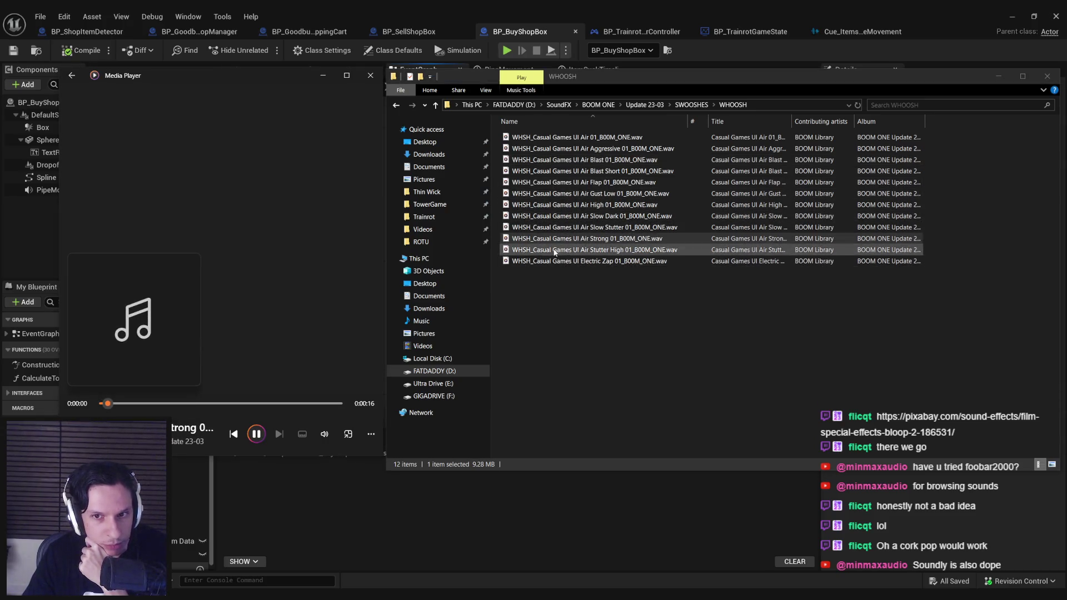
pyautogui.press('BackSpace')
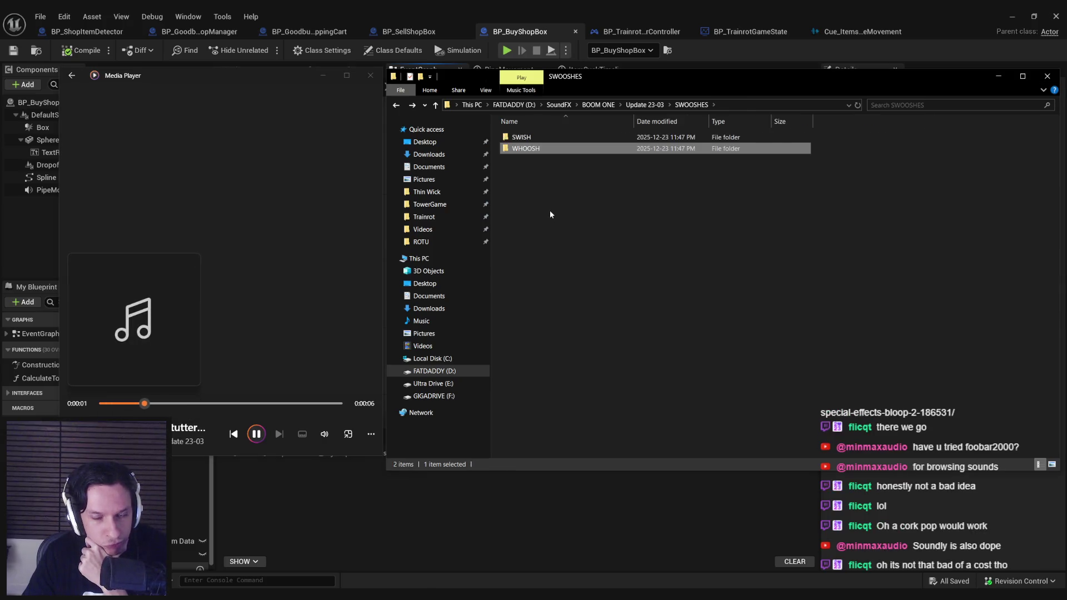
# Preview the Appear Open Up Medium and Mouse Over sounds in Update 23-03's USER INTERFACE MOTION folder.
pyautogui.press('BackSpace')
pyautogui.doubleClick(549, 217)
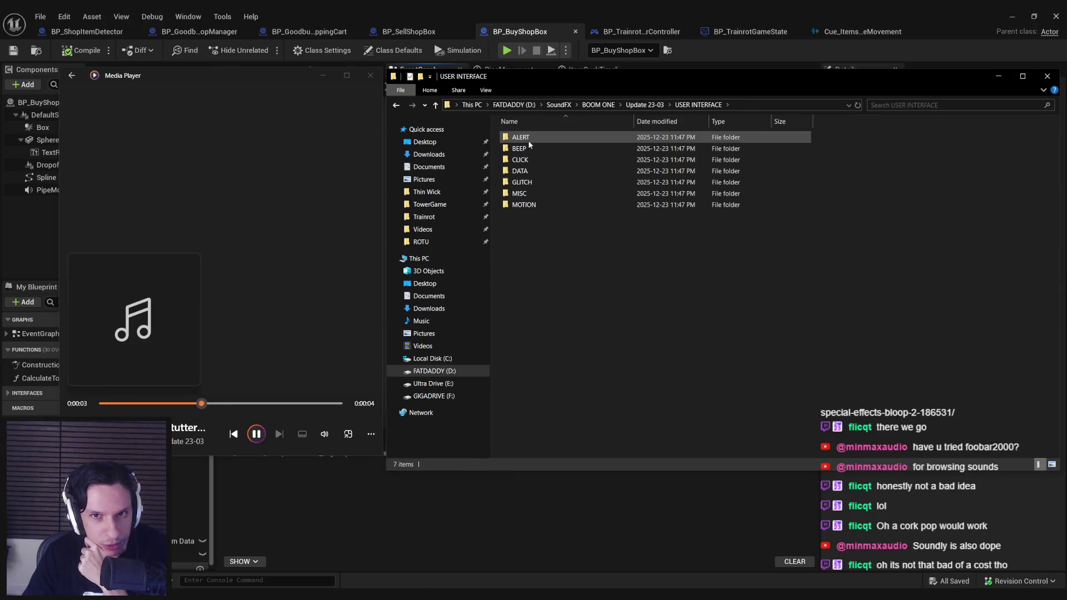
pyautogui.press('End')
pyautogui.press('Return')
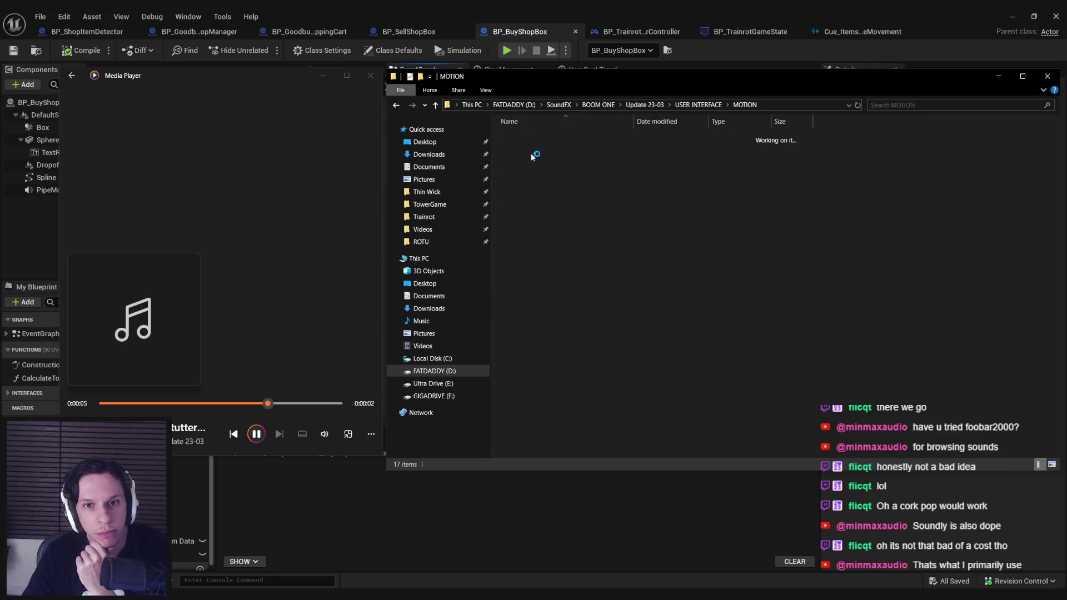
pyautogui.doubleClick(531, 140)
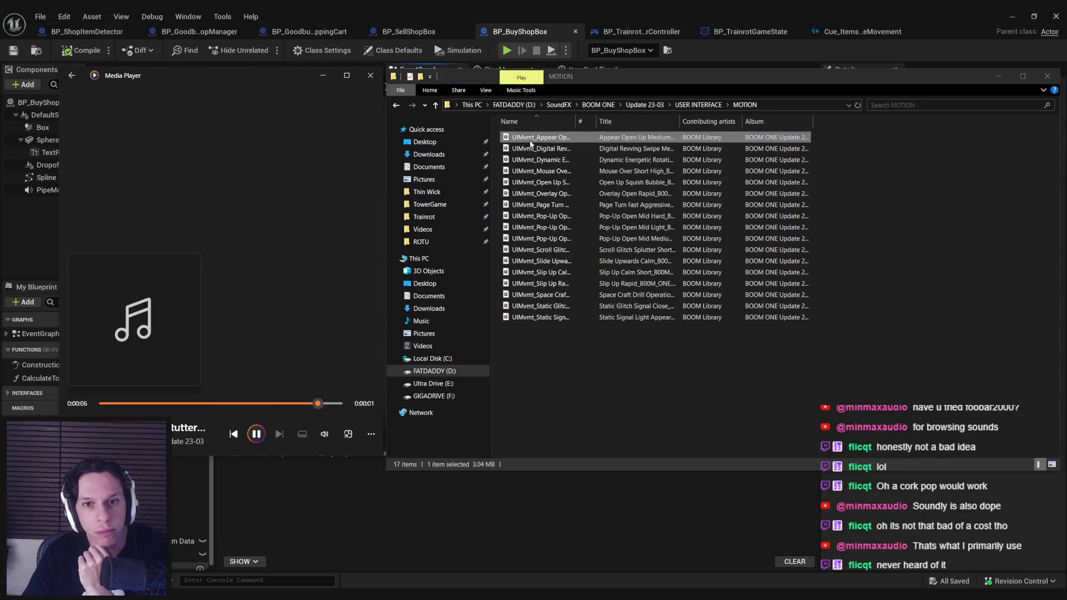
pyautogui.click(533, 172)
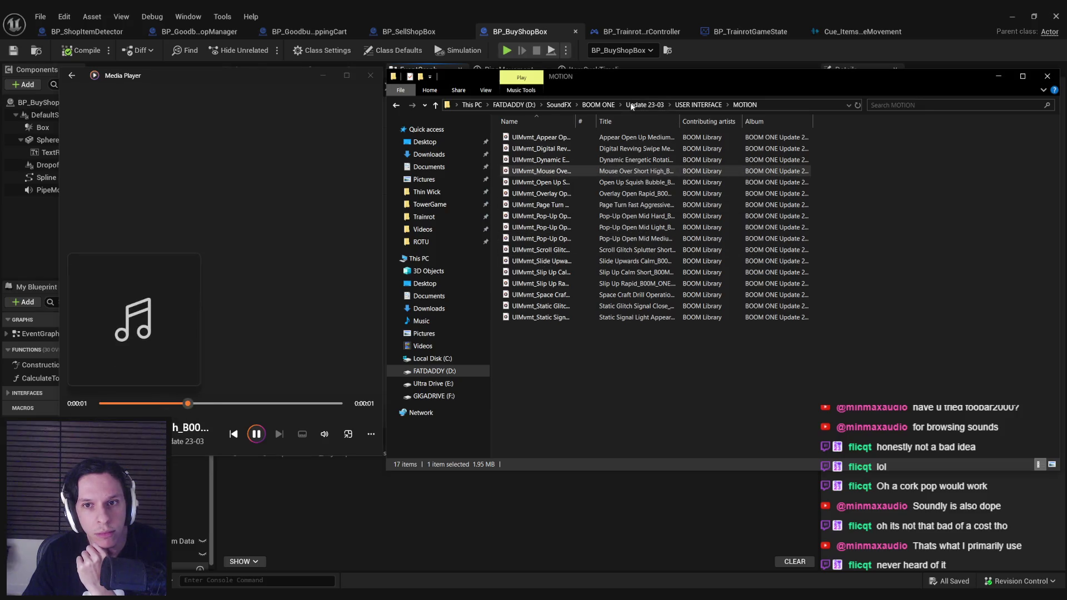
# Look through Update 23-04's OBJECTS and AIR MISC folders, then return to BOOM ONE.
pyautogui.press('BackSpace')
pyautogui.press('BackSpace')
pyautogui.doubleClick(528, 182)
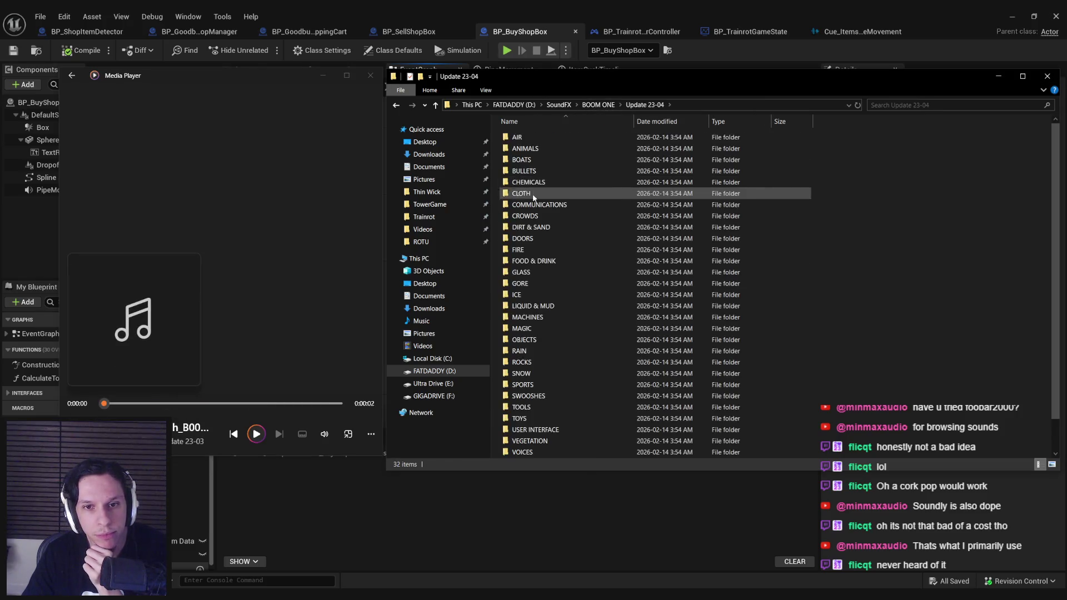
pyautogui.scroll(-1, 538, 215)
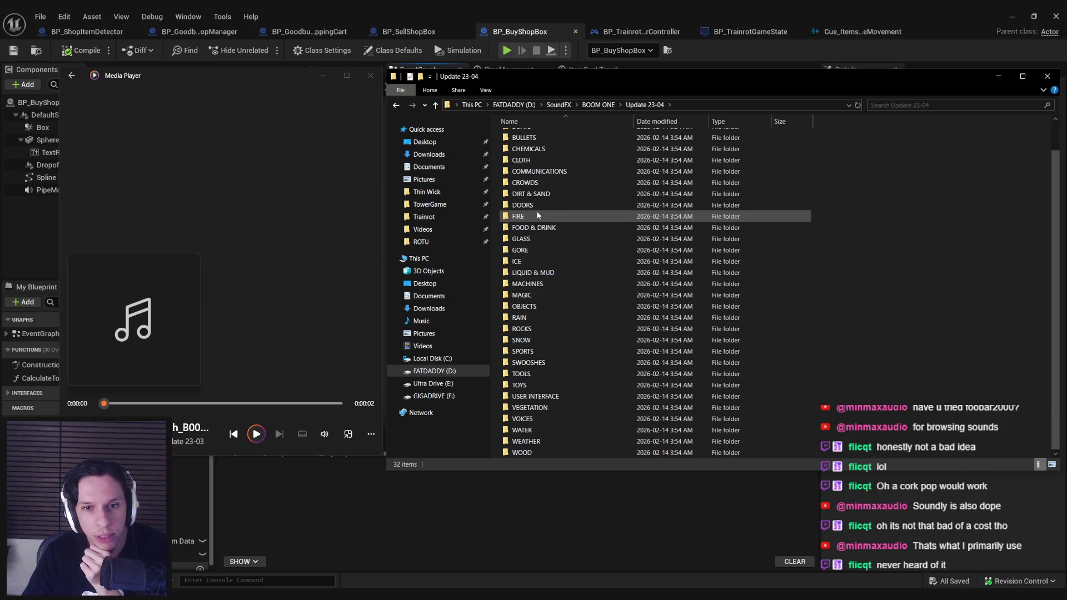
pyautogui.doubleClick(521, 306)
pyautogui.hotkey('alt', 'Left')
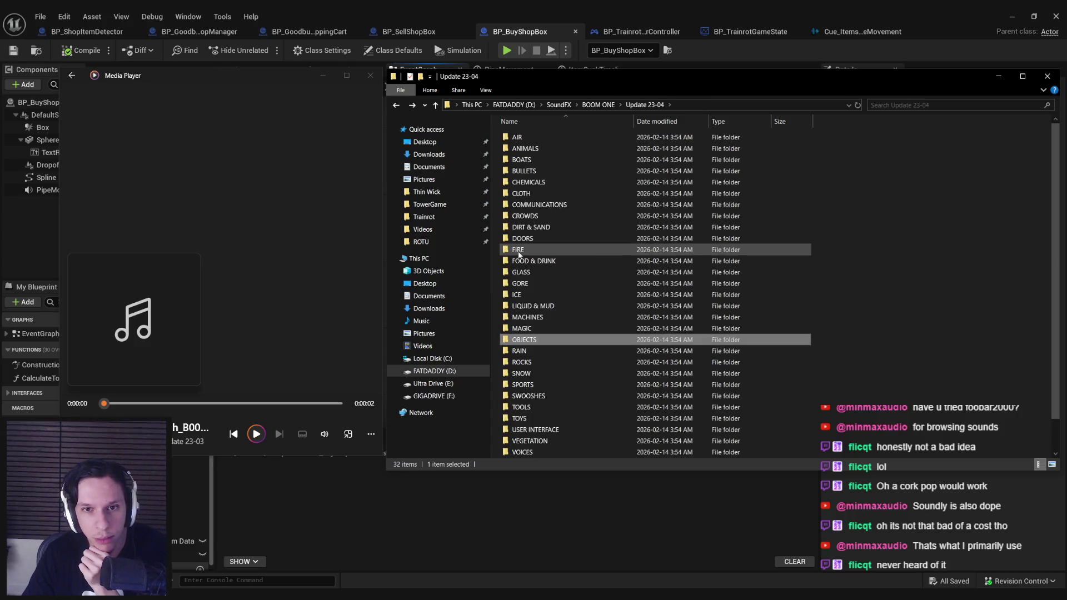
pyautogui.doubleClick(528, 138)
pyautogui.doubleClick(531, 140)
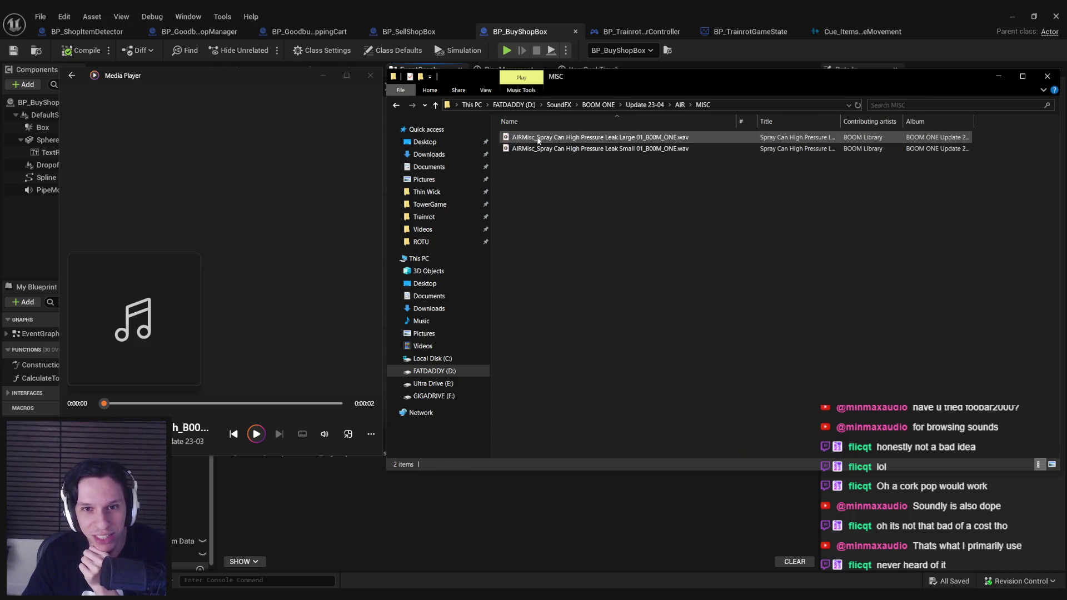
pyautogui.click(598, 105)
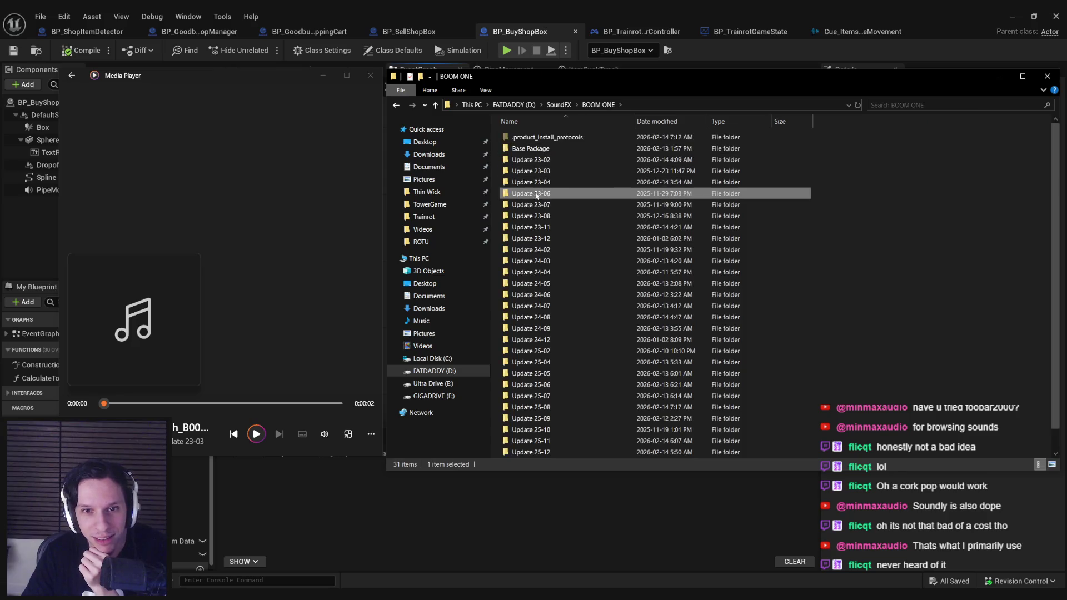
# Browse Update 23-06's OBJECTS folder, then return to the BOOM ONE folder.
pyautogui.doubleClick(537, 193)
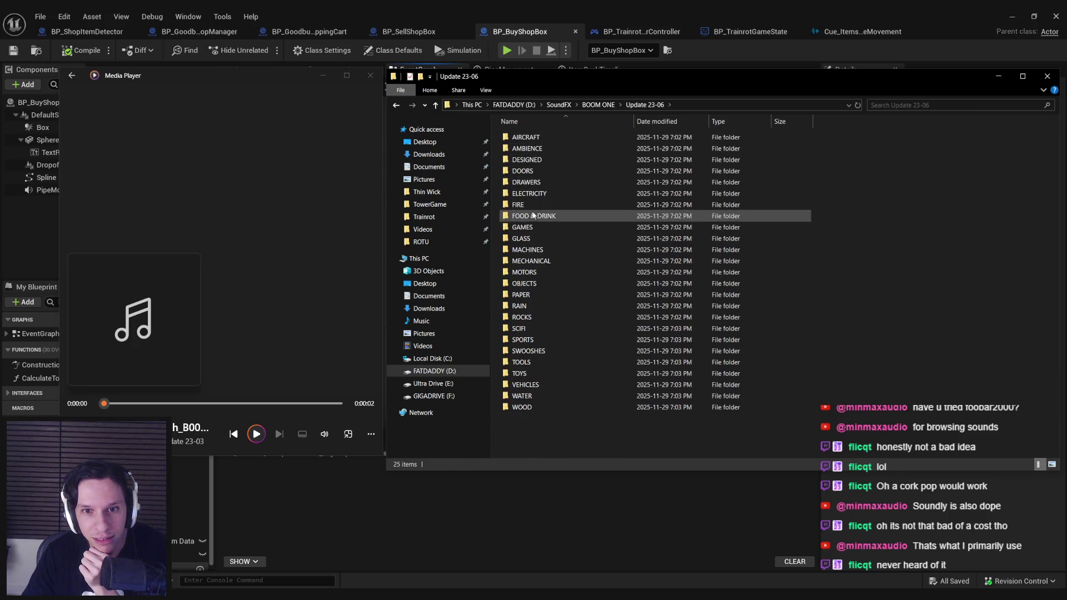
pyautogui.doubleClick(531, 284)
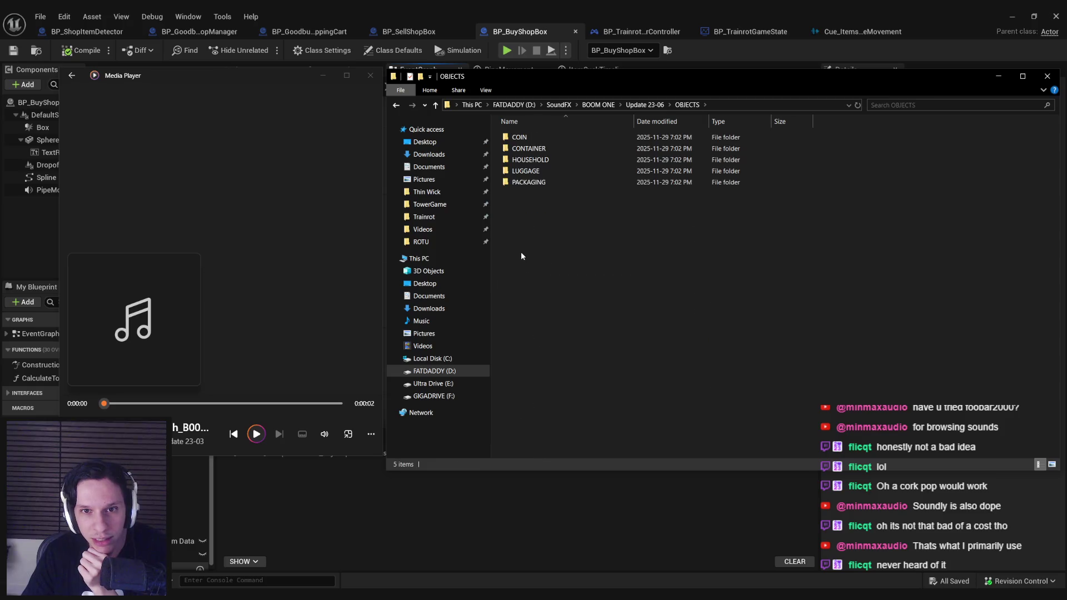
pyautogui.hotkey('alt', 'Left')
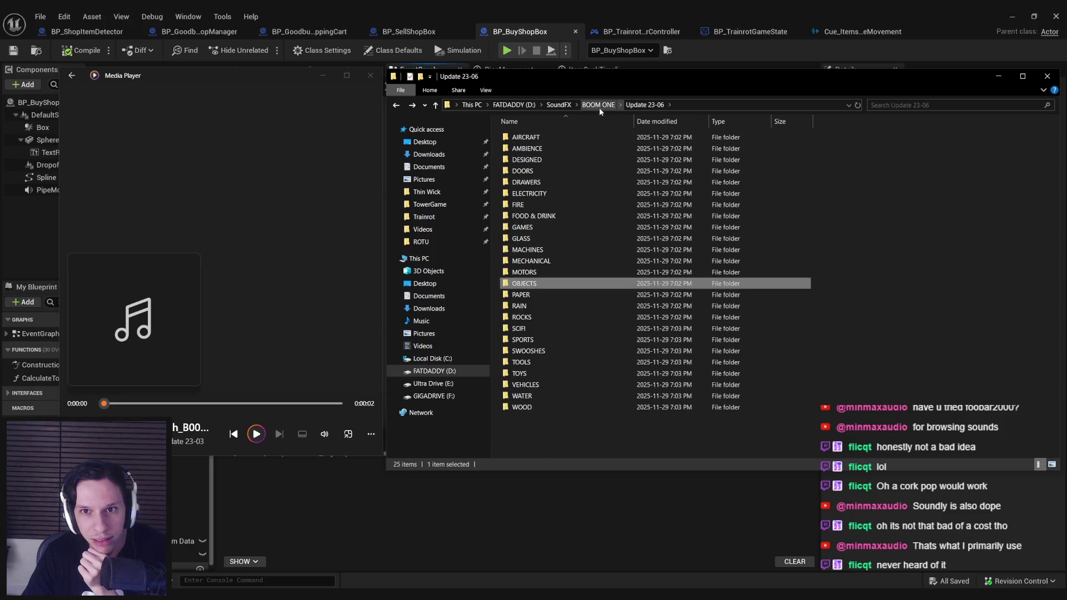
pyautogui.click(598, 105)
# Preview the dressage whip and riding crop swooshes in Update 23-07's SWOOSHES > SWISH folder.
pyautogui.doubleClick(541, 205)
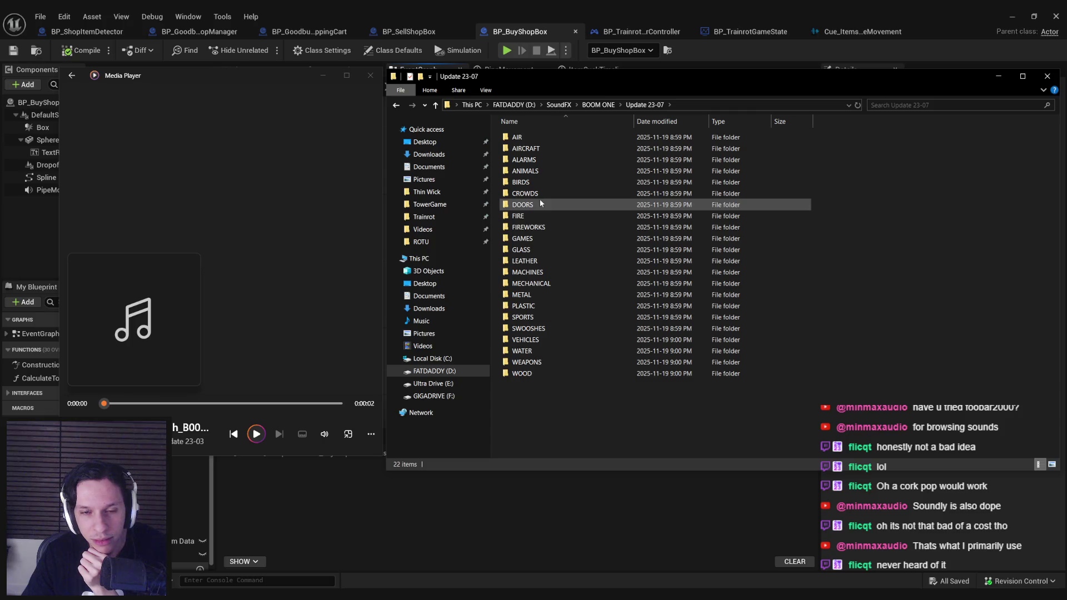
pyautogui.doubleClick(528, 328)
pyautogui.doubleClick(525, 138)
pyautogui.doubleClick(549, 148)
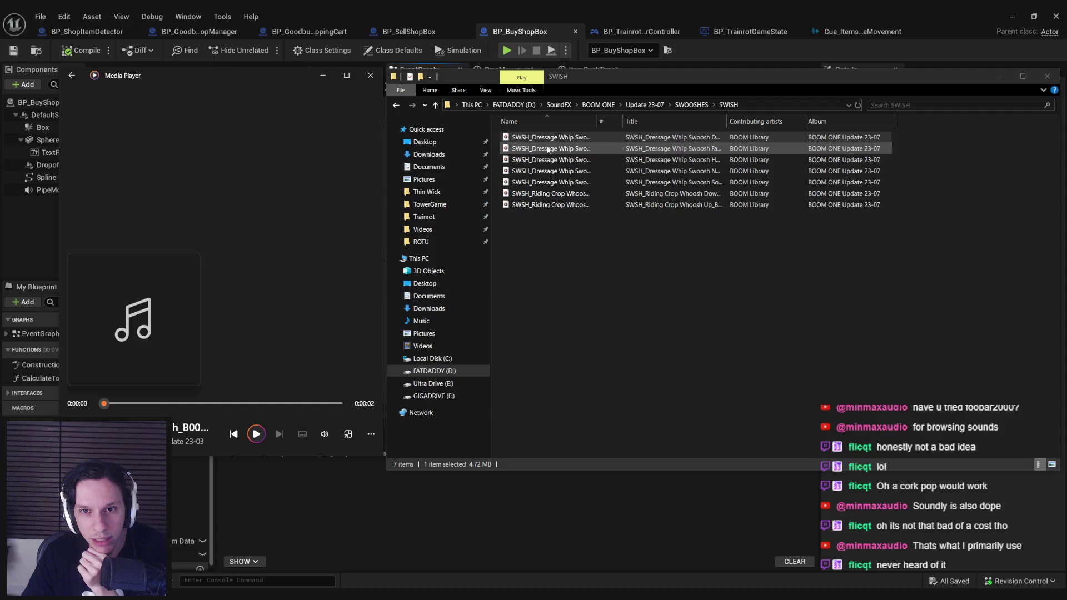
pyautogui.doubleClick(548, 160)
pyautogui.doubleClick(546, 171)
pyautogui.doubleClick(545, 183)
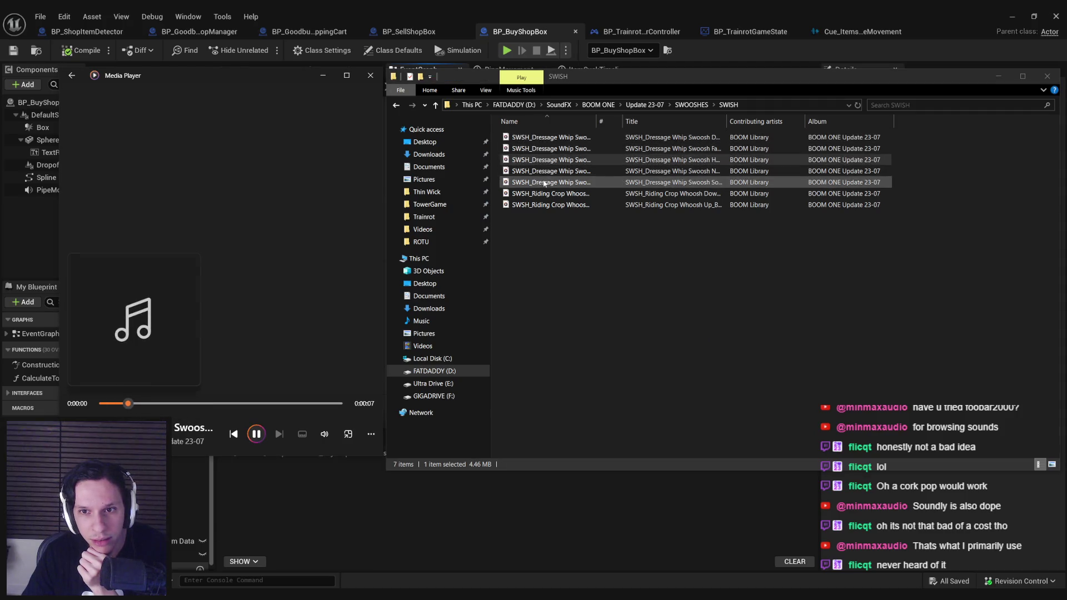
pyautogui.doubleClick(543, 194)
pyautogui.doubleClick(541, 205)
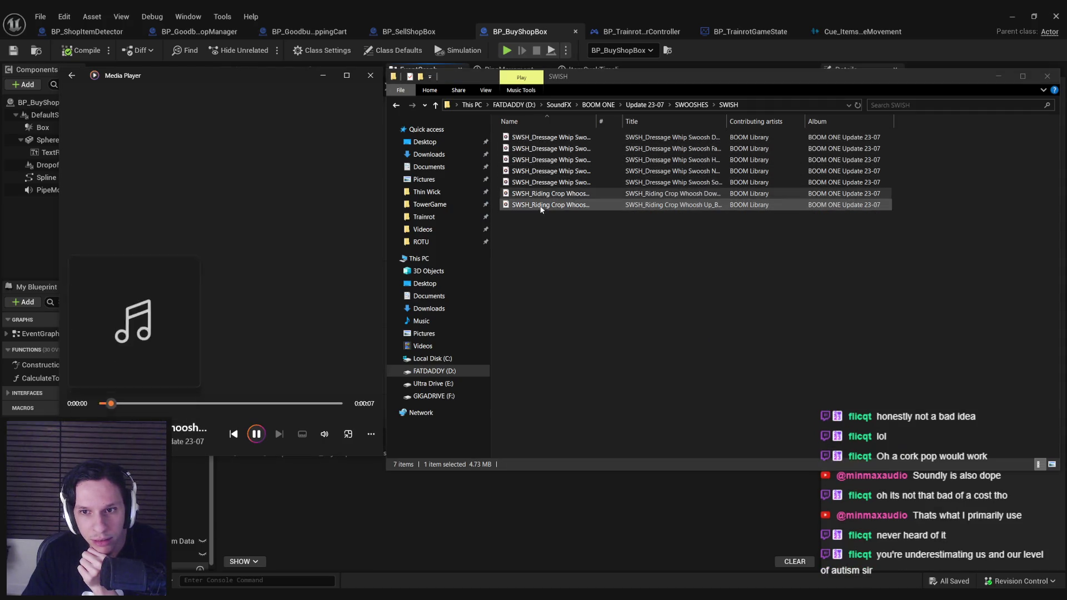
pyautogui.hotkey('alt', 'Left')
pyautogui.hotkey('alt', 'Left')
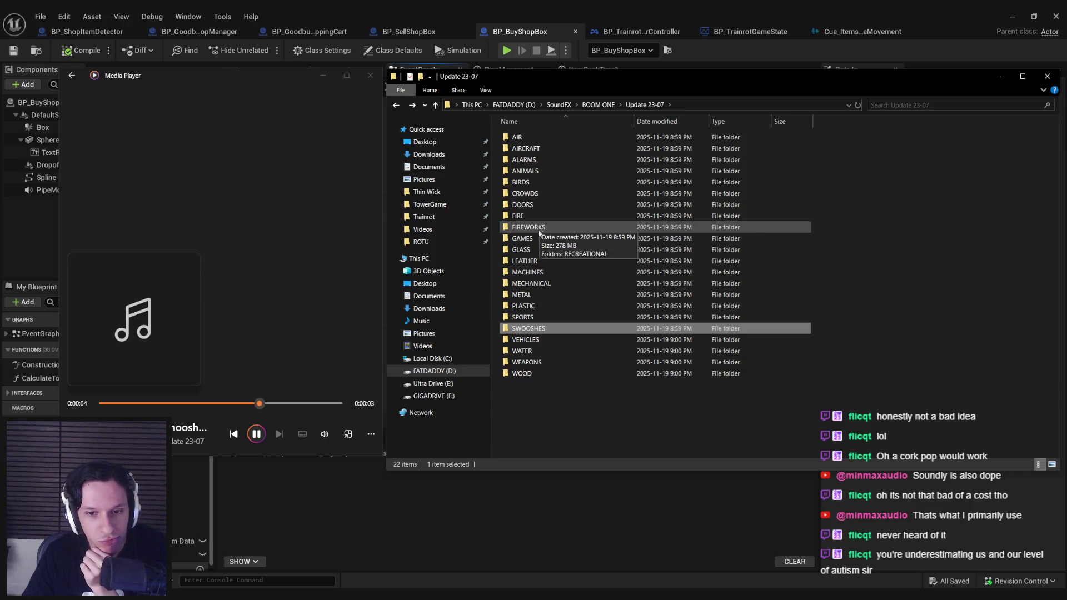
# Check the WATER folder, then preview soda maker and sparkling water fizz clips in Update 23-08 AIR > HISS.
pyautogui.doubleClick(542, 351)
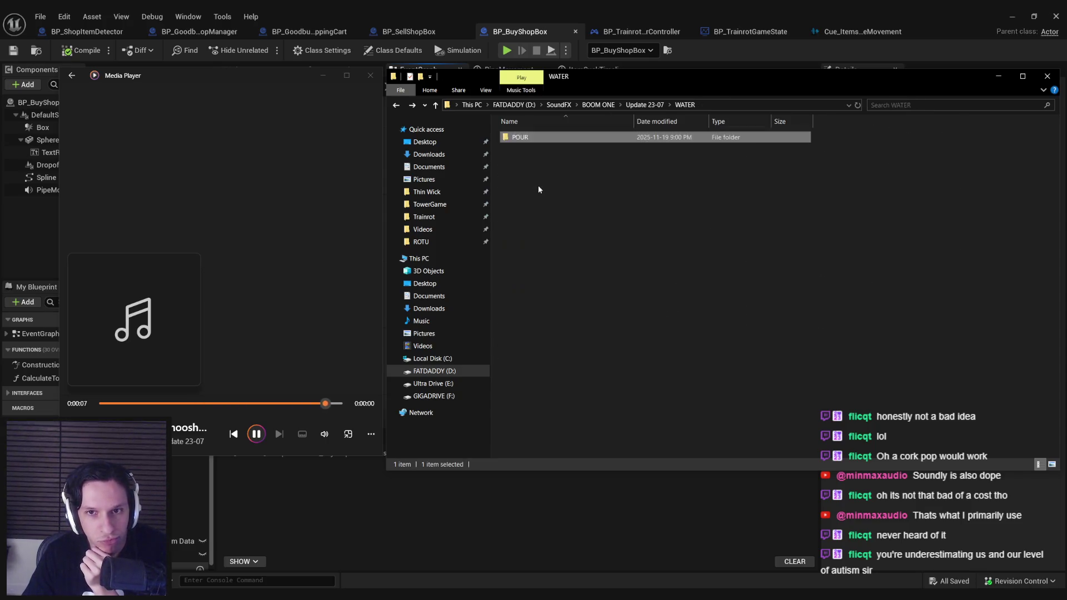
pyautogui.hotkey('alt', 'Left')
pyautogui.hotkey('alt', 'Left')
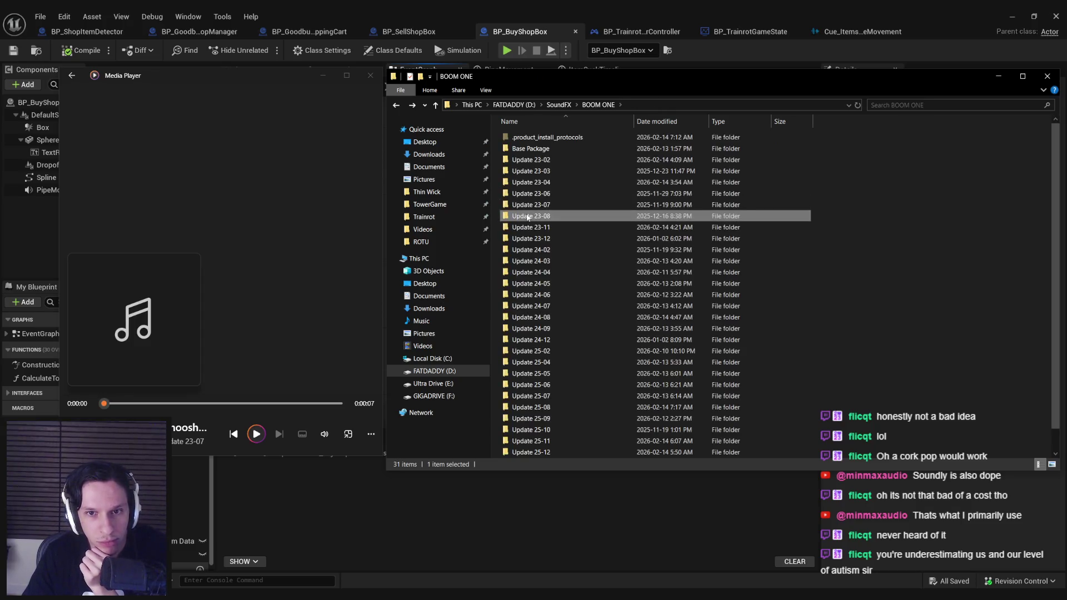
pyautogui.doubleClick(532, 216)
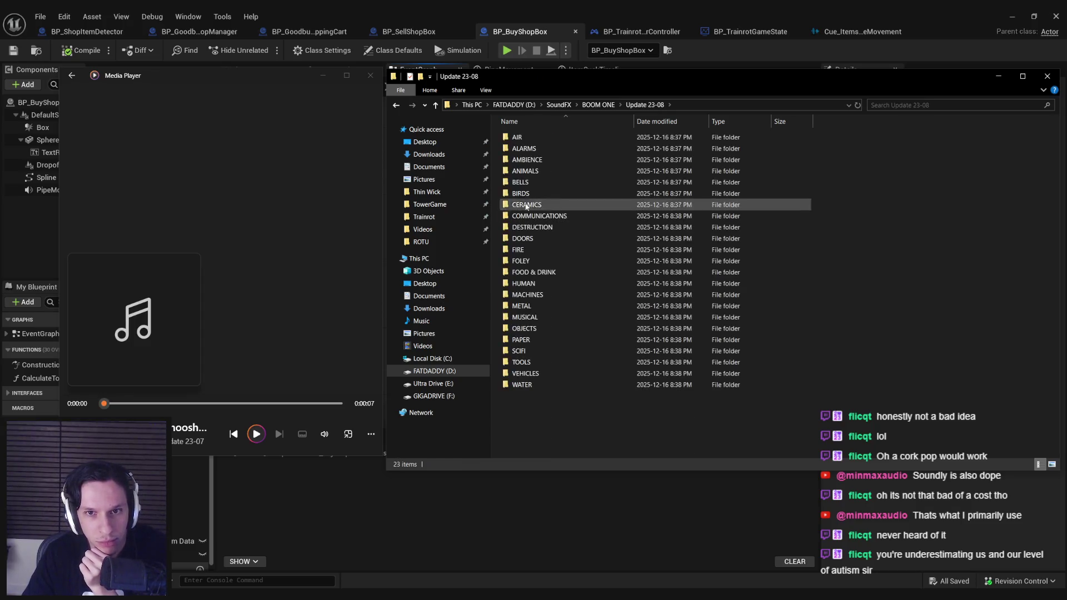
pyautogui.doubleClick(526, 138)
pyautogui.doubleClick(525, 139)
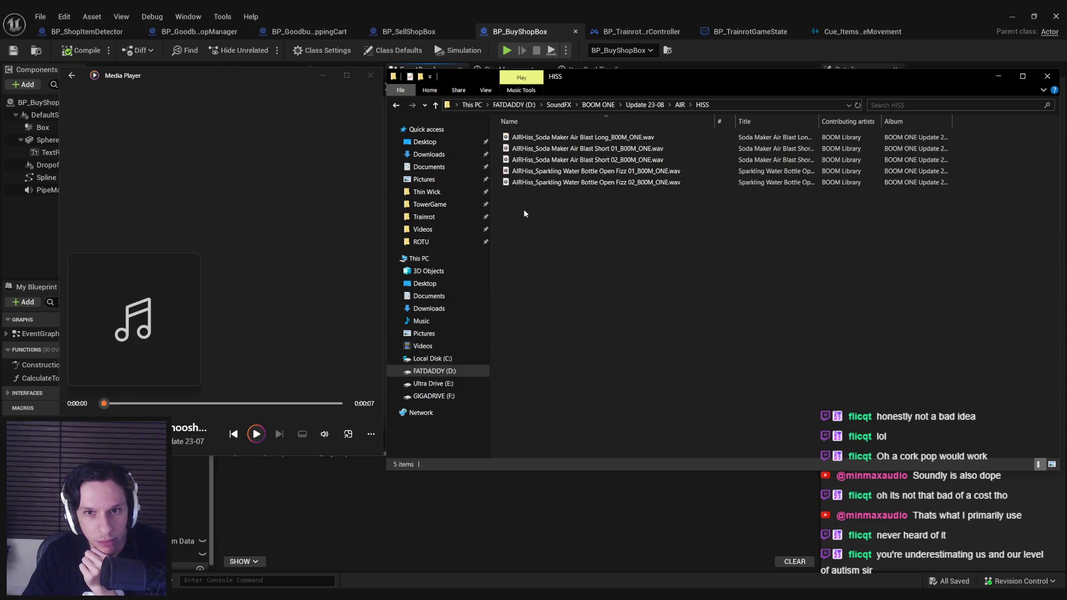
pyautogui.doubleClick(530, 150)
pyautogui.doubleClick(536, 171)
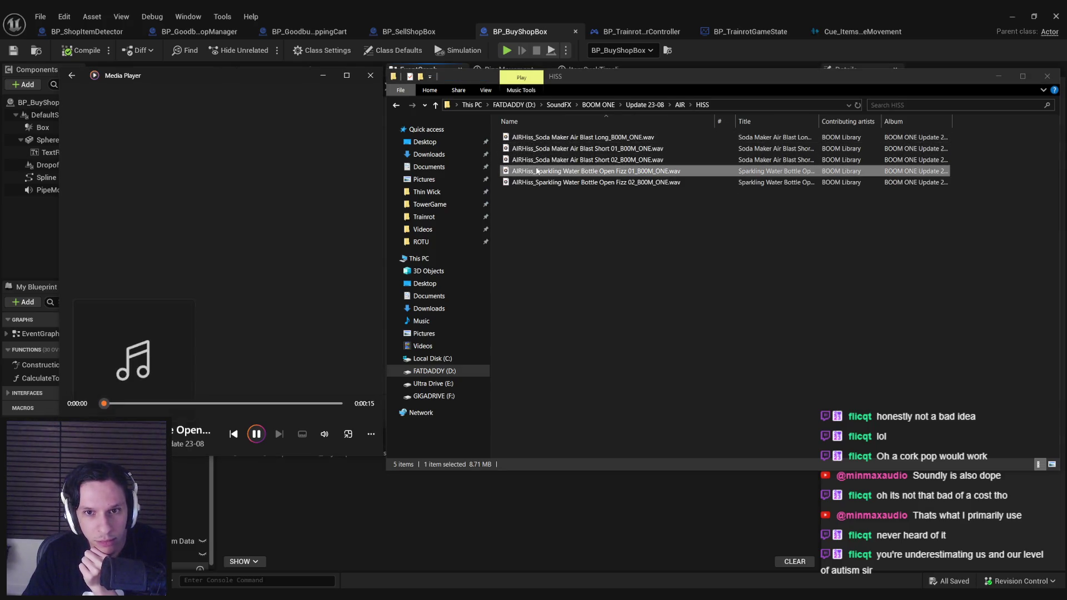
pyautogui.doubleClick(539, 184)
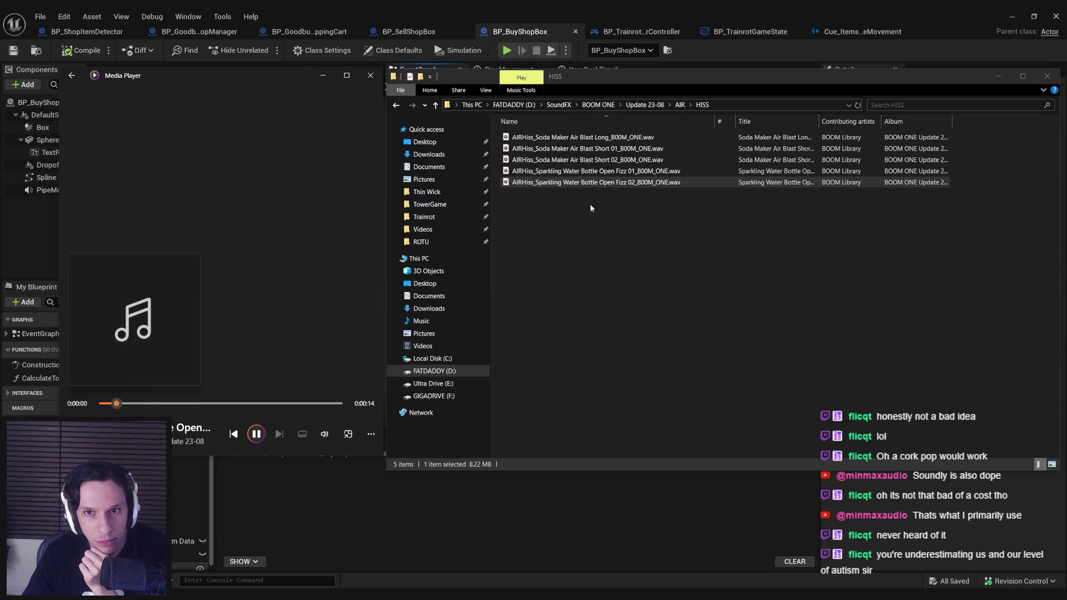
pyautogui.press('BackSpace')
pyautogui.press('BackSpace')
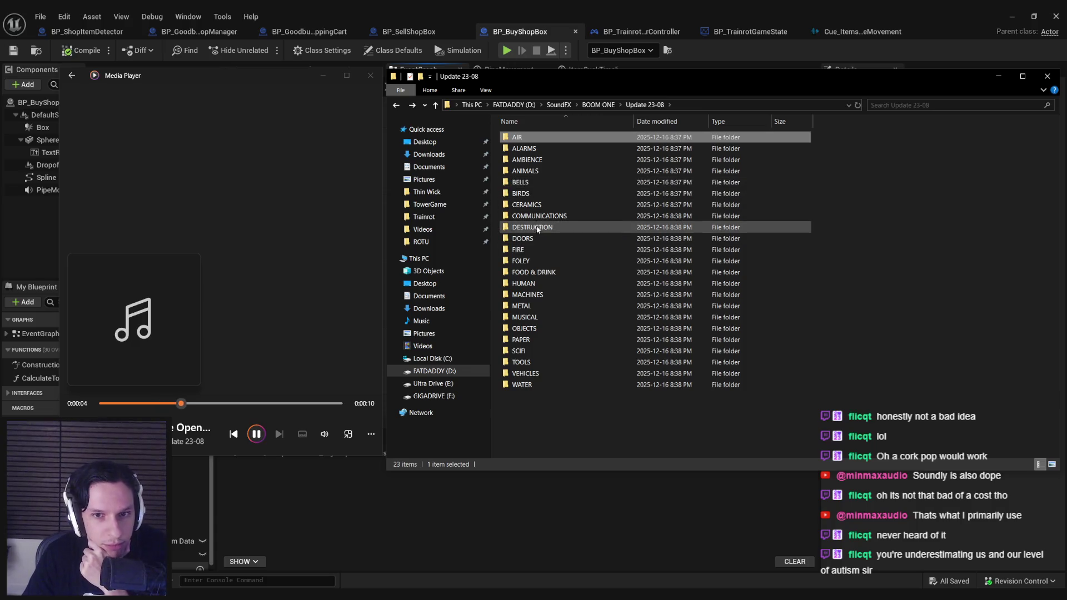
# Browse the FOLEY > MISC folder, then Update 23-11's AIR > BLOW folder.
pyautogui.doubleClick(533, 261)
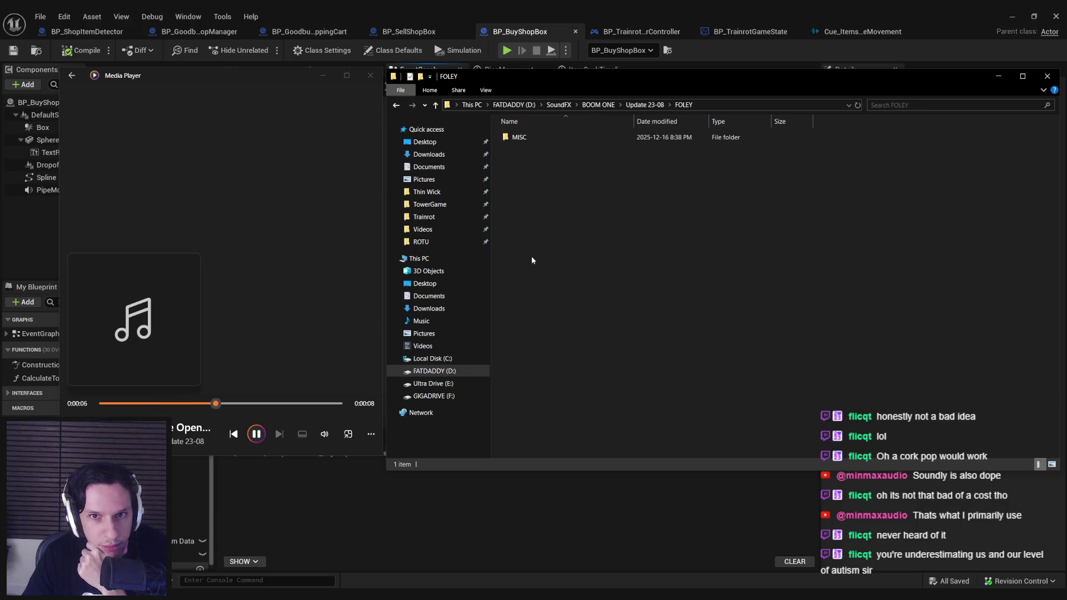
pyautogui.doubleClick(532, 138)
pyautogui.press('BackSpace')
pyautogui.press('BackSpace')
pyautogui.press('BackSpace')
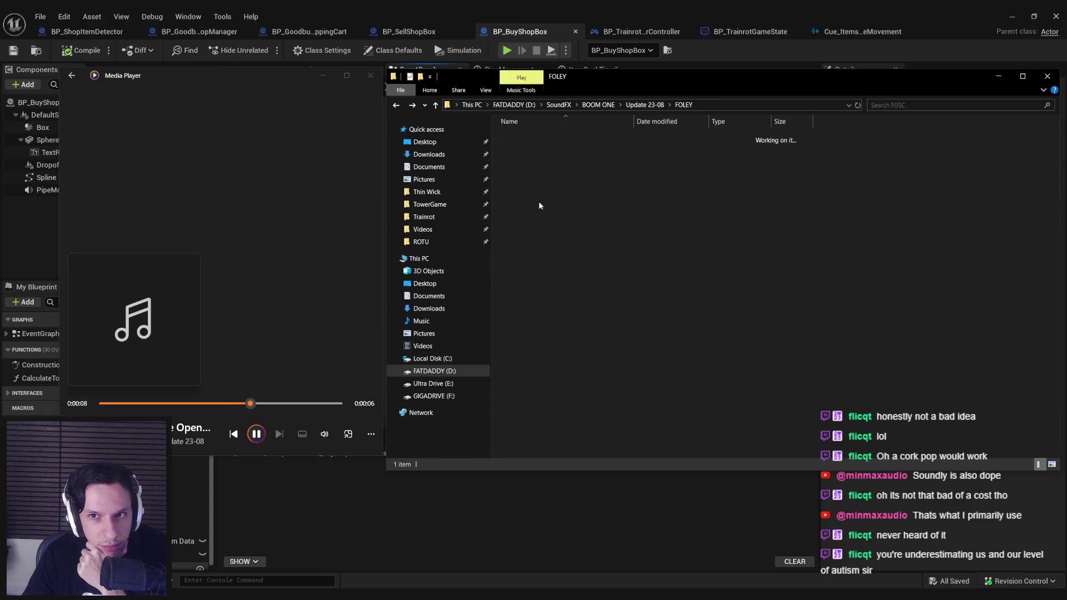
pyautogui.doubleClick(529, 225)
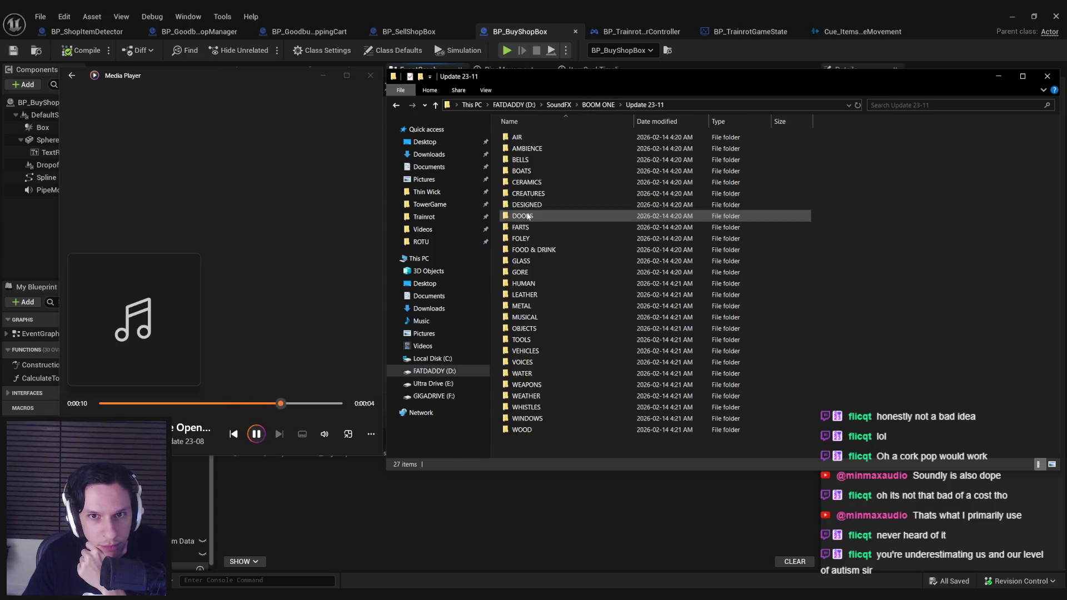
pyautogui.doubleClick(525, 140)
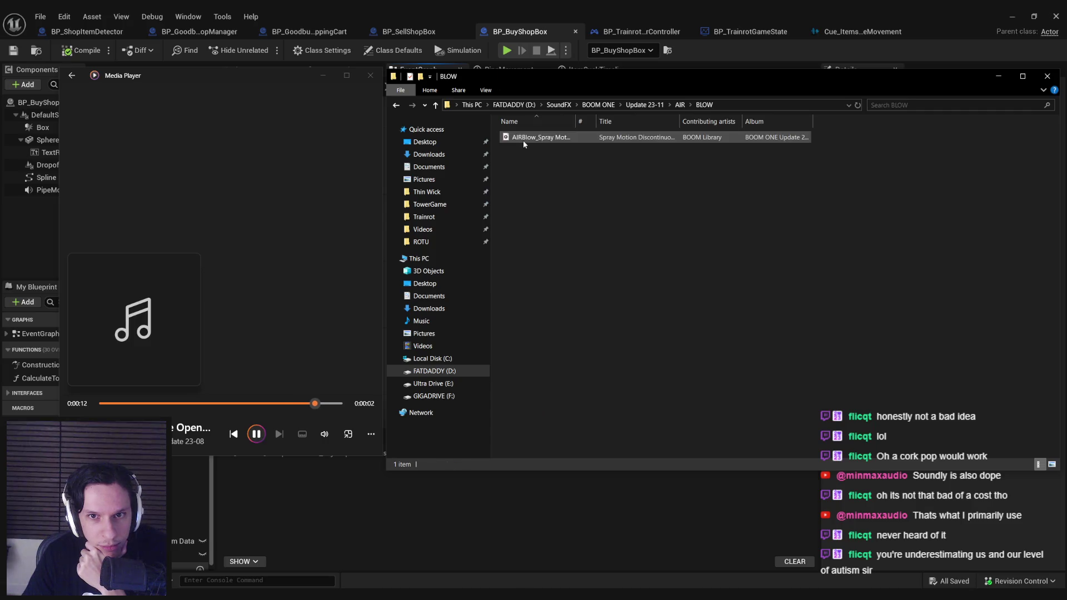
pyautogui.doubleClick(522, 140)
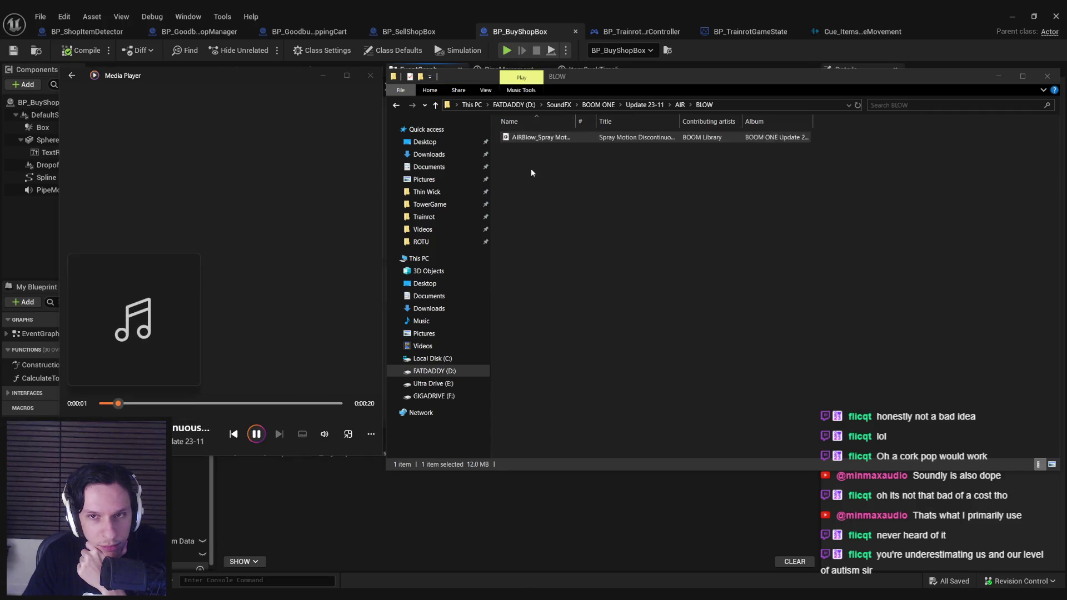
pyautogui.press('BackSpace')
pyautogui.click(641, 105)
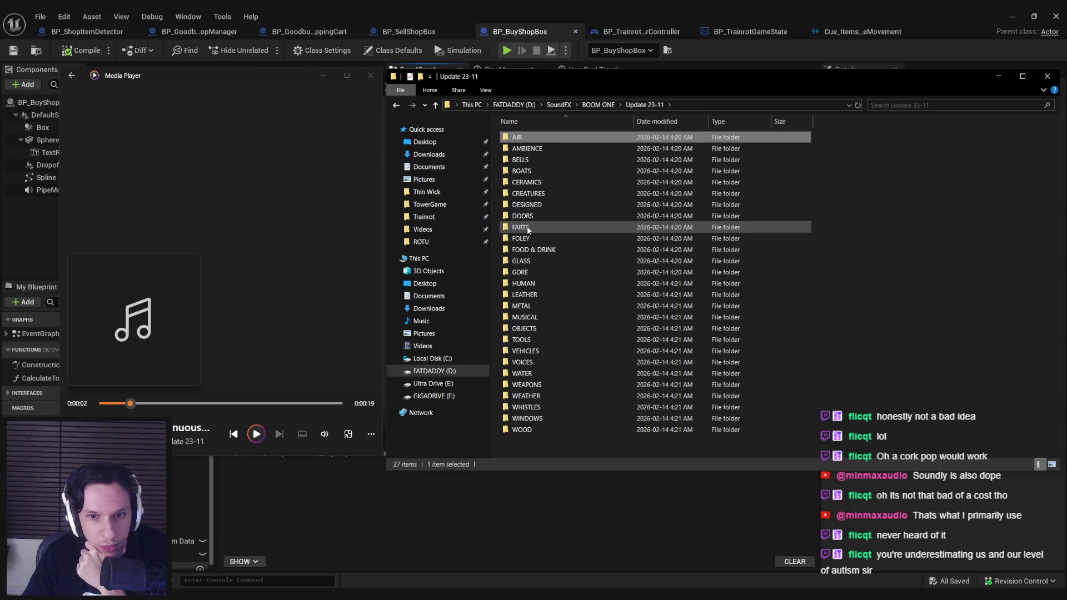
# Preview Long Male C, Male A, Male B 01, Short Male C and Male B 02 in FARTS > DESIGNED.
pyautogui.doubleClick(528, 228)
pyautogui.doubleClick(535, 137)
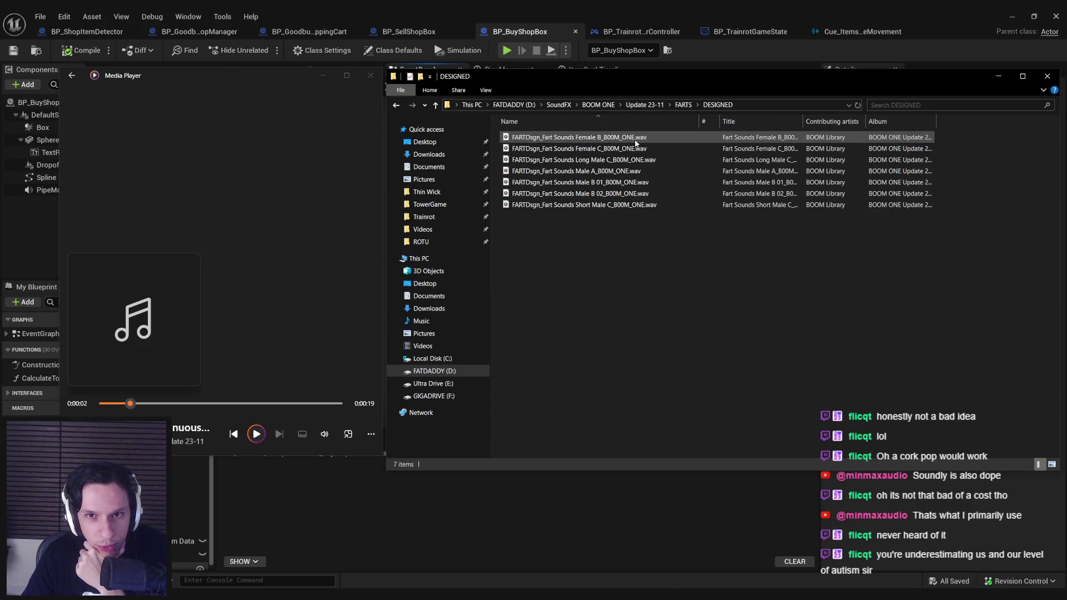
pyautogui.doubleClick(617, 160)
pyautogui.doubleClick(620, 171)
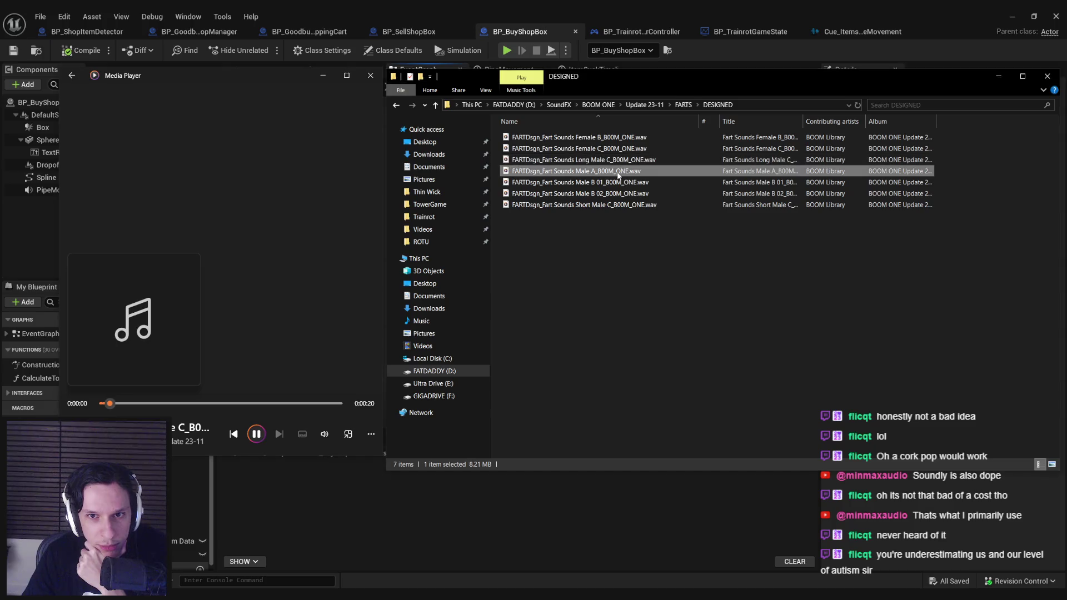
pyautogui.doubleClick(610, 184)
pyautogui.doubleClick(611, 205)
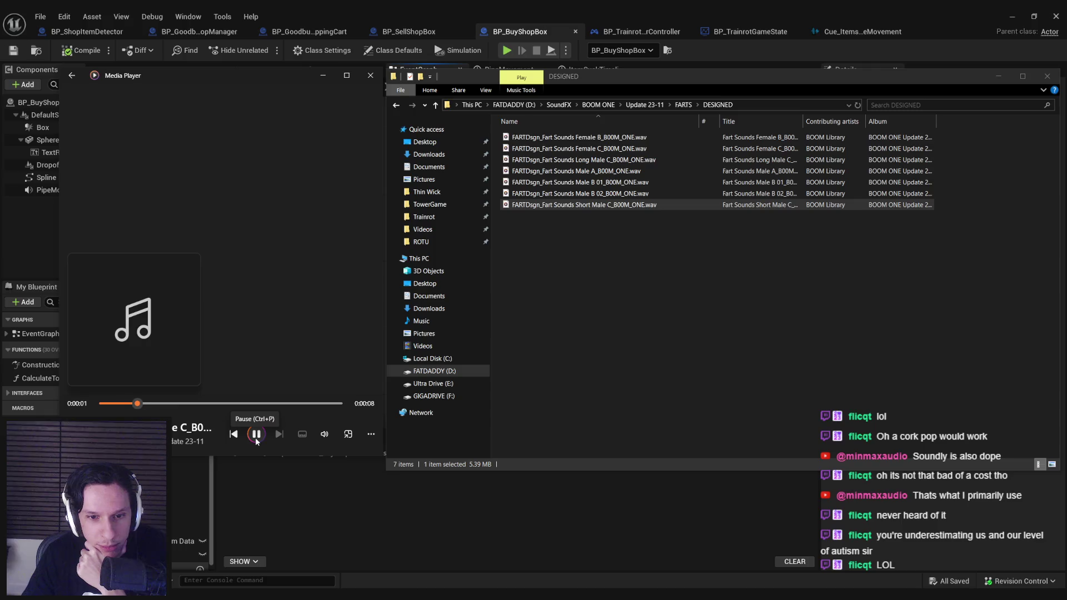
pyautogui.click(589, 318)
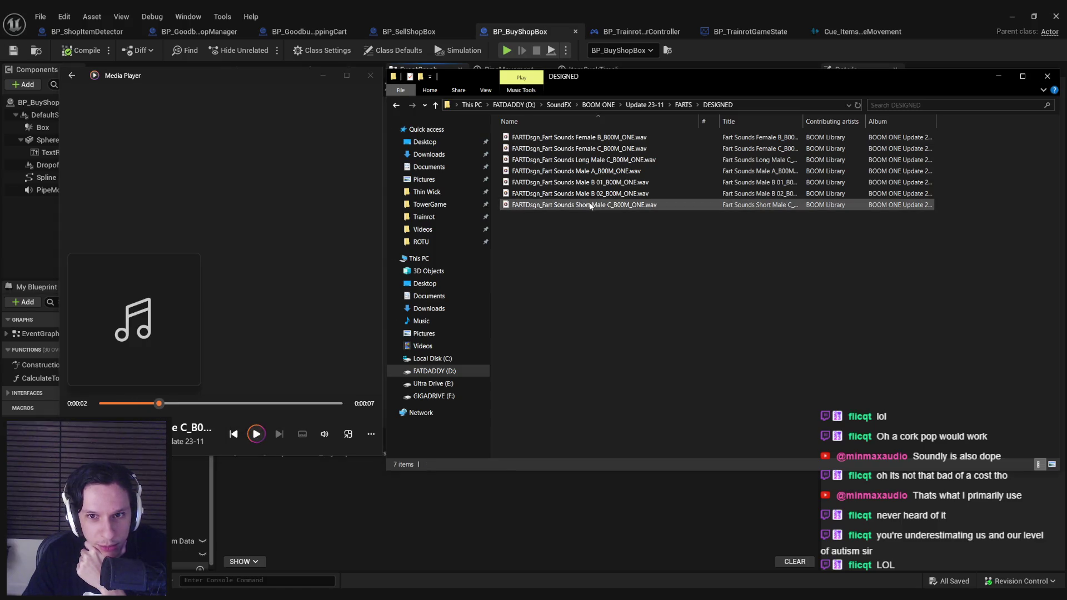
pyautogui.doubleClick(579, 194)
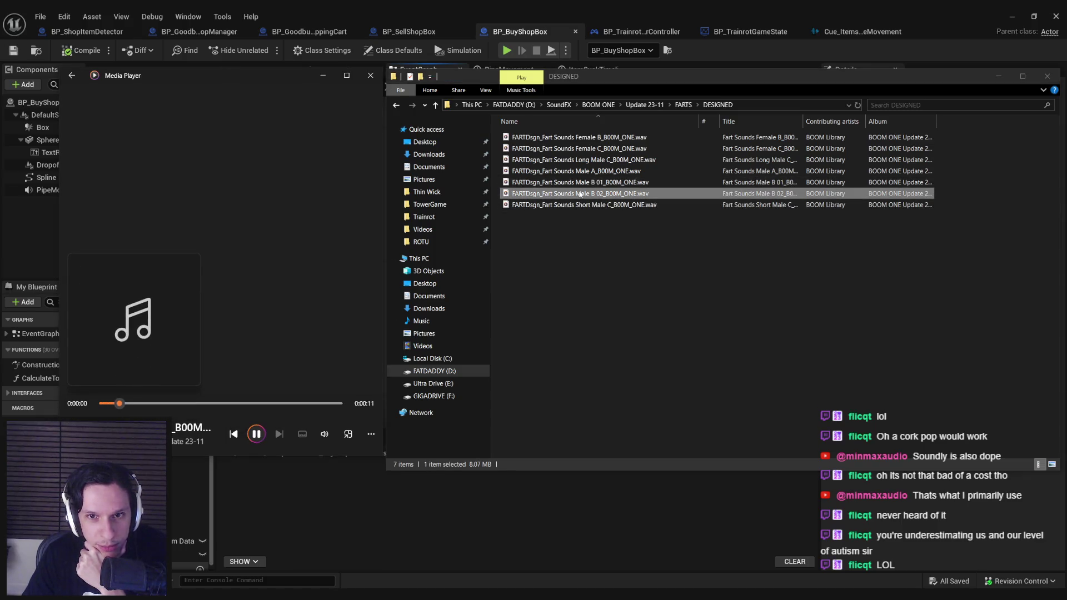
# Launch Audacity from the Start search and move Explorer to the left.
pyautogui.press('super')
pyautogui.write('audacity')
pyautogui.press('Return')
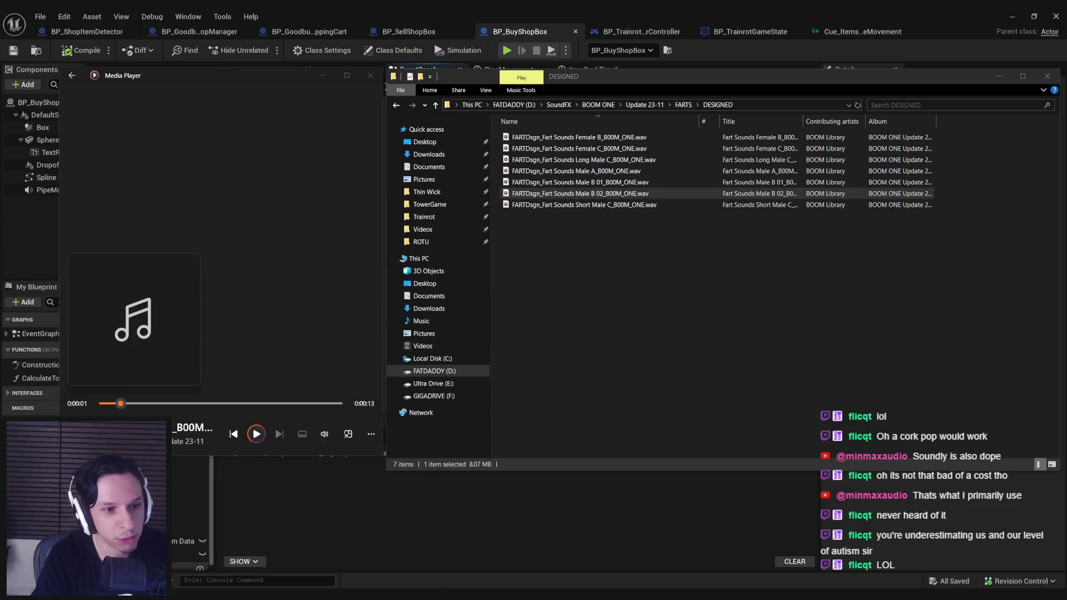
pyautogui.moveTo(631, 82); pyautogui.dragTo(231, 160)
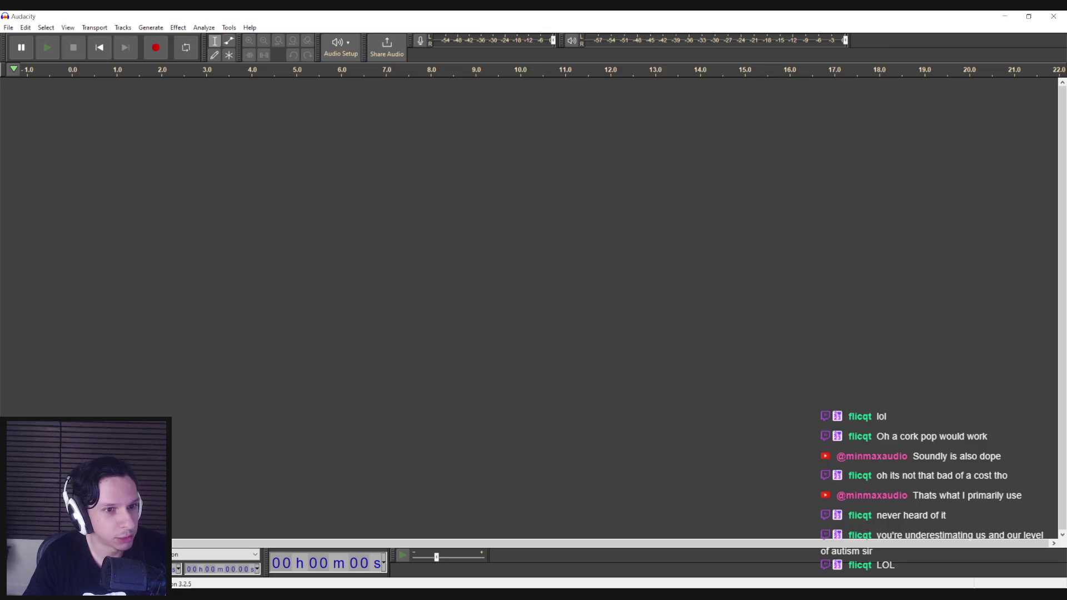
# Import Male B 02 into Audacity and audition it, placing the edit point at 9.5 s.
pyautogui.hotkey('alt', 'Tab')
pyautogui.moveTo(523, 192)
pyautogui.mouseDown()
pyautogui.moveTo(157, 167)
pyautogui.moveTo(162, 202)
pyautogui.mouseUp()
pyautogui.press('space')
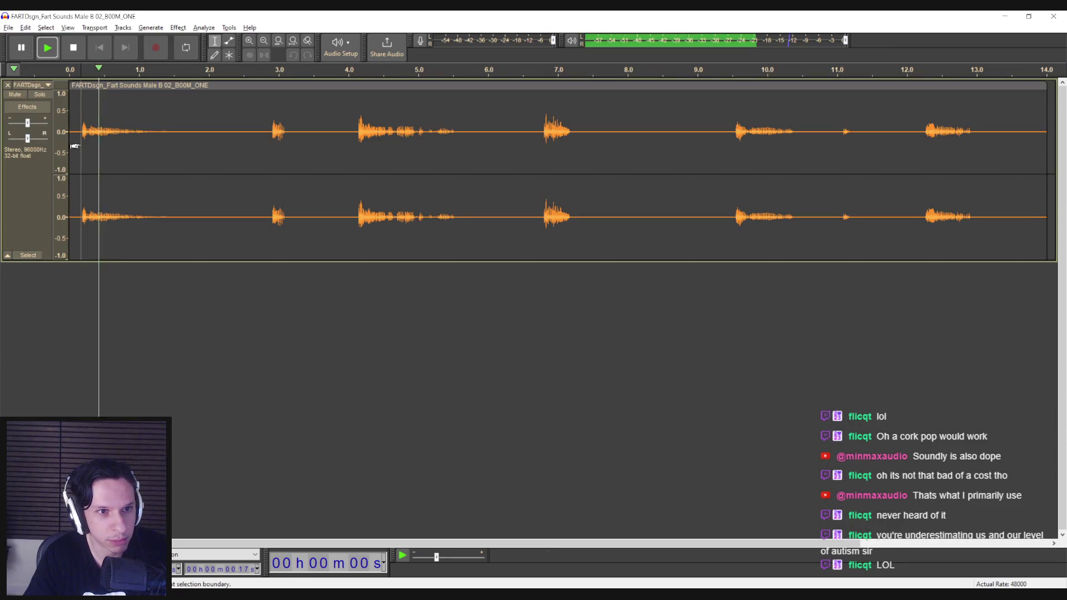
pyautogui.click(269, 147)
pyautogui.click(535, 149)
pyautogui.click(732, 140)
pyautogui.press('space')
pyautogui.press('space')
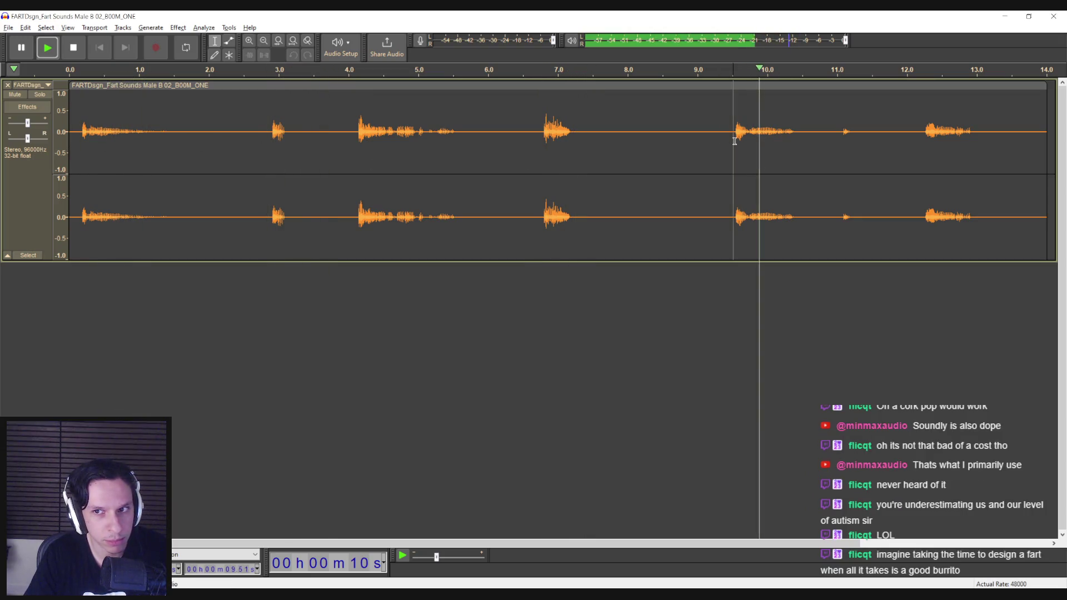
# Isolate the 9.5–10.45 s snippet by splitting and deleting the audio on both sides.
pyautogui.moveTo(798, 139); pyautogui.dragTo(730, 141)
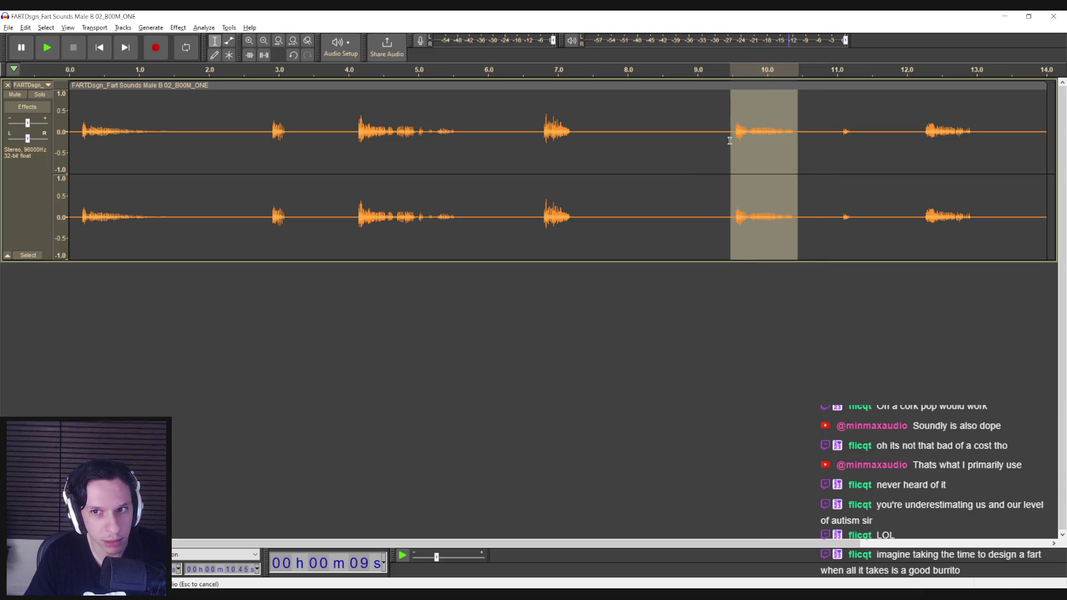
pyautogui.hotkey('ctrl', 'i')
pyautogui.click(689, 85)
pyautogui.press('Delete')
pyautogui.click(834, 85)
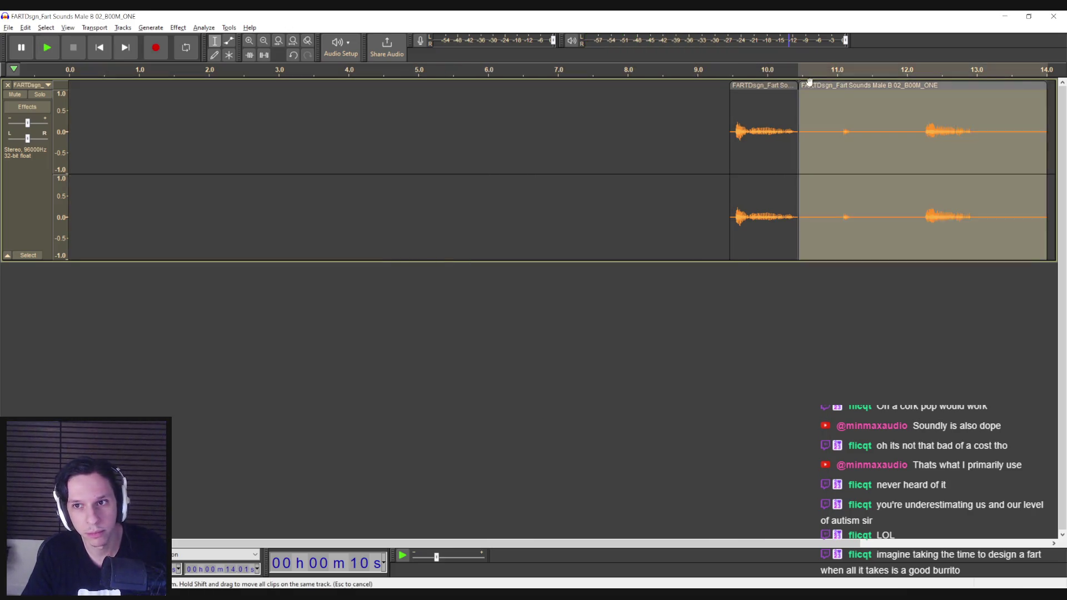
pyautogui.press('Delete')
# Reverse the snippet, move it to the track start, and play it back.
pyautogui.click(178, 28)
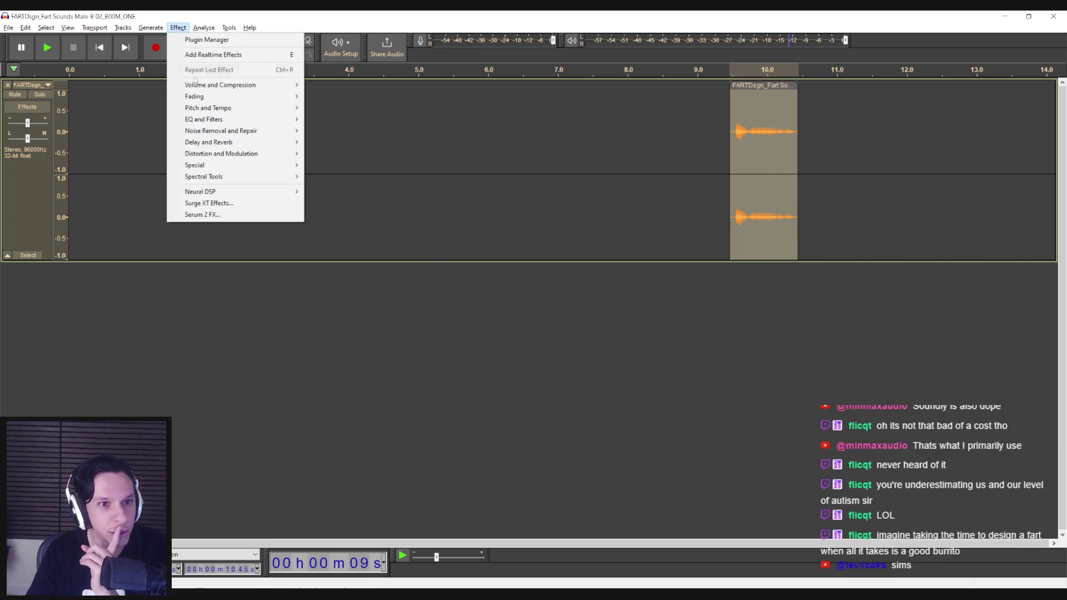
pyautogui.moveTo(198, 89)
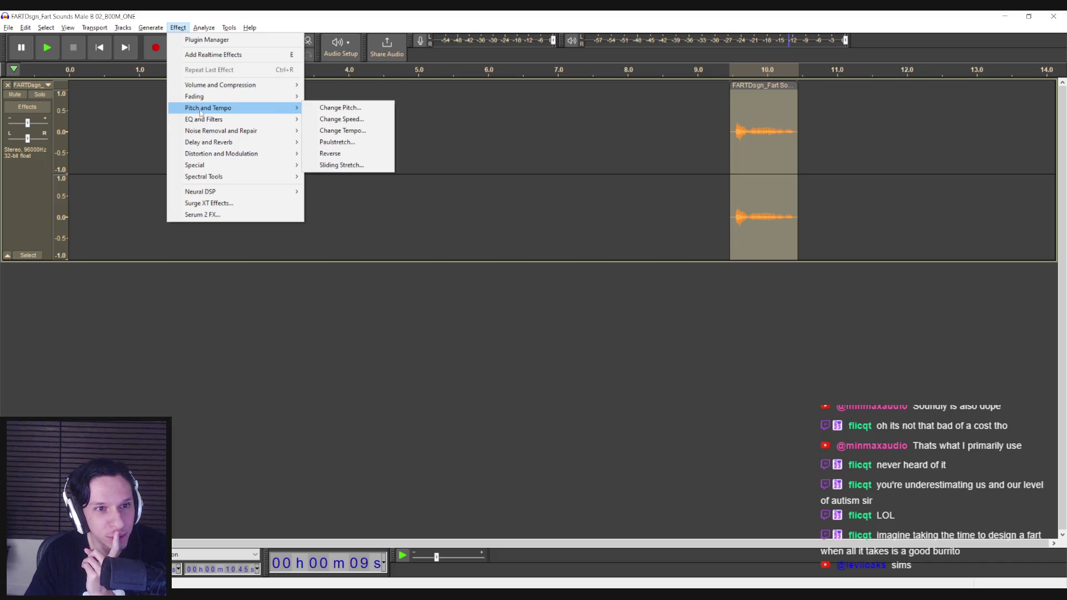
pyautogui.click(334, 142)
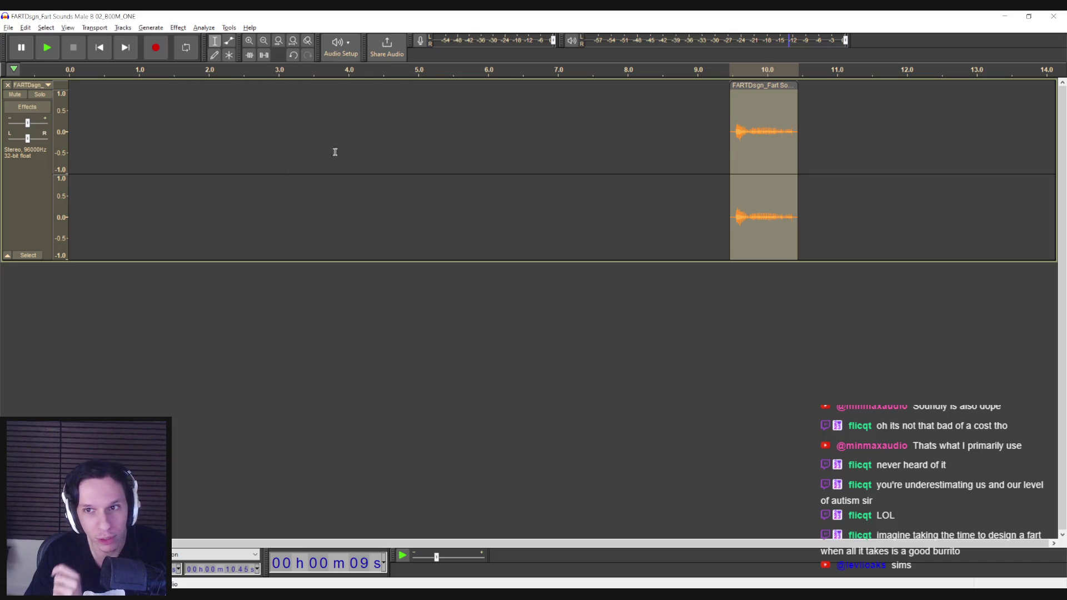
pyautogui.moveTo(751, 90); pyautogui.dragTo(104, 105)
pyautogui.click(86, 123)
pyautogui.press('space')
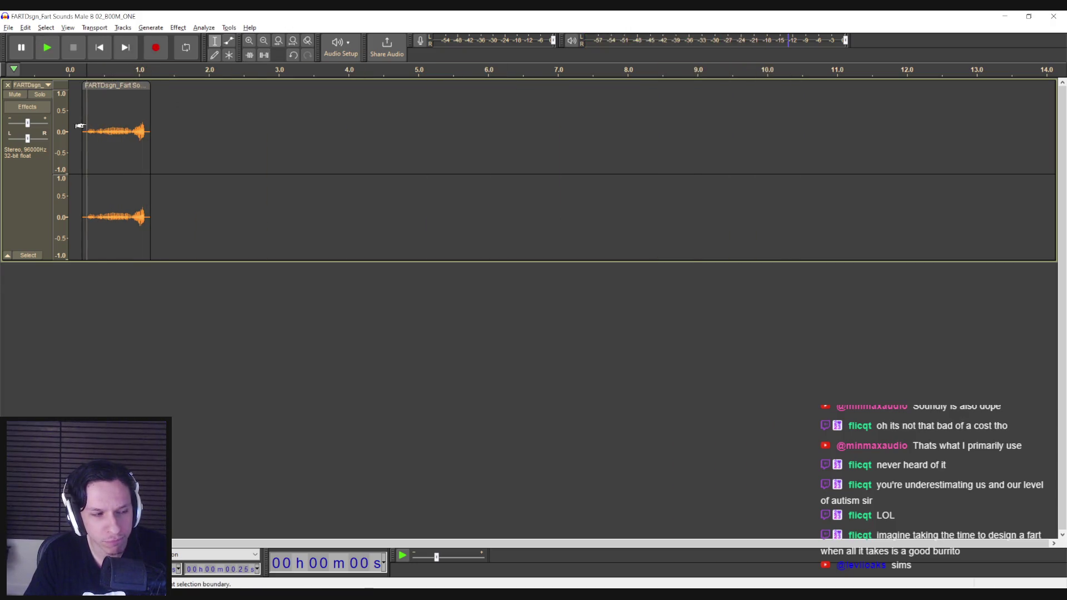
pyautogui.press('space')
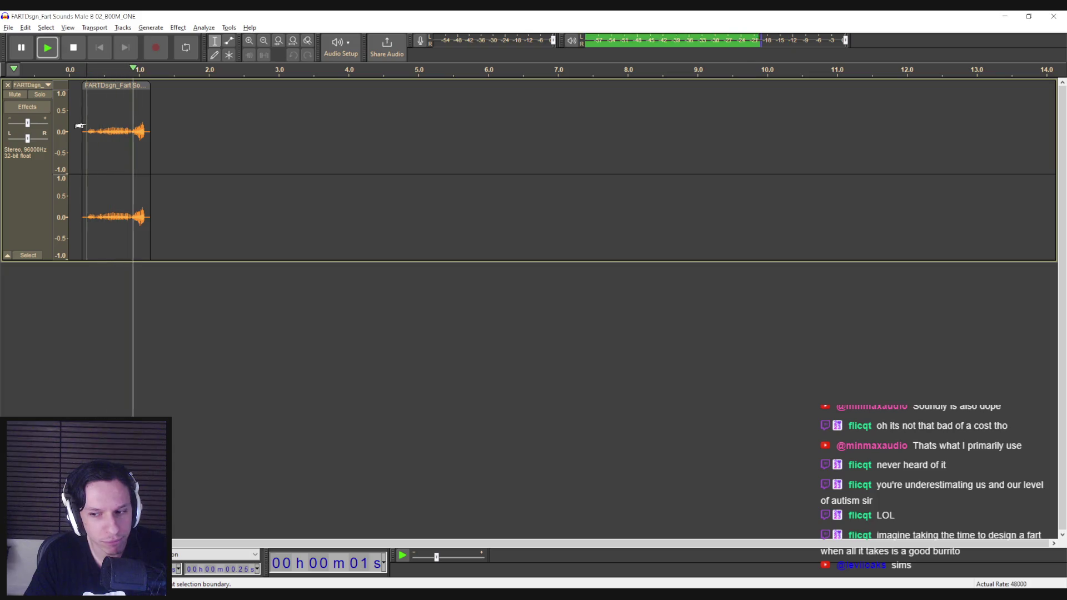
# Undo the move and all remaining edits, reverting the project.
pyautogui.click(103, 86)
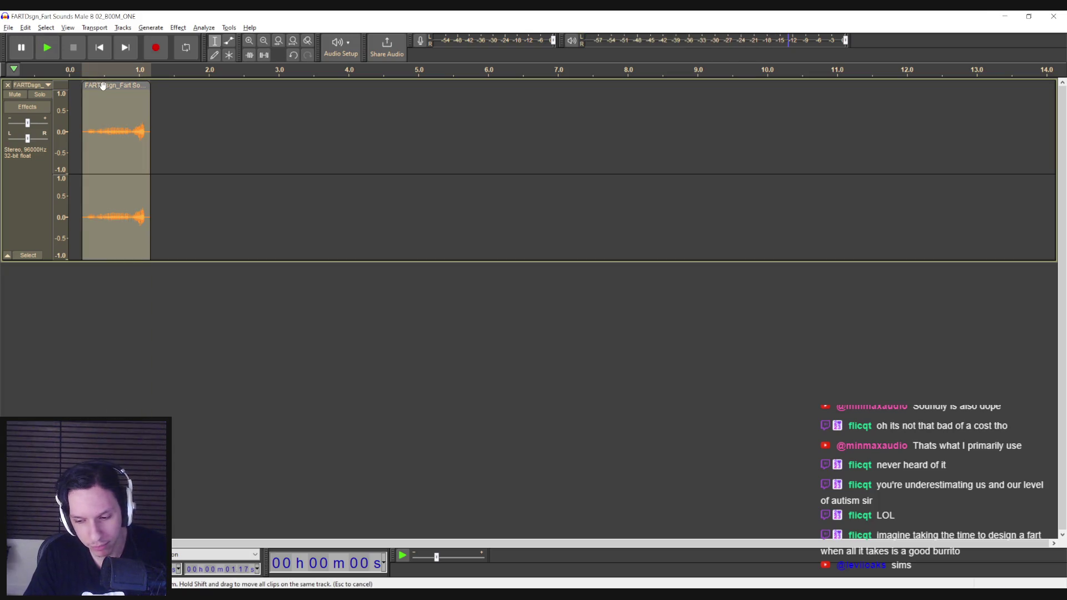
pyautogui.hotkey('ctrl', 'z')
pyautogui.hotkey('ctrl', 'z')
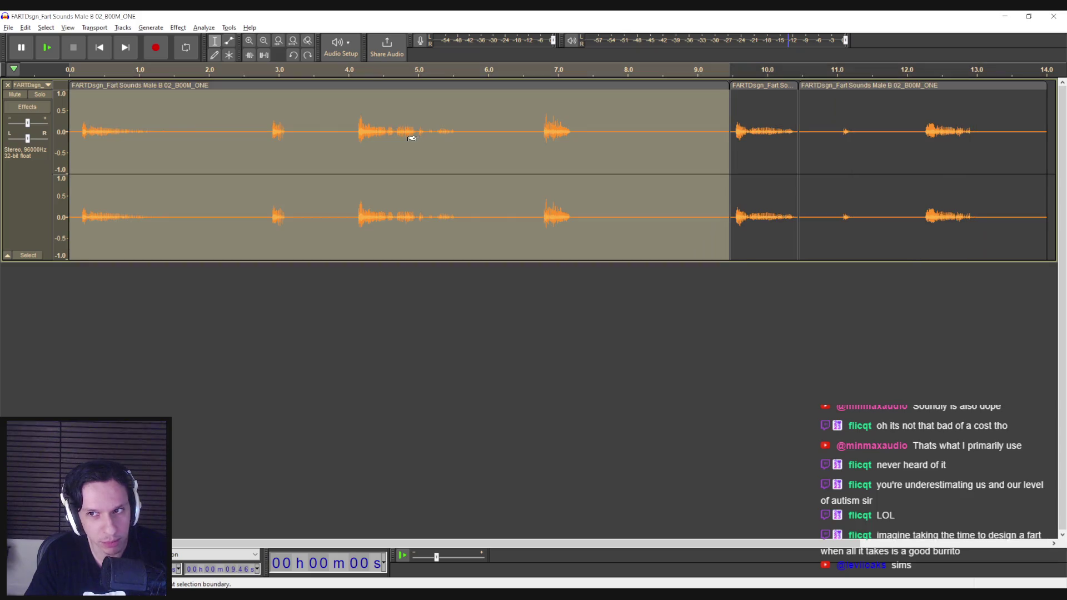
pyautogui.click(245, 128)
pyautogui.doubleClick(313, 130)
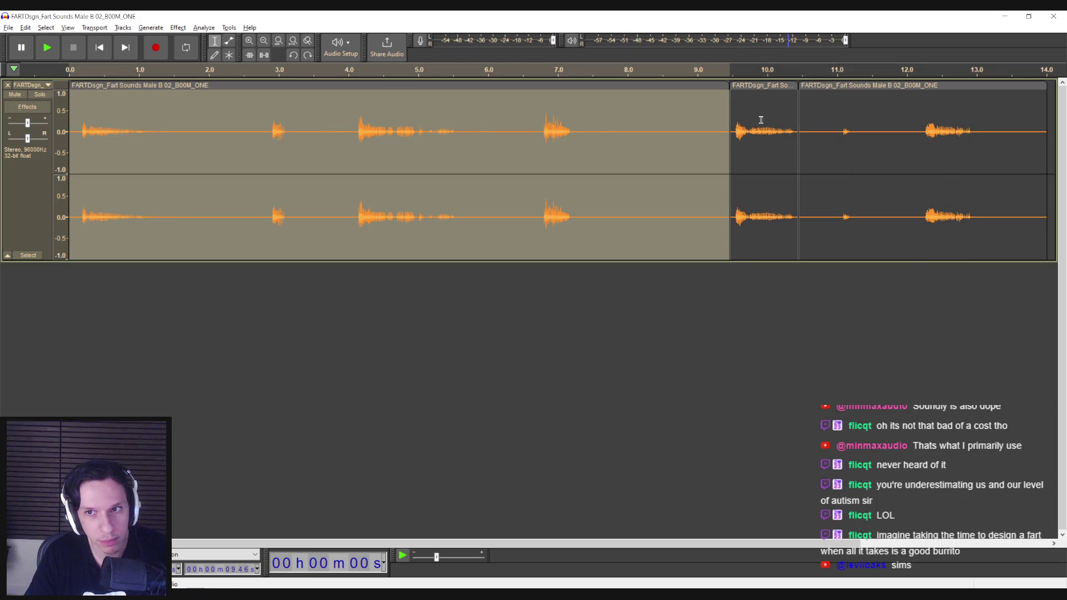
pyautogui.click(760, 120)
pyautogui.doubleClick(756, 112)
pyautogui.hotkey('ctrl', 'z')
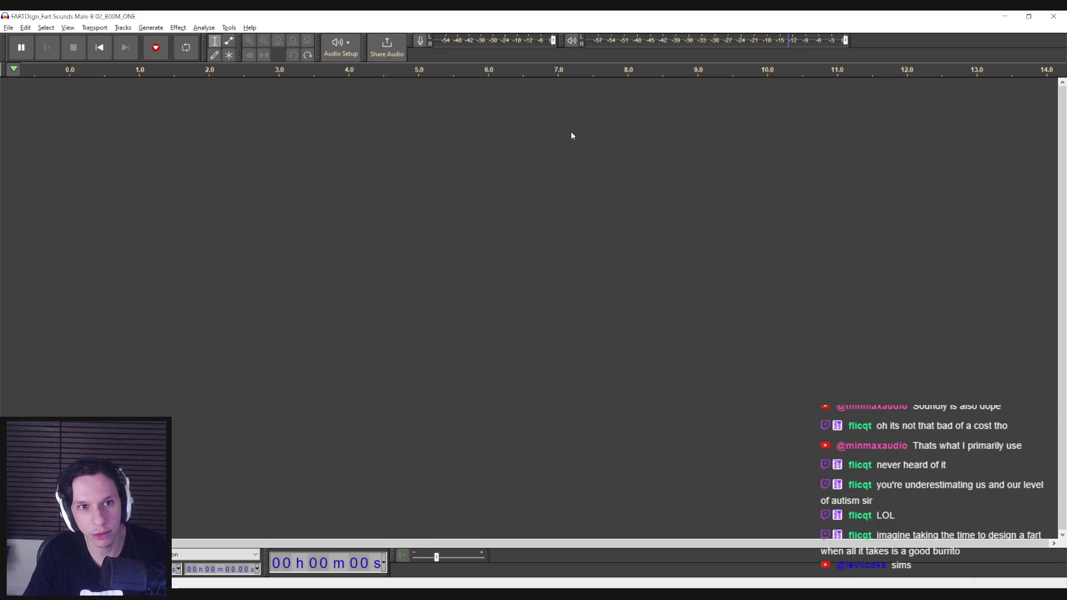
# Restore the recording with Ctrl+Y, reverse the whole recording, and play it.
pyautogui.hotkey('ctrl', 'y')
pyautogui.hotkey('ctrl', 'y')
pyautogui.click(173, 28)
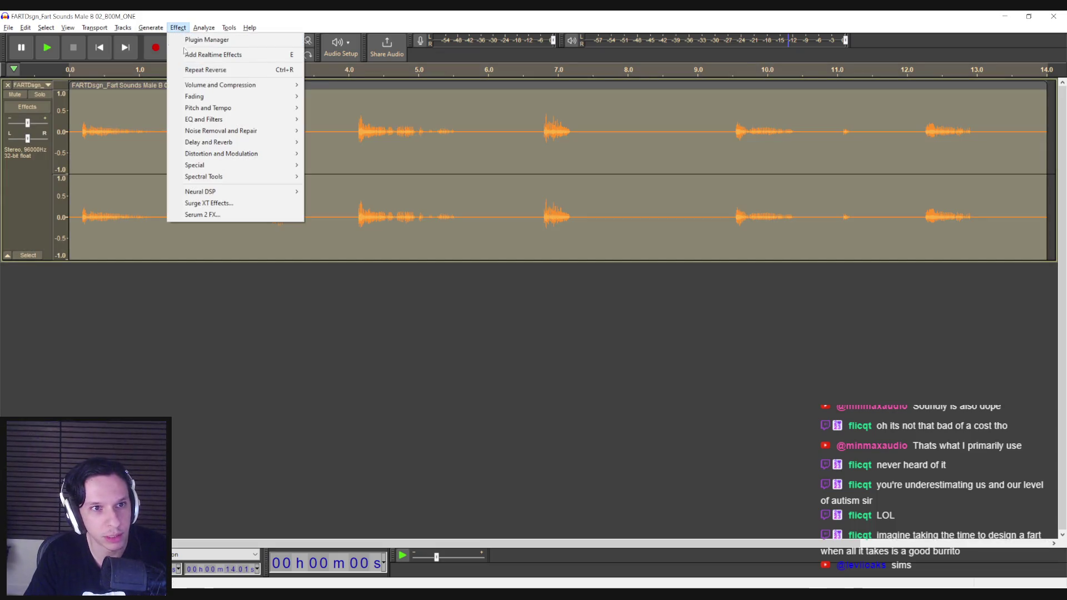
pyautogui.click(189, 70)
pyautogui.click(87, 138)
pyautogui.press('space')
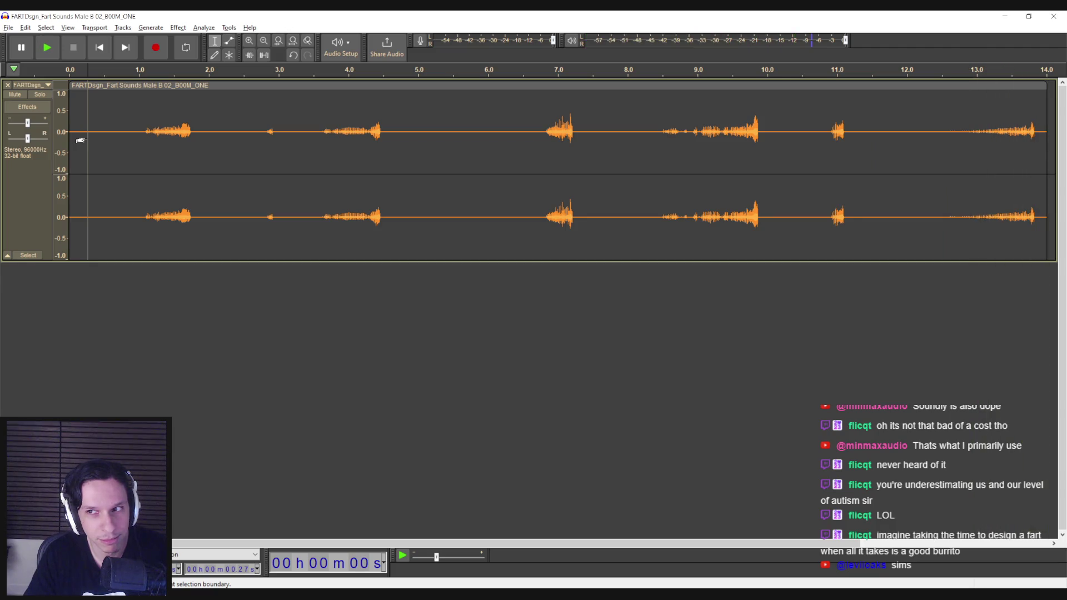
# Delete all but the final 1.4 s, then cut the first 0.35 s.
pyautogui.moveTo(948, 141); pyautogui.dragTo(66, 142)
pyautogui.press('Delete')
pyautogui.press('space')
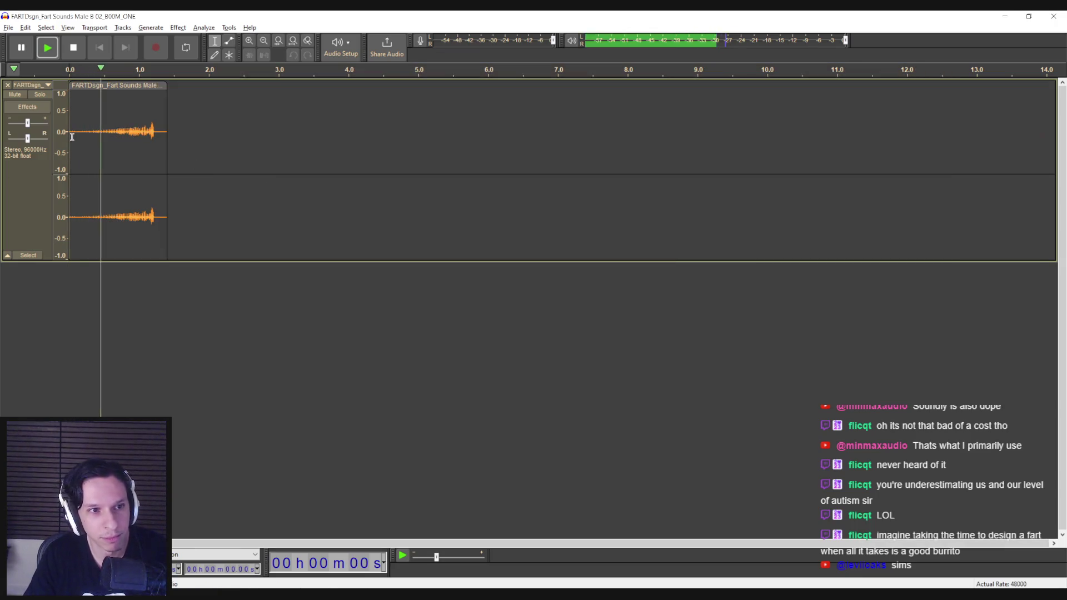
pyautogui.moveTo(93, 136); pyautogui.dragTo(69, 133)
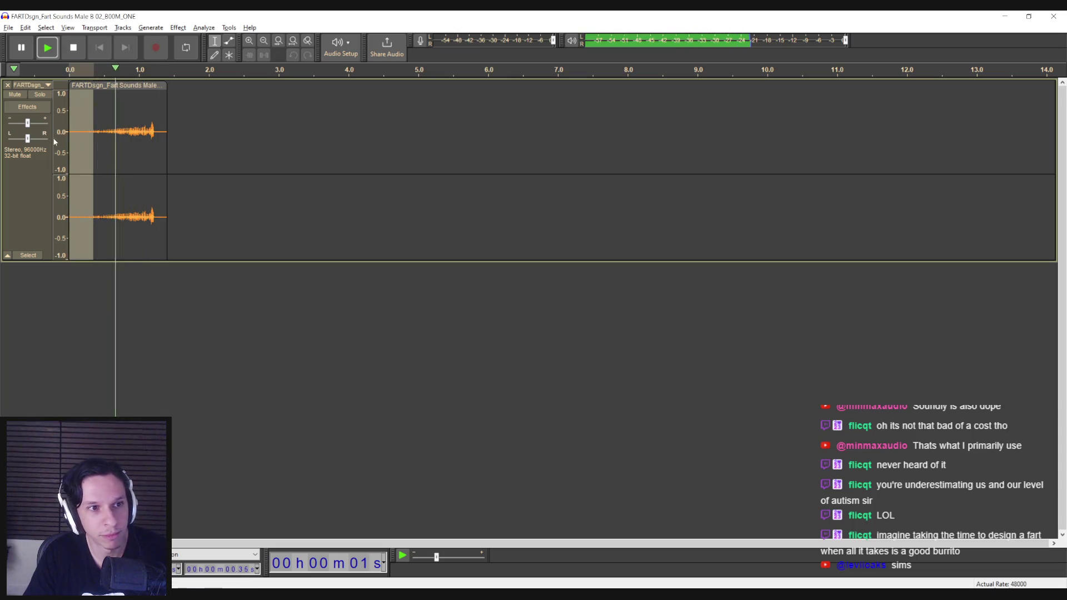
pyautogui.press('Delete')
pyautogui.click(592, 325)
pyautogui.press('Delete')
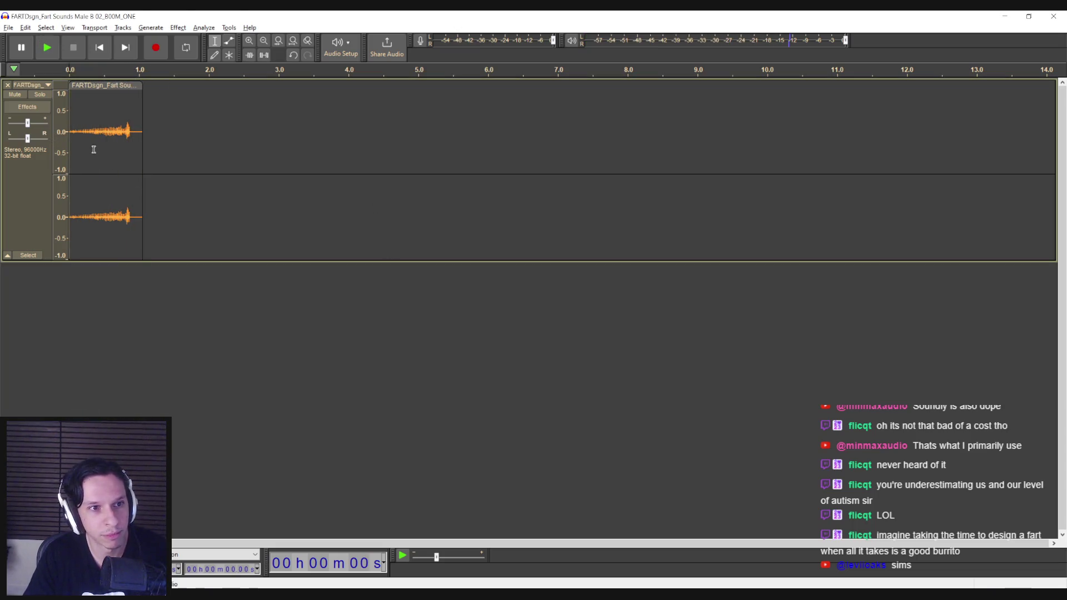
# Trim the tail after about 0.88 s and a short piece at the start, then play it.
pyautogui.moveTo(130, 135); pyautogui.dragTo(167, 135)
pyautogui.press('Delete')
pyautogui.press('space')
pyautogui.doubleClick(84, 135)
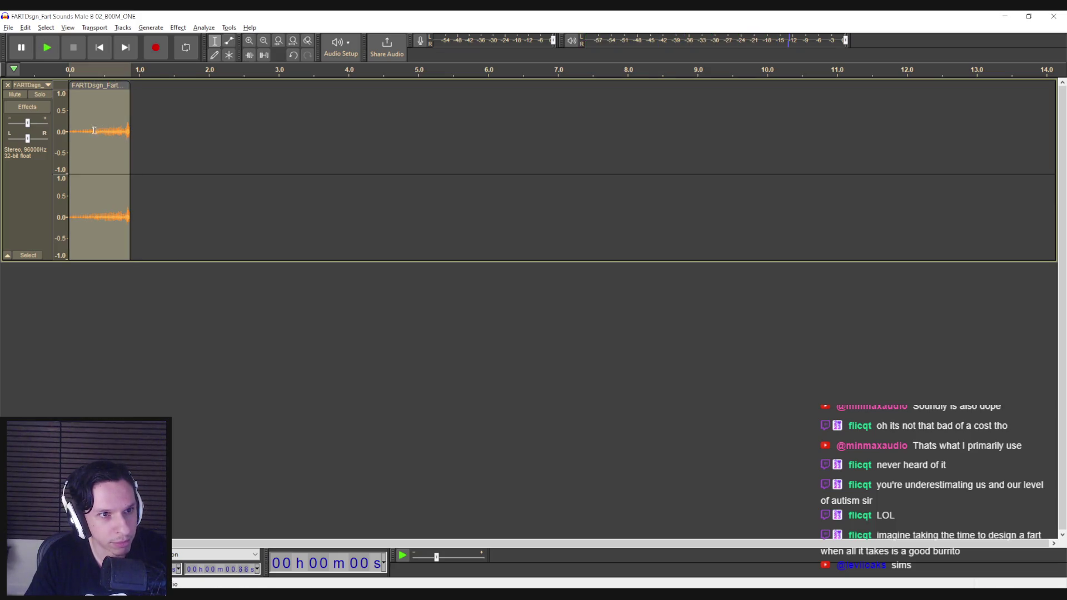
pyautogui.moveTo(94, 130); pyautogui.dragTo(59, 132)
pyautogui.click(87, 138)
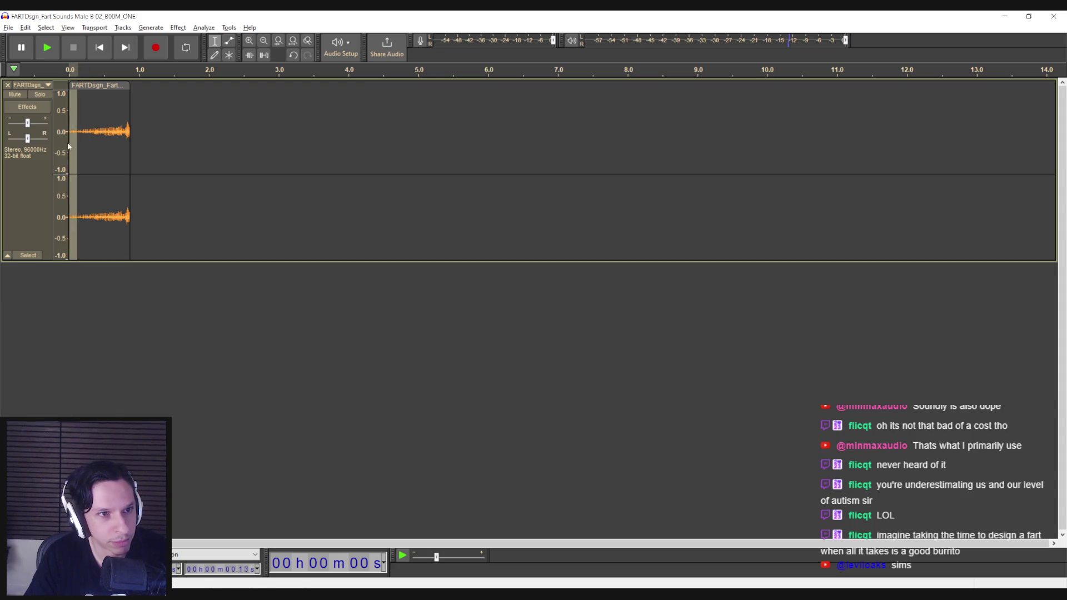
pyautogui.press('Delete')
pyautogui.press('space')
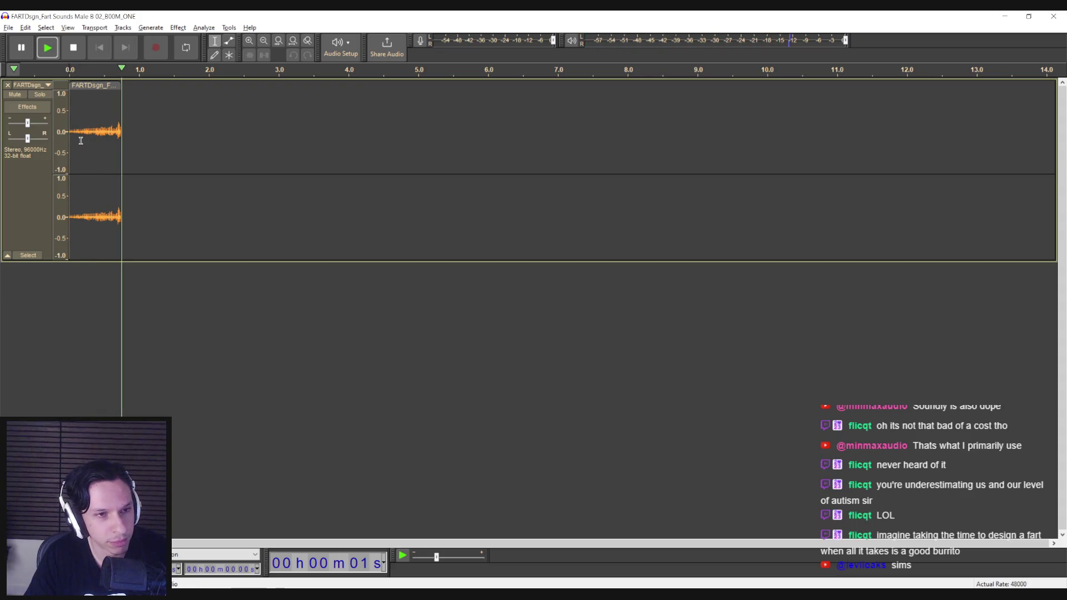
pyautogui.hotkey('alt', 'Tab')
pyautogui.click(581, 339)
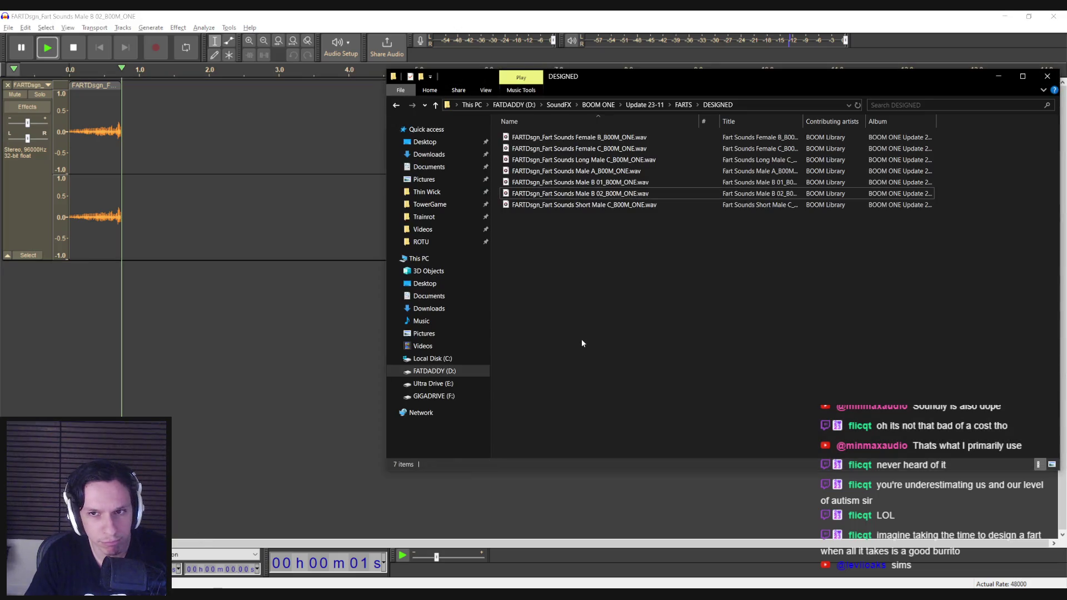
# Go up to the BOOM ONE folder and search it for 'pop'.
pyautogui.press('BackSpace')
pyautogui.click(598, 104)
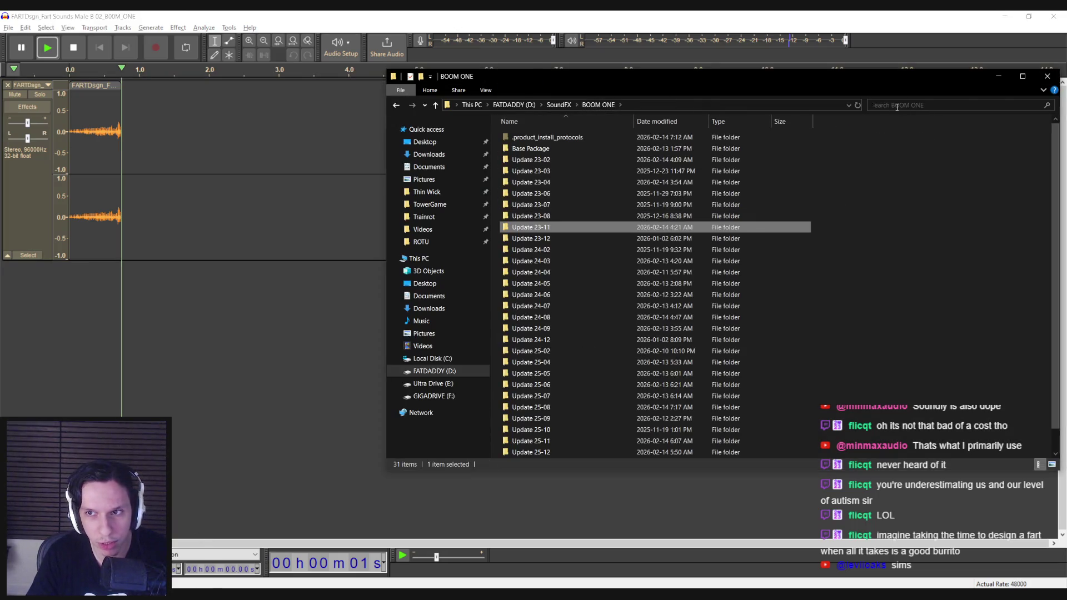
pyautogui.write('pop')
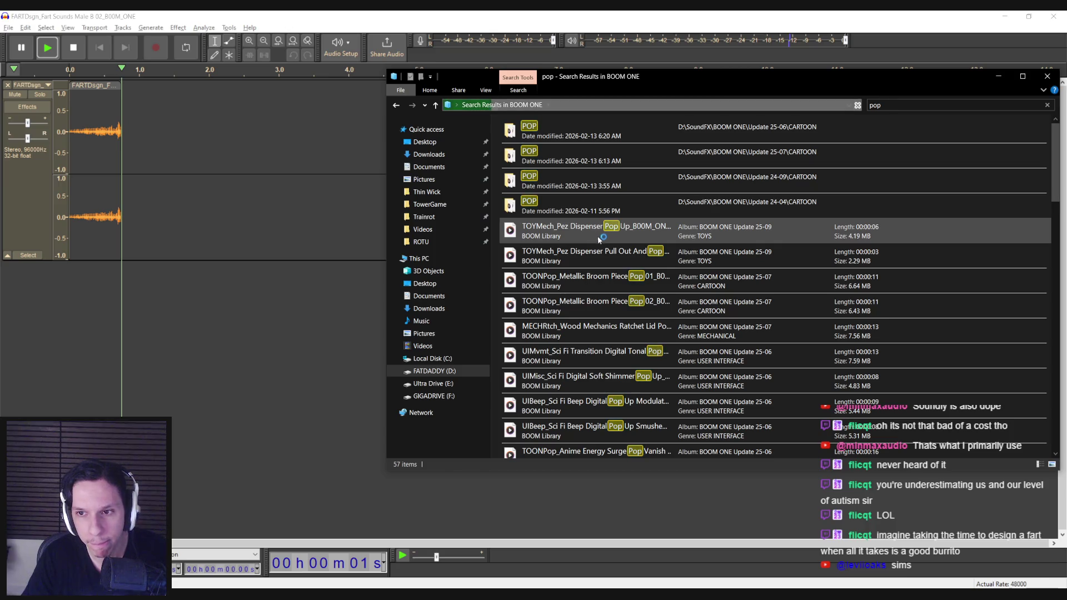
# Audition Pez Dispenser Pop Up, Pull Out And Pop, Ratchet Lid and a Sci Fi beep pop.
pyautogui.doubleClick(599, 235)
pyautogui.doubleClick(589, 256)
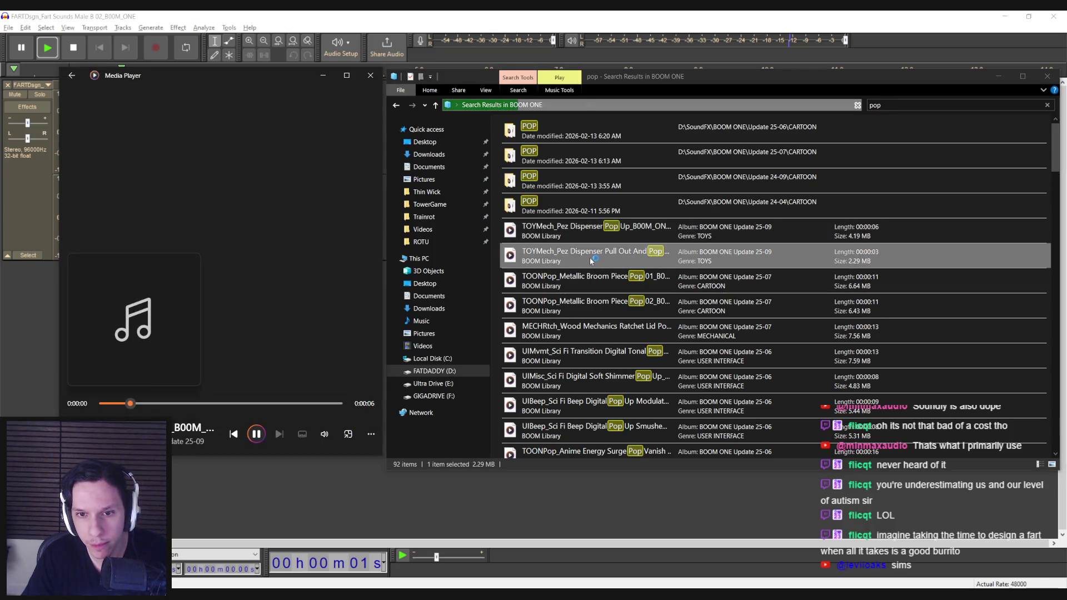
pyautogui.click(591, 272)
pyautogui.doubleClick(596, 328)
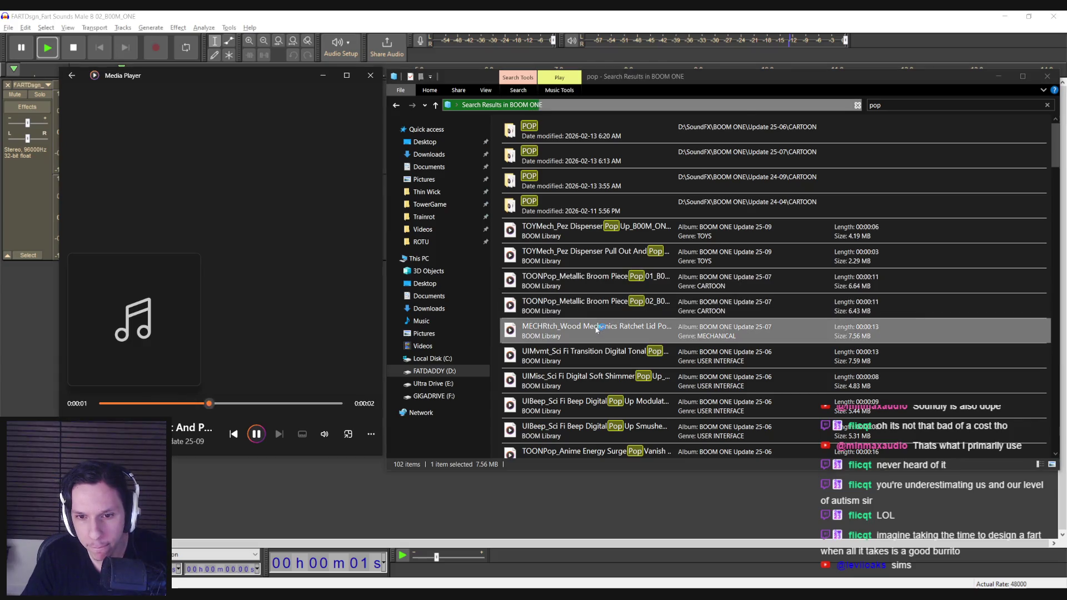
pyautogui.scroll(-1, 598, 334)
pyautogui.click(601, 371)
pyautogui.doubleClick(600, 372)
# Audition Bottom Pop Small, Bottom Pop Heavy and Mouth Palate pop, then select Bottom Pop Heavy.
pyautogui.scroll(-2, 607, 395)
pyautogui.doubleClick(603, 375)
pyautogui.scroll(-1, 604, 374)
pyautogui.doubleClick(597, 304)
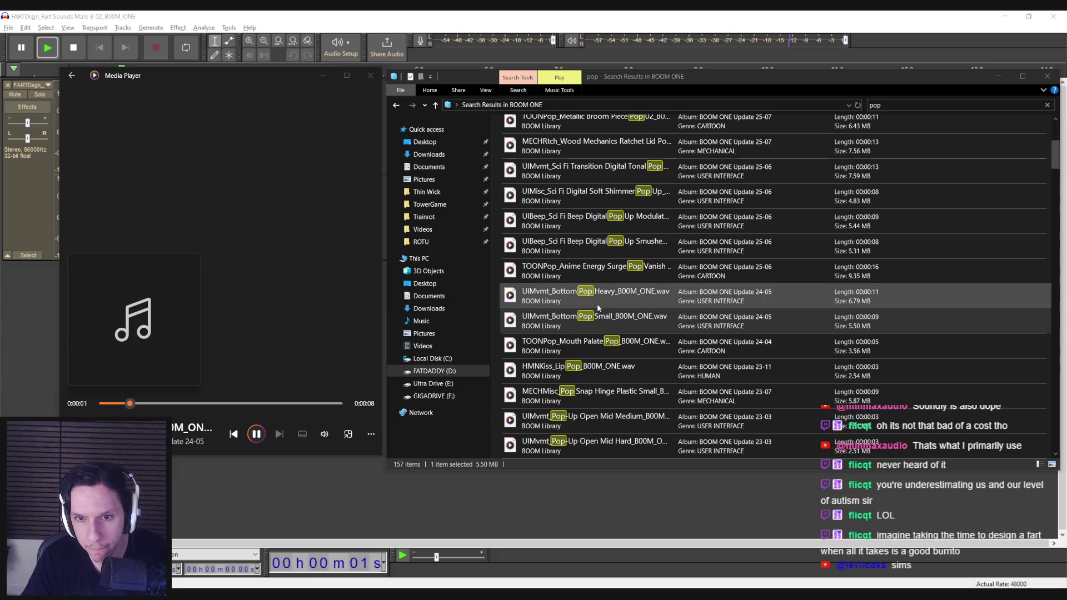
pyautogui.click(592, 348)
pyautogui.doubleClick(592, 346)
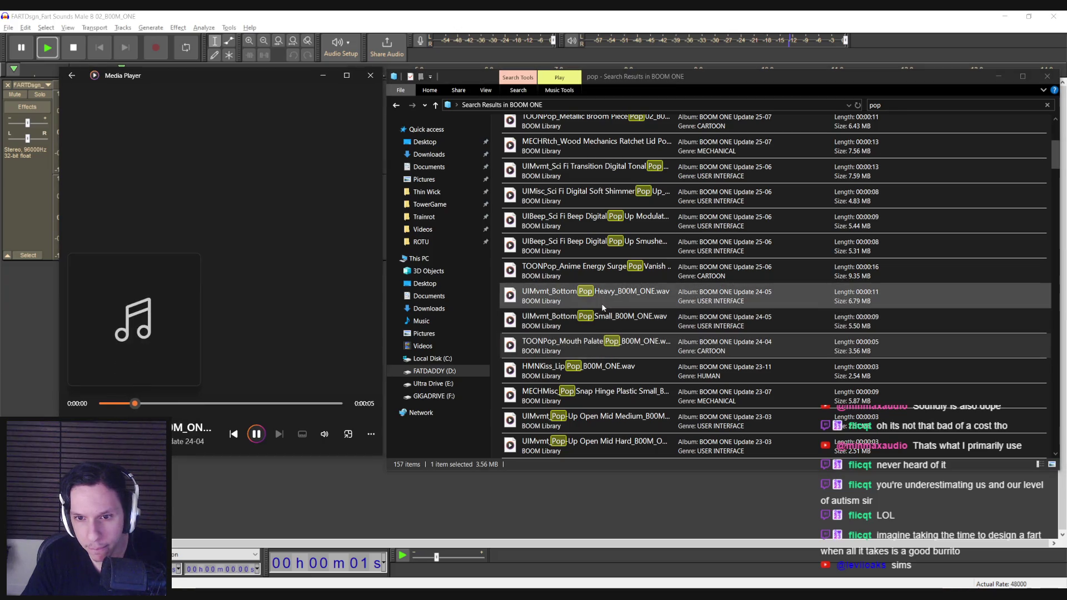
pyautogui.click(603, 308)
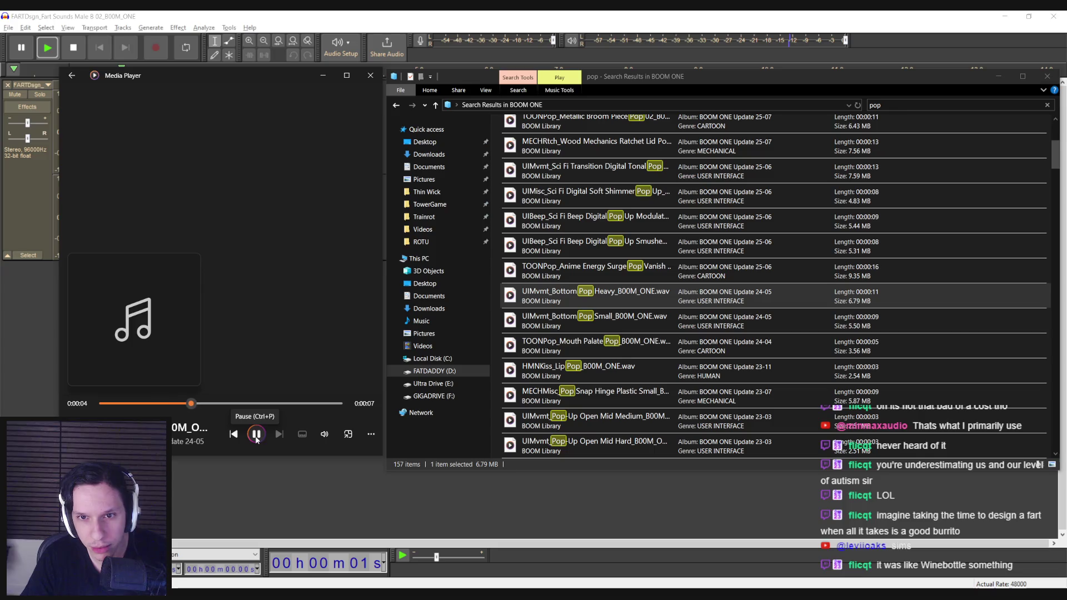
# Add Bottom Pop Heavy as a new track and play it from around 2.45 s and 4.4 s.
pyautogui.click(370, 75)
pyautogui.moveTo(594, 294)
pyautogui.mouseDown()
pyautogui.moveTo(203, 302)
pyautogui.moveTo(167, 284)
pyautogui.mouseUp()
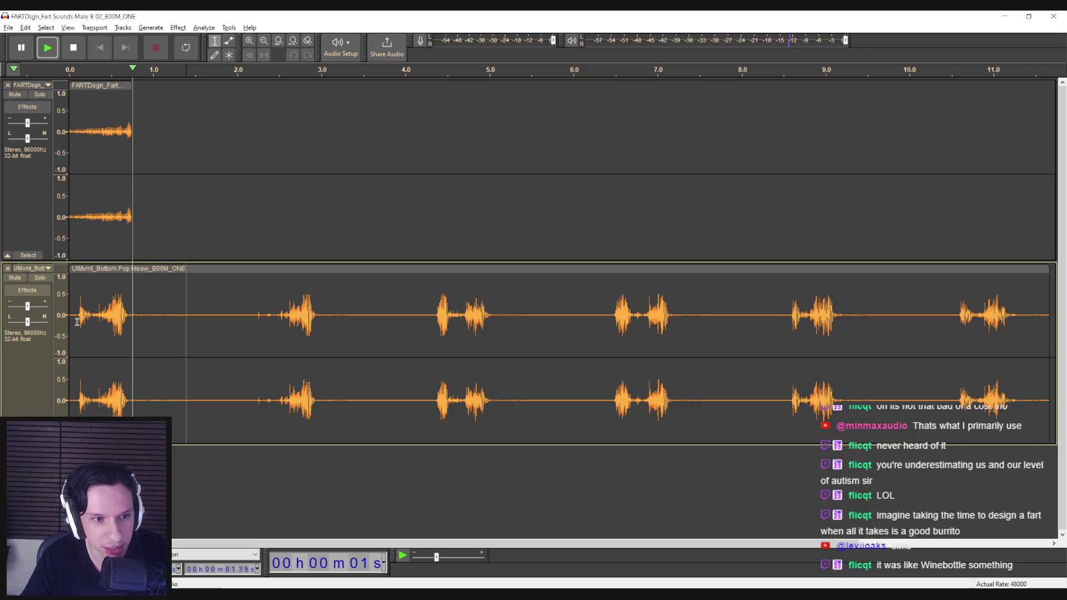
pyautogui.press('space')
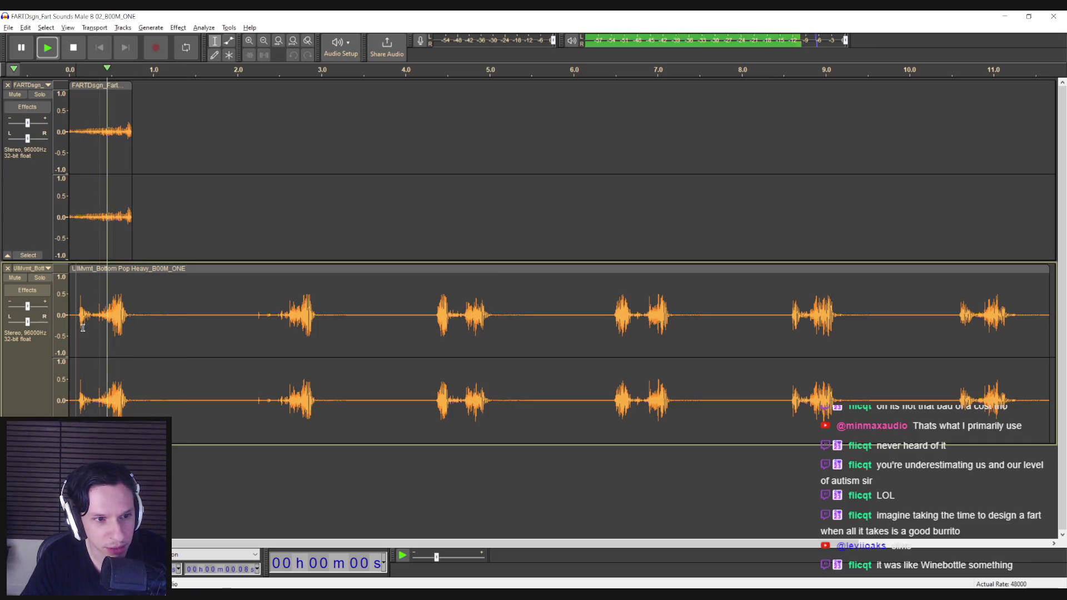
pyautogui.click(276, 347)
pyautogui.click(437, 353)
pyautogui.press('space')
# Audition the pops near 6.5, 8.6 and 10.5 s, then replay from the start.
pyautogui.click(612, 328)
pyautogui.press('space')
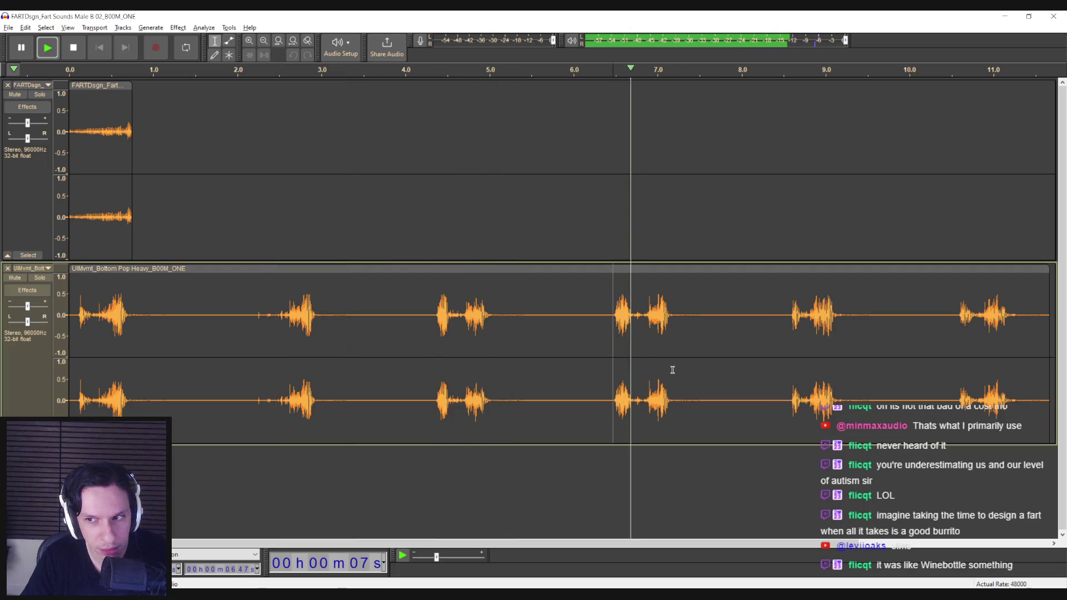
pyautogui.click(797, 322)
pyautogui.click(953, 328)
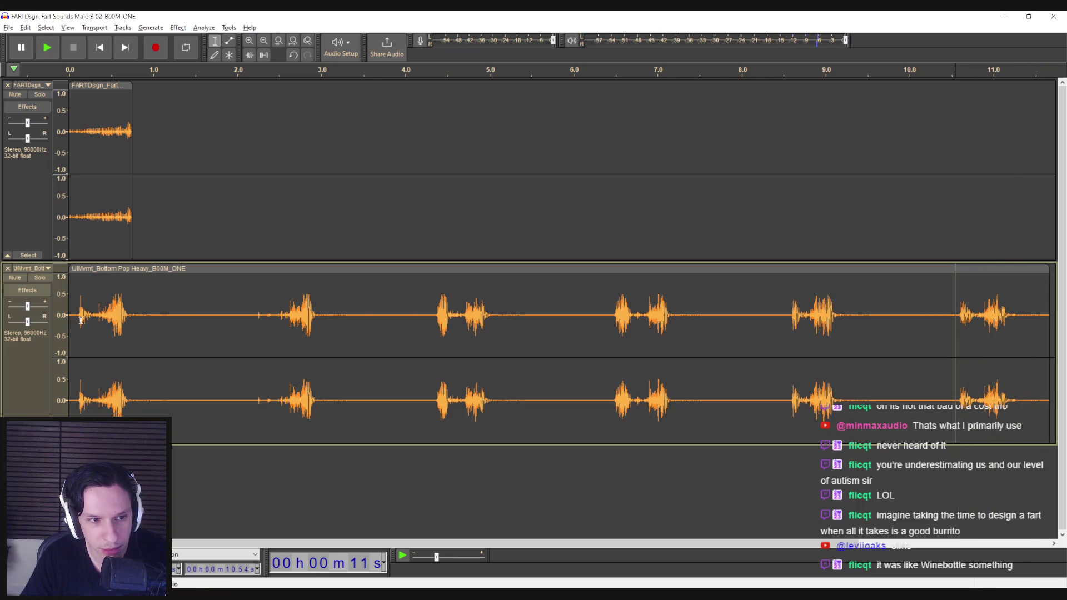
pyautogui.click(79, 323)
pyautogui.press('space')
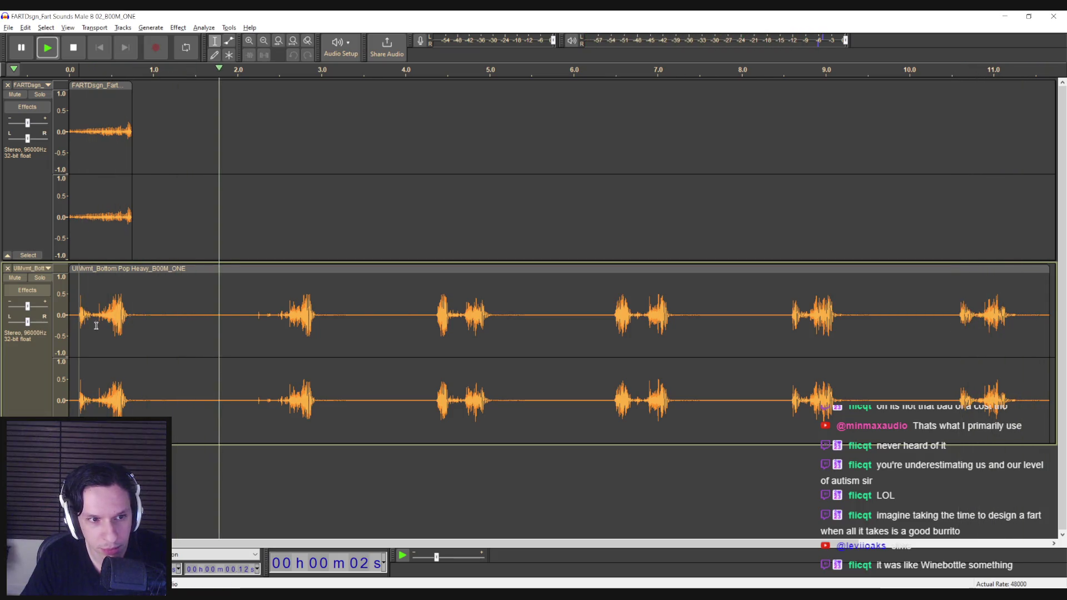
pyautogui.press('space')
# Delete everything after the first pop and shift the pop clip slightly later.
pyautogui.moveTo(217, 316); pyautogui.dragTo(1047, 316)
pyautogui.press('Delete')
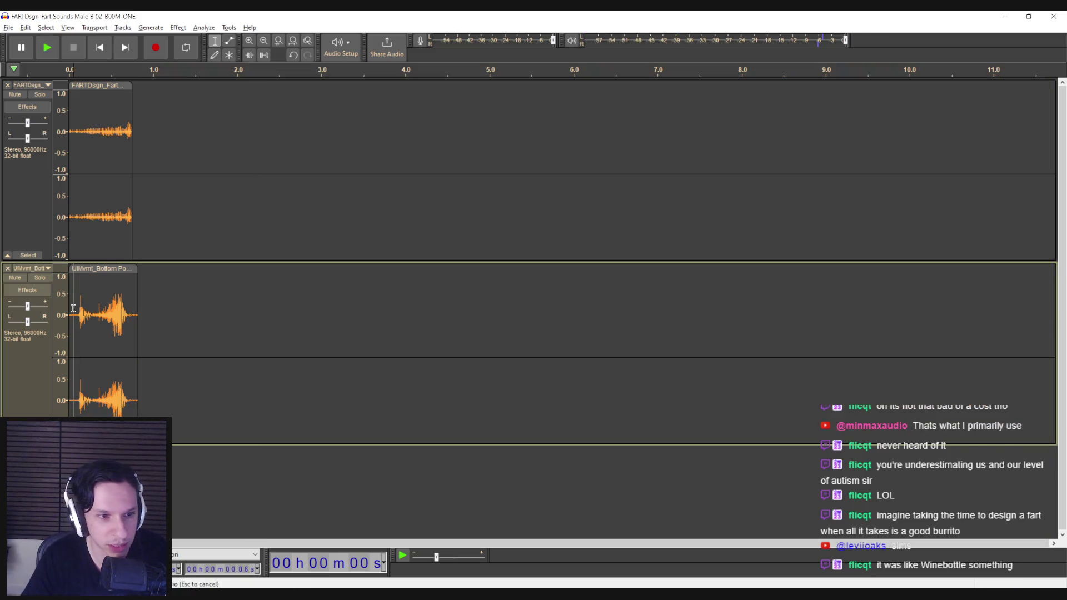
pyautogui.press('space')
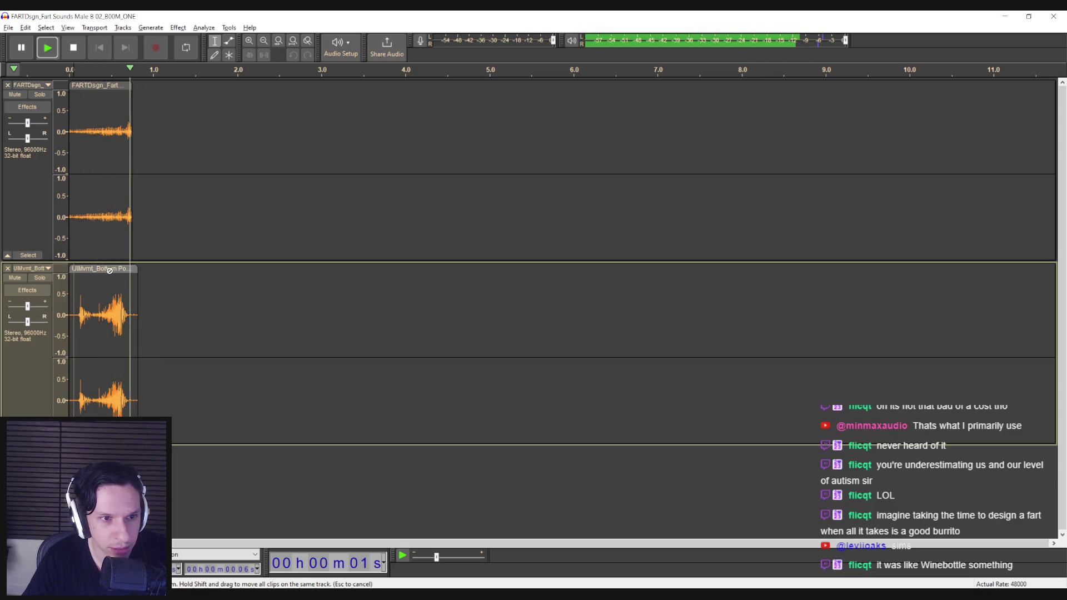
pyautogui.moveTo(107, 270); pyautogui.dragTo(113, 270)
pyautogui.press('space')
# Lower the pop clip's pitch by -9% (1.63 semitones) with Change Pitch and play it.
pyautogui.click(108, 268)
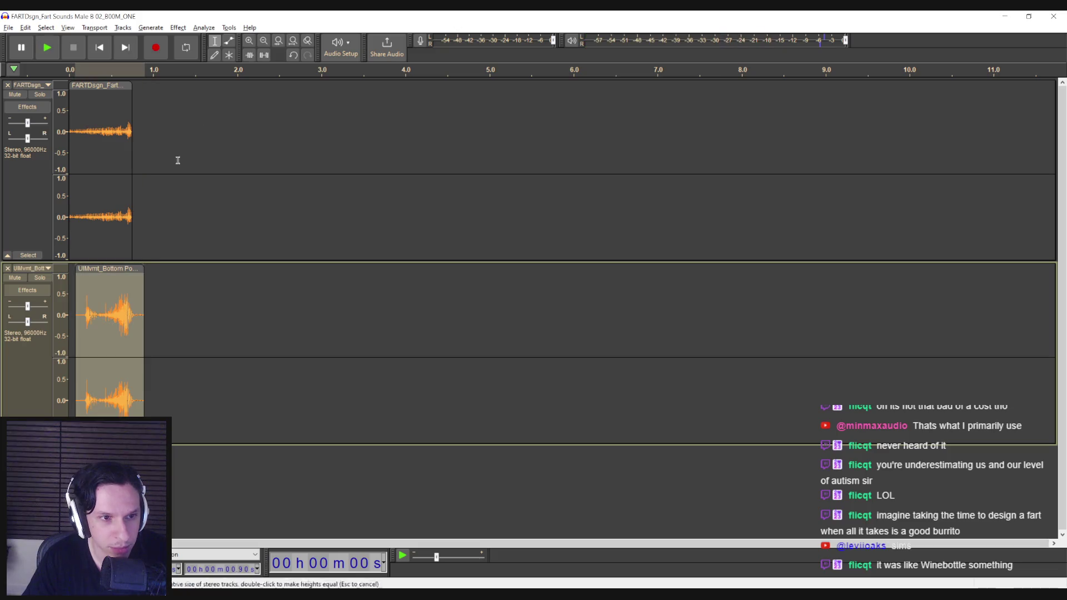
pyautogui.click(179, 28)
pyautogui.moveTo(212, 108)
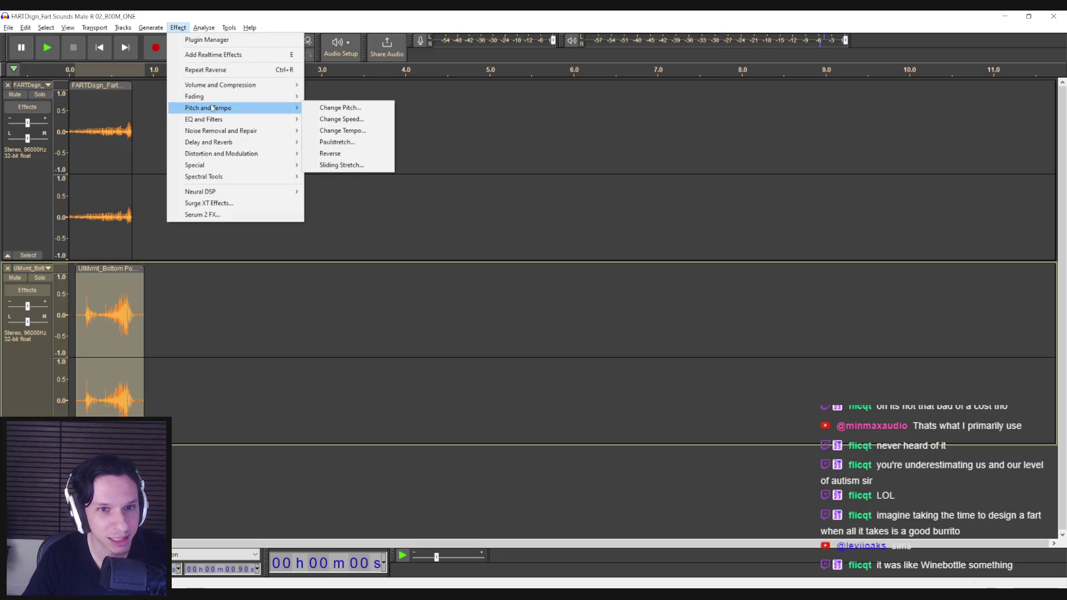
pyautogui.click(355, 109)
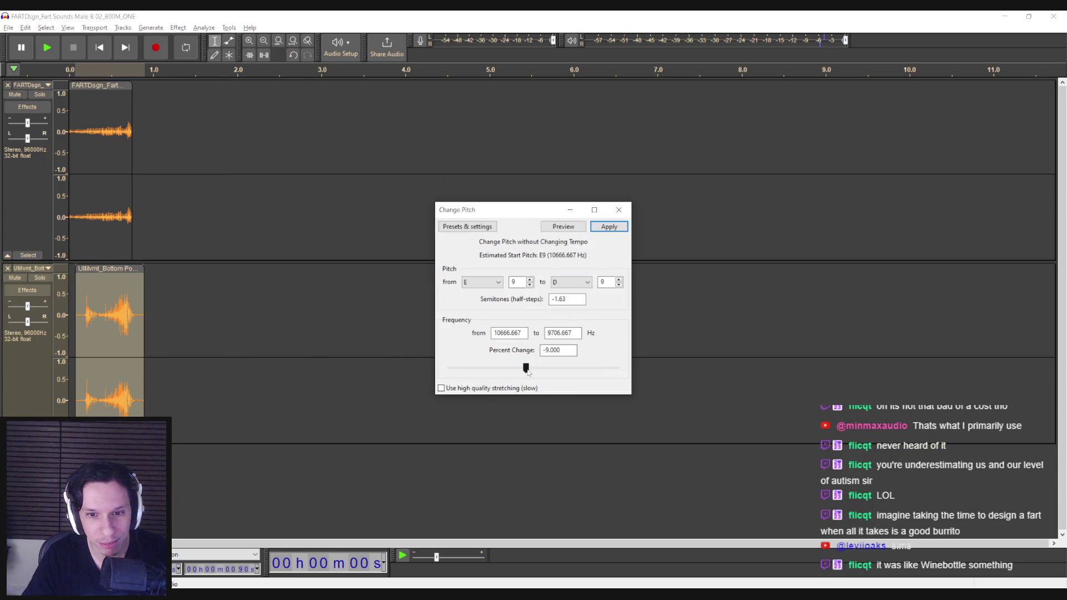
pyautogui.click(605, 228)
pyautogui.press('space')
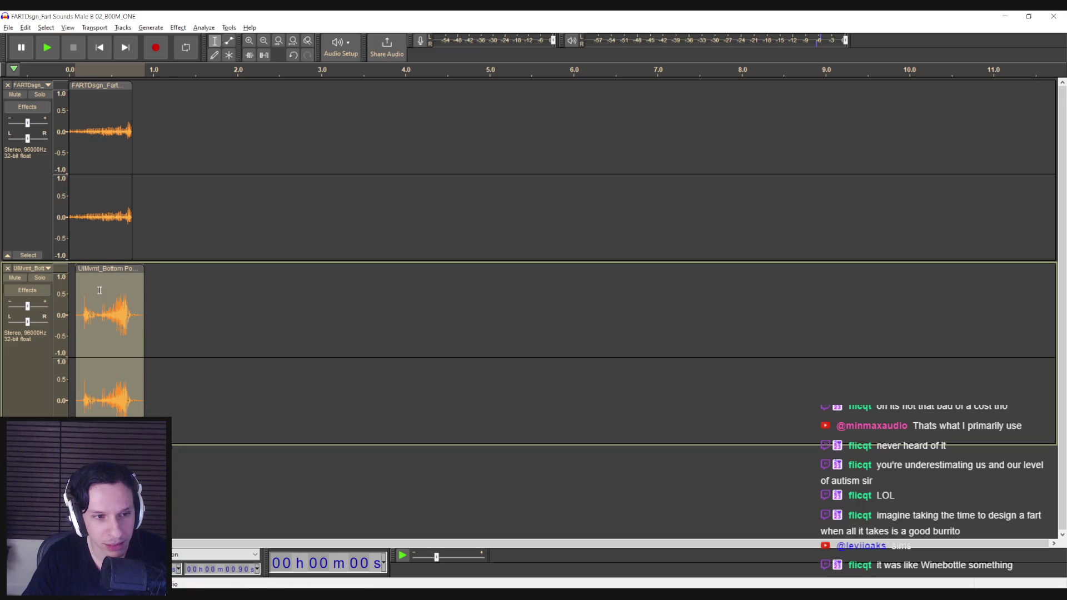
pyautogui.moveTo(99, 290); pyautogui.dragTo(133, 302)
pyautogui.hotkey('alt', 'Tab')
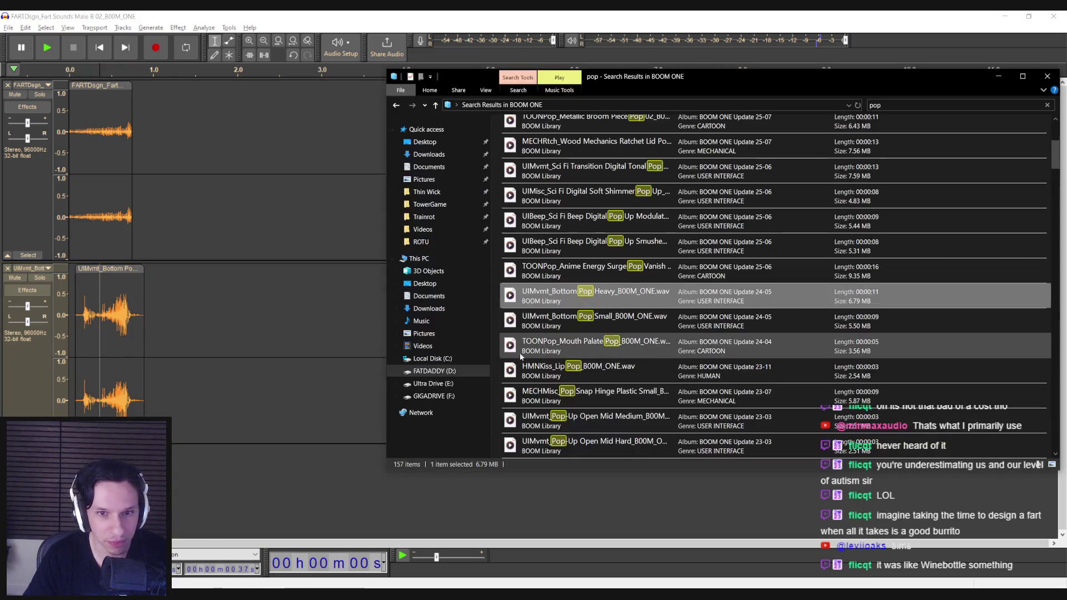
# Preview the Pop-Up Open, Squeak Glass Cork Pop and Popgun Shoot Medium 01 sounds from the pop results.
pyautogui.doubleClick(605, 197)
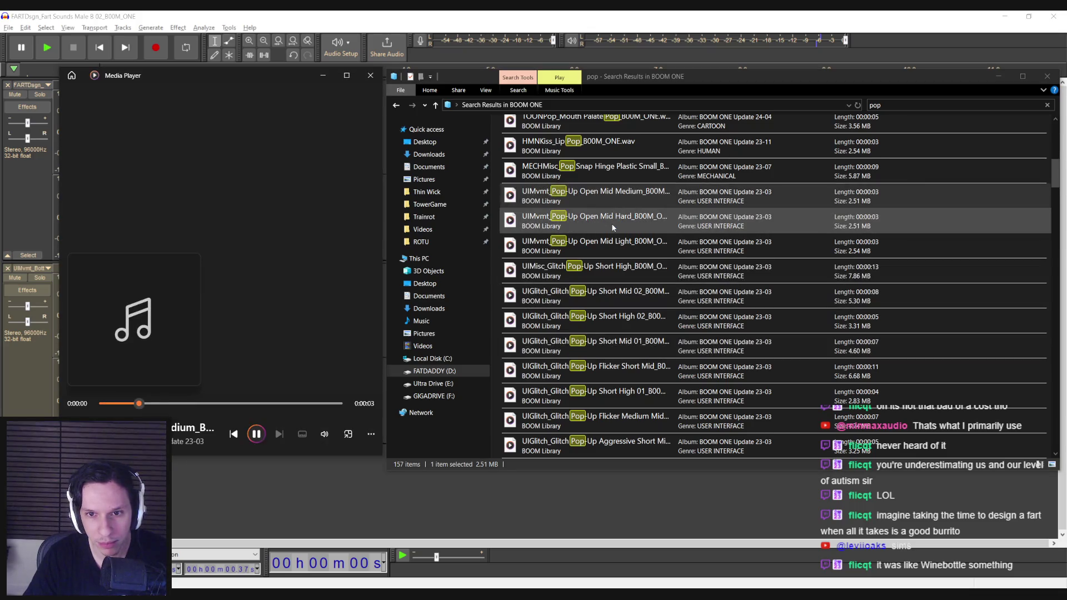
pyautogui.doubleClick(613, 222)
pyautogui.scroll(-3, 619, 272)
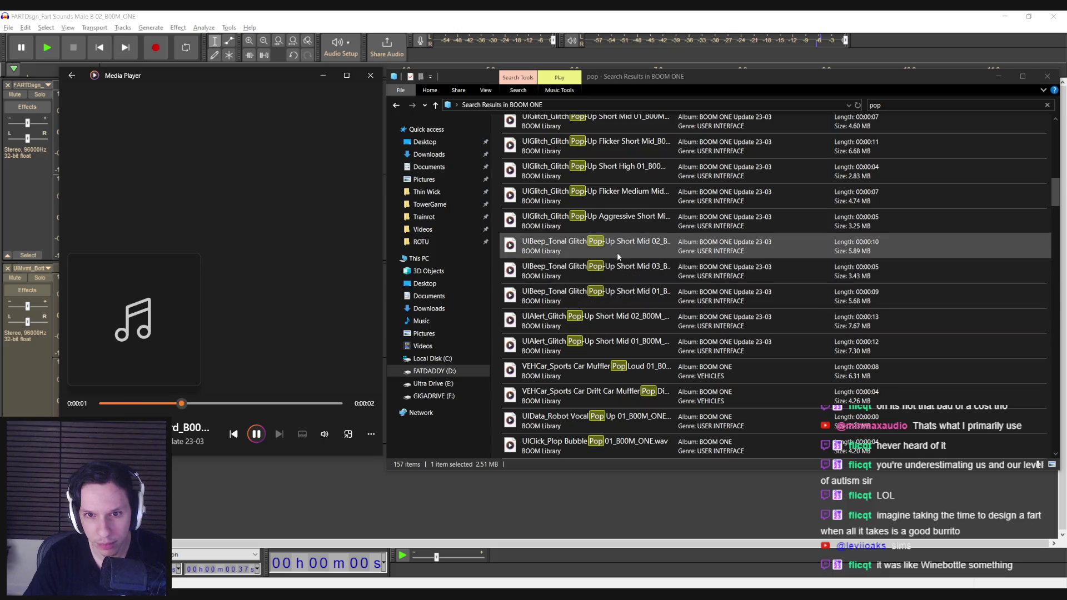
pyautogui.scroll(-2, 616, 252)
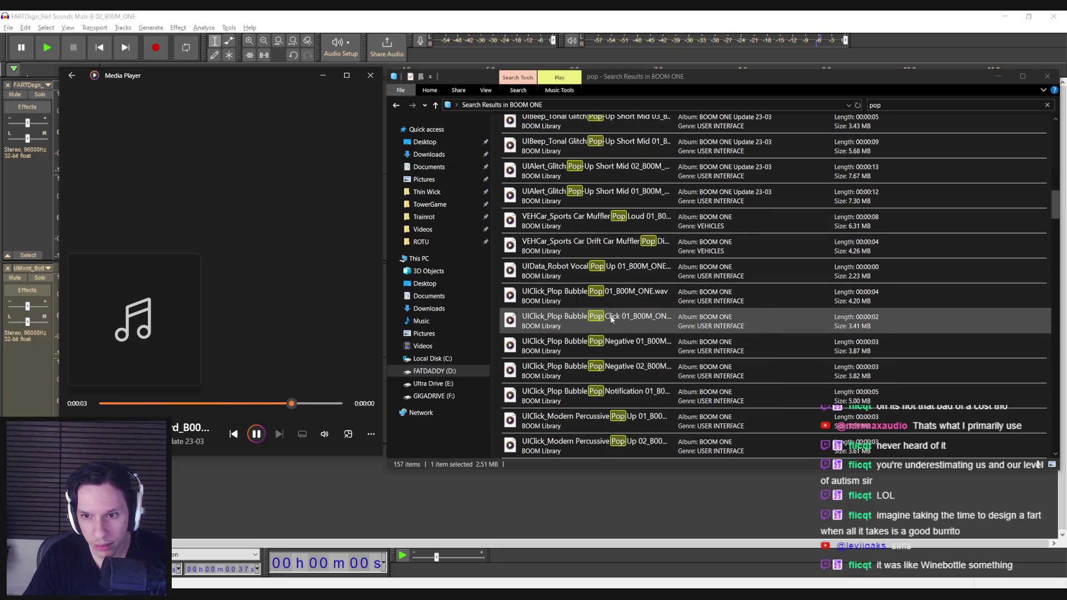
pyautogui.scroll(-4, 611, 318)
pyautogui.doubleClick(608, 295)
pyautogui.doubleClick(613, 323)
pyautogui.doubleClick(602, 364)
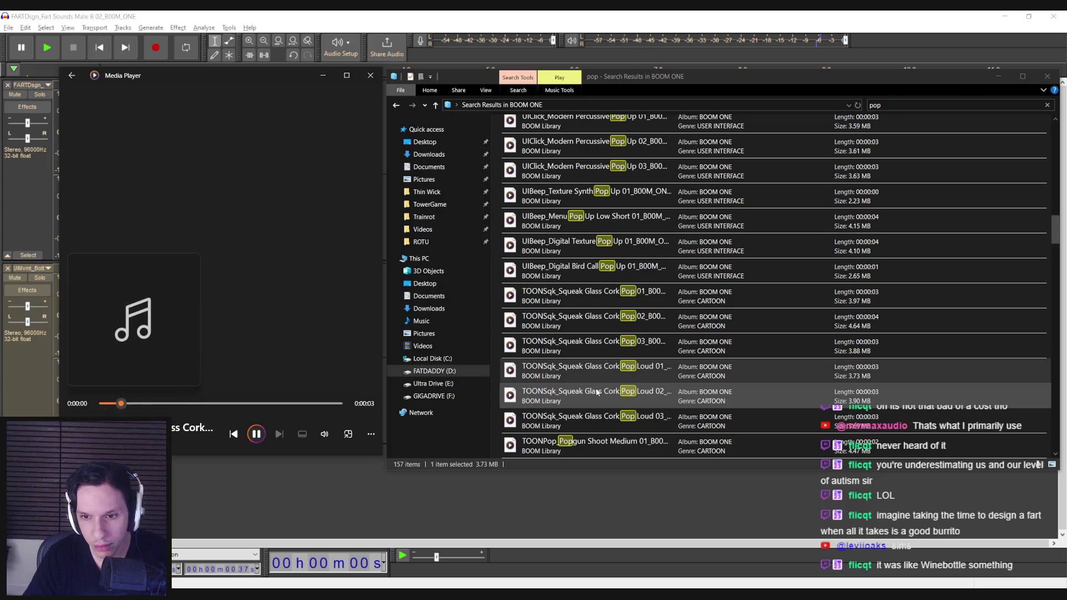
pyautogui.doubleClick(599, 422)
pyautogui.doubleClick(598, 445)
# Audition Popgun Shoot Medium 02, Soft 01, Hard 01–02, Low Pitch 01–02 and PopGun Metal Tube 02.
pyautogui.scroll(-3, 598, 396)
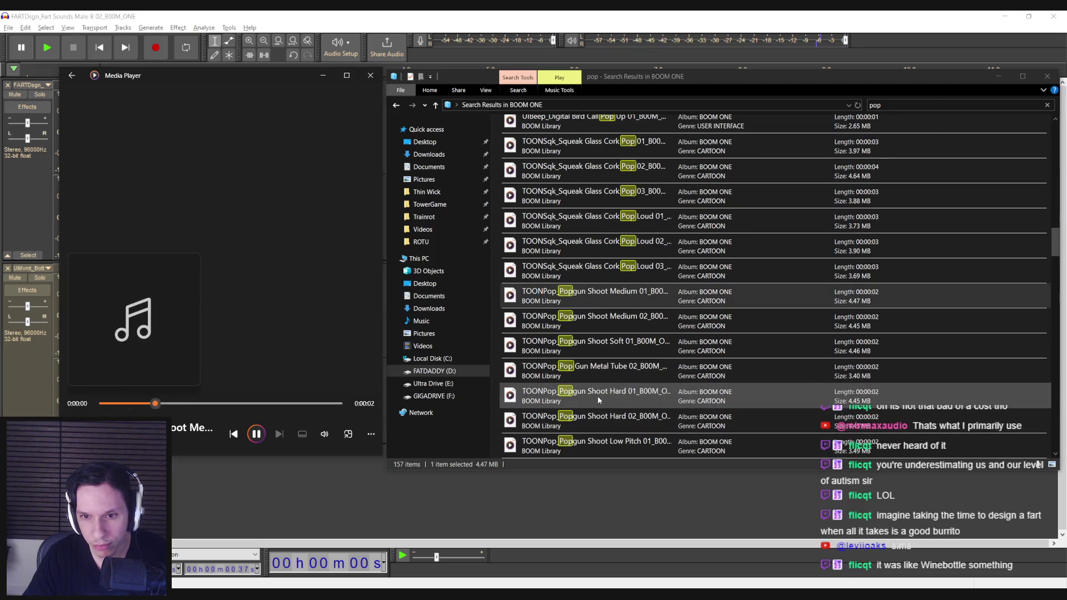
pyautogui.doubleClick(604, 322)
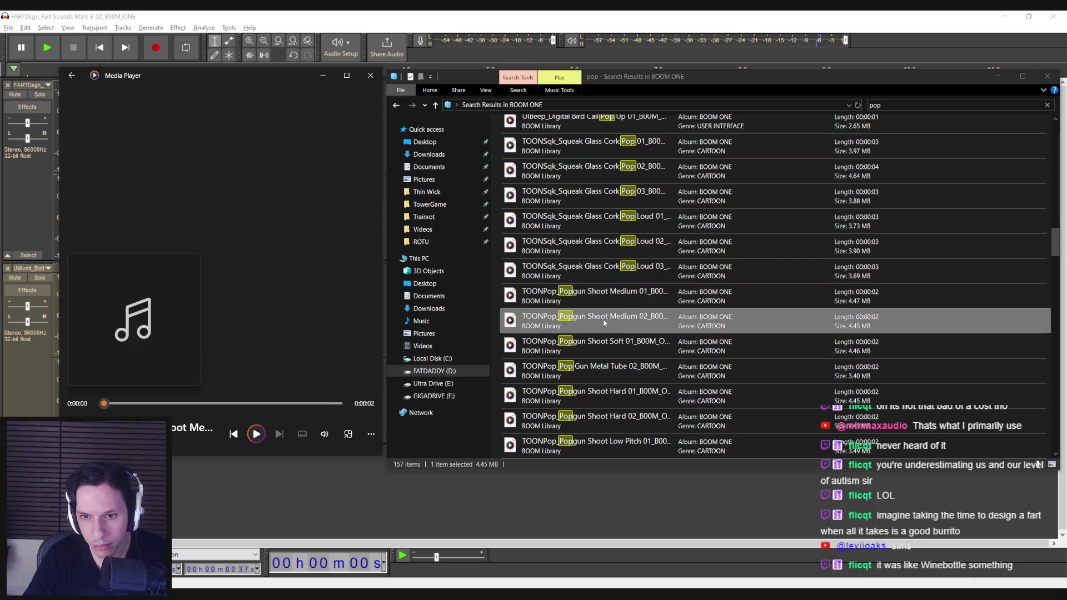
pyautogui.doubleClick(607, 349)
pyautogui.doubleClick(609, 362)
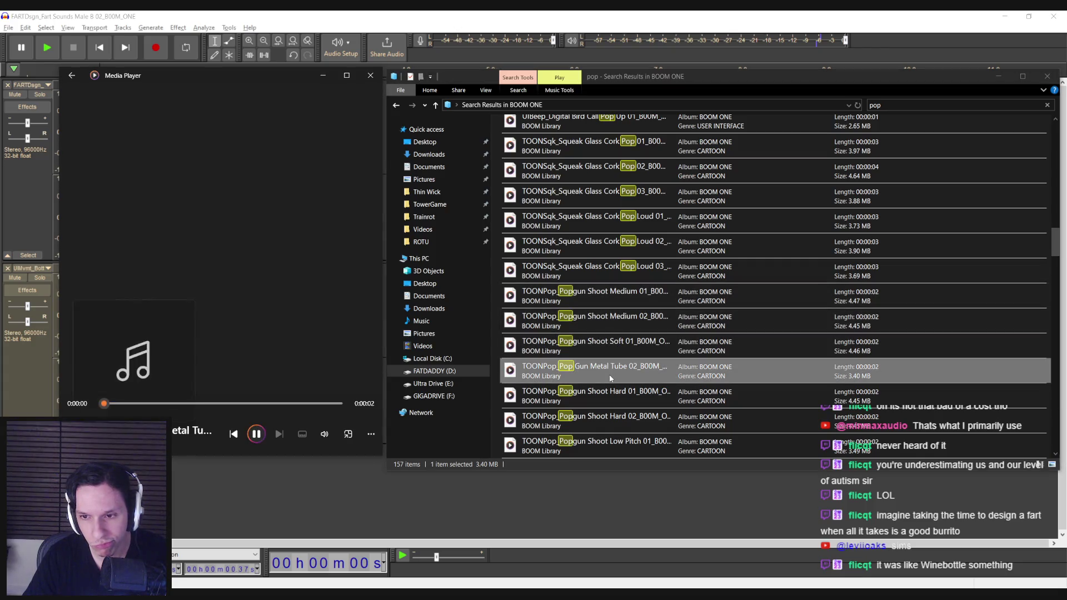
pyautogui.doubleClick(605, 394)
pyautogui.doubleClick(612, 425)
pyautogui.scroll(-2, 606, 389)
pyautogui.doubleClick(602, 383)
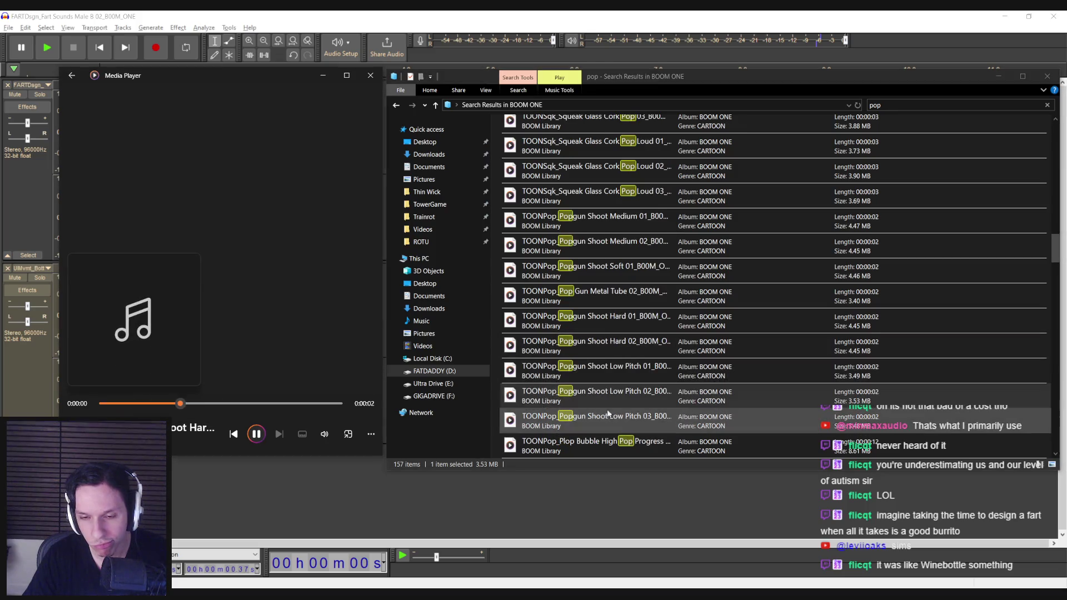
pyautogui.doubleClick(605, 401)
# Compare Low Pitch 02 and 03, add Popgun Shoot Low Pitch 03 as a new track, and play the three layers.
pyautogui.scroll(-2, 605, 389)
pyautogui.doubleClick(604, 383)
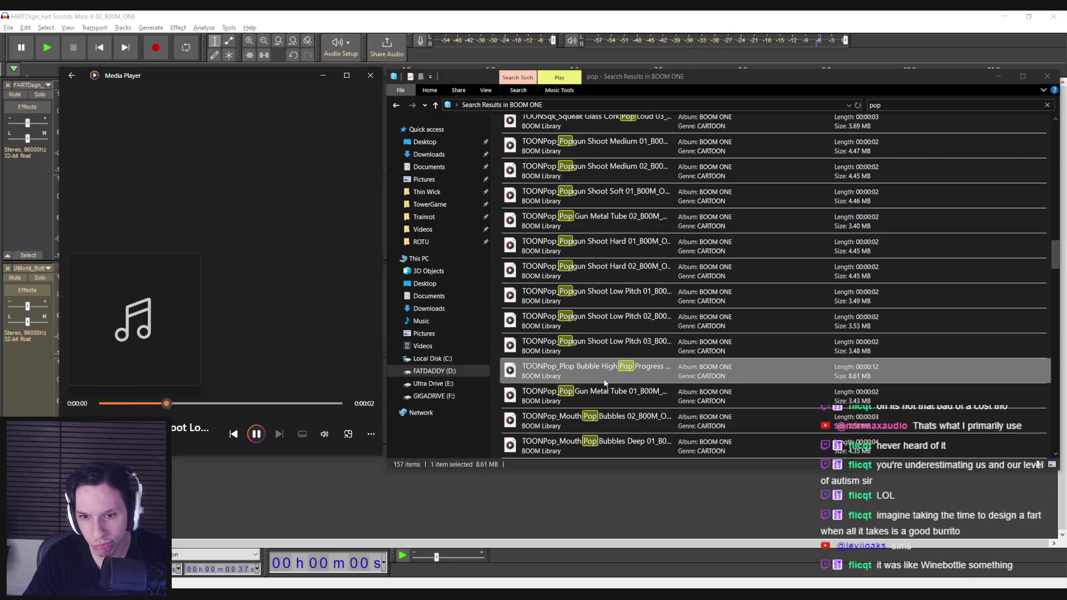
pyautogui.doubleClick(605, 395)
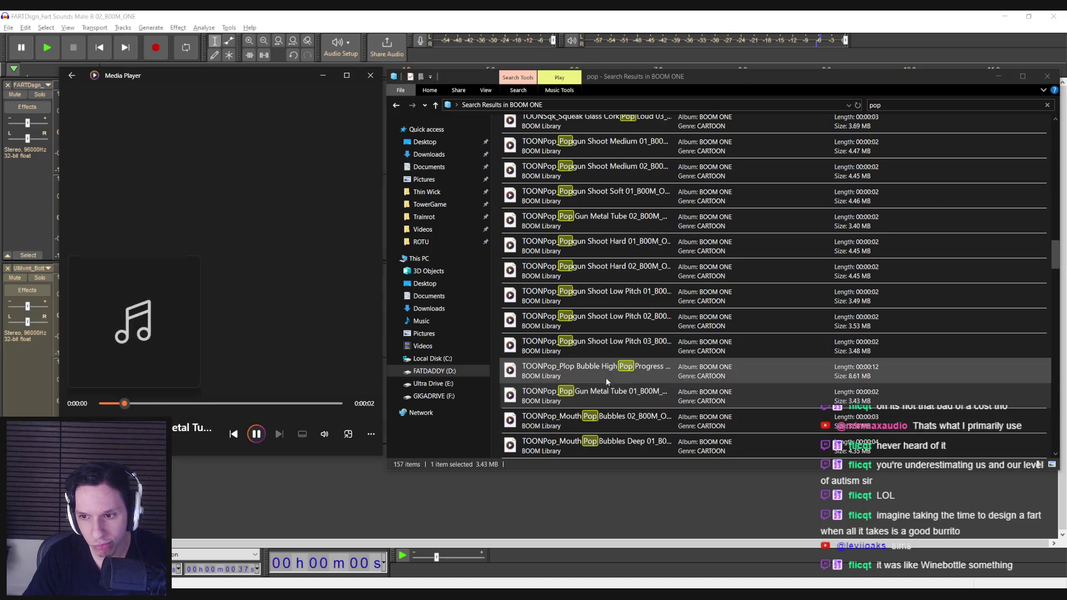
pyautogui.doubleClick(606, 350)
pyautogui.doubleClick(609, 325)
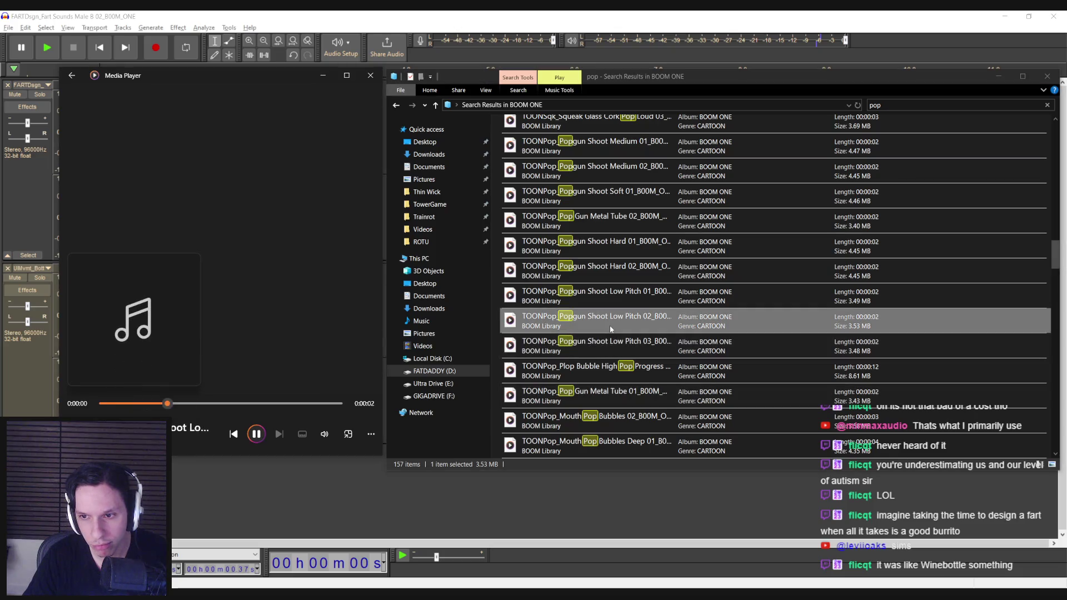
pyautogui.doubleClick(612, 345)
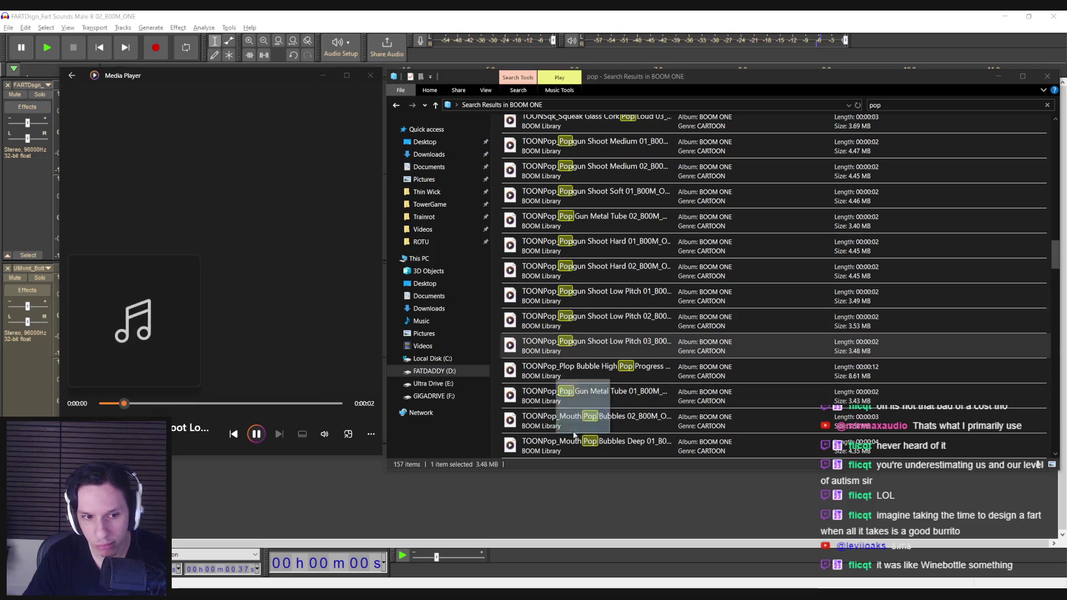
pyautogui.moveTo(612, 345); pyautogui.dragTo(339, 456)
pyautogui.press('space')
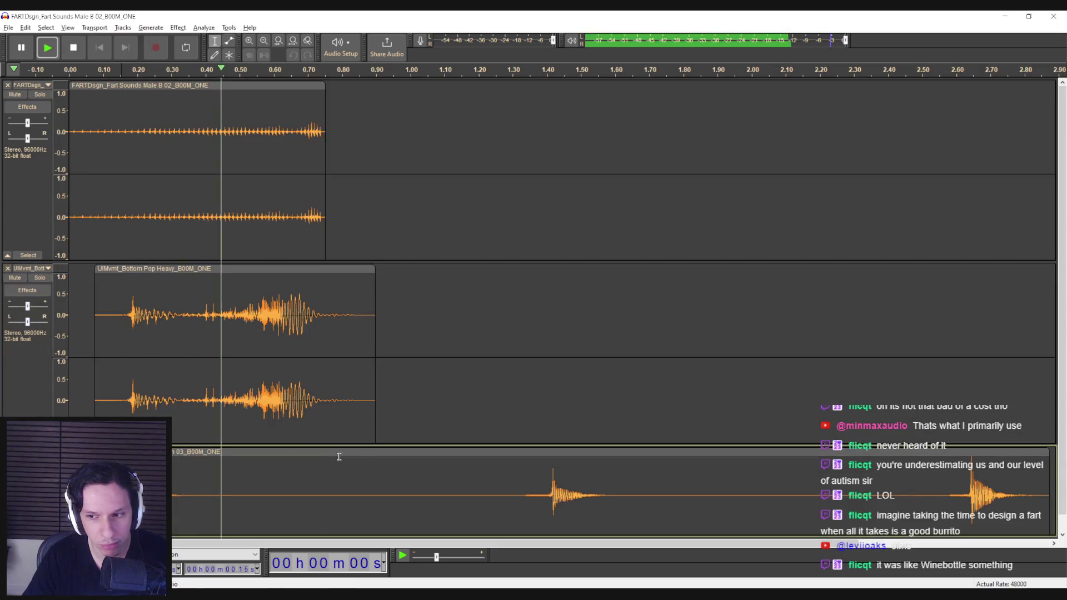
# Place the popgun clip at about 0.60 s, nudge the pop clip slightly later, and play the layers.
pyautogui.hotkey('alt', 'Tab')
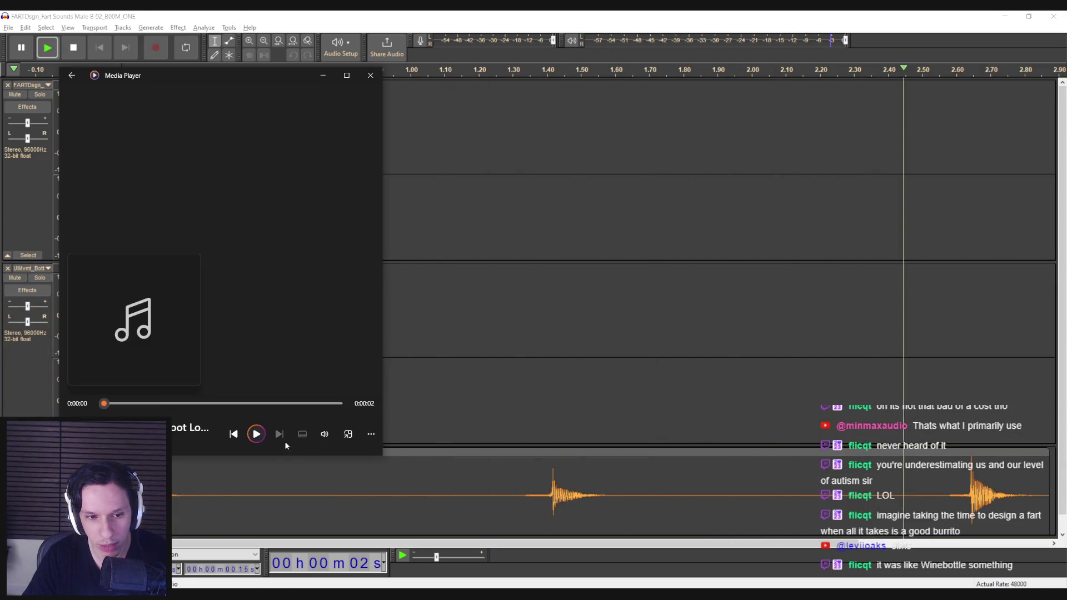
pyautogui.click(505, 395)
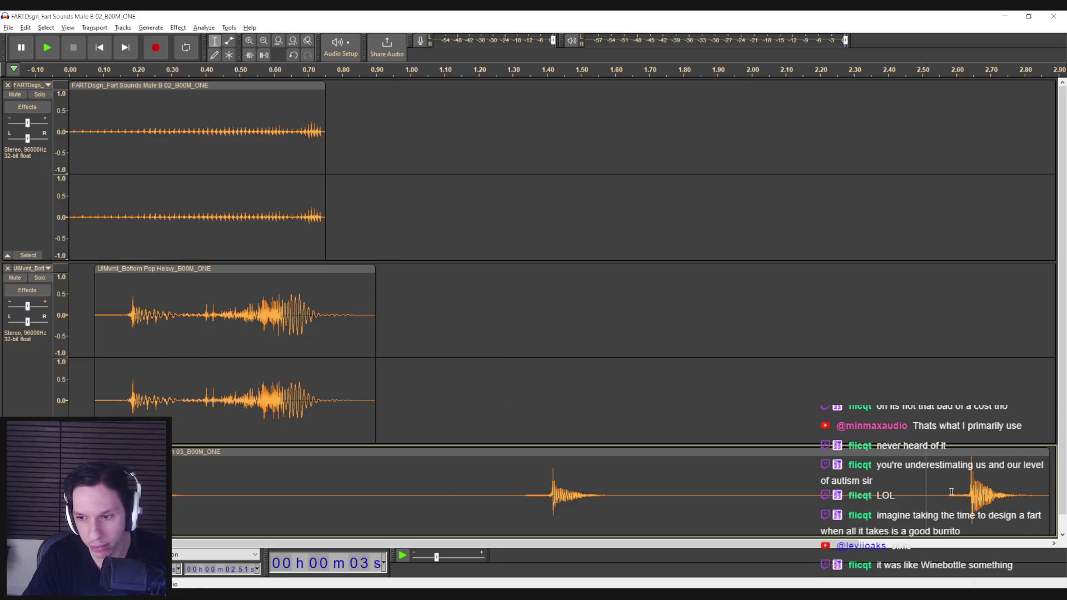
pyautogui.moveTo(925, 451); pyautogui.dragTo(53, 451)
pyautogui.moveTo(147, 451); pyautogui.dragTo(311, 452)
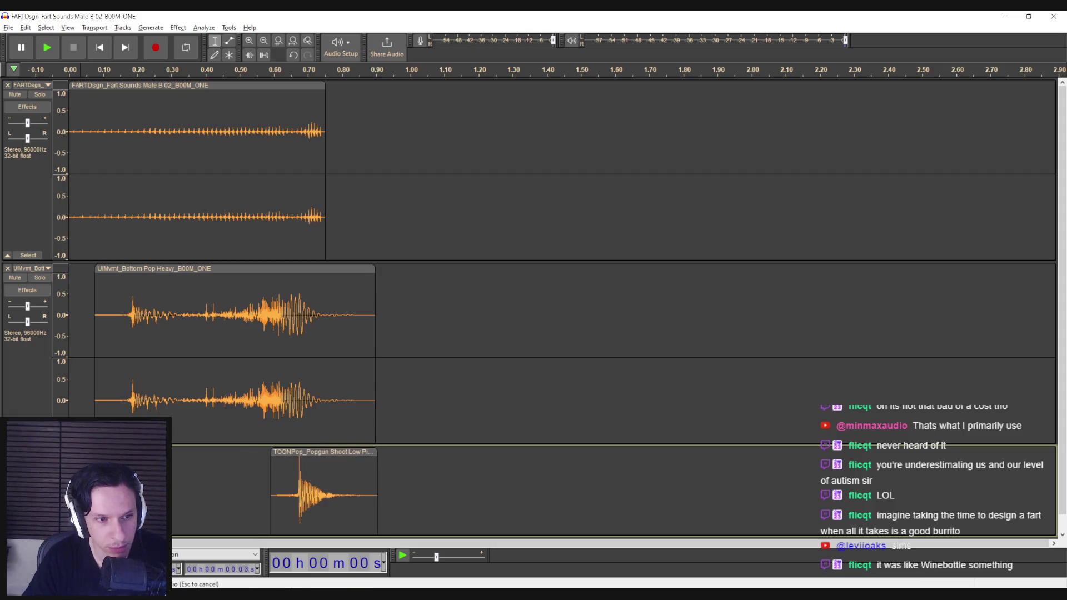
pyautogui.press('space')
pyautogui.press('space')
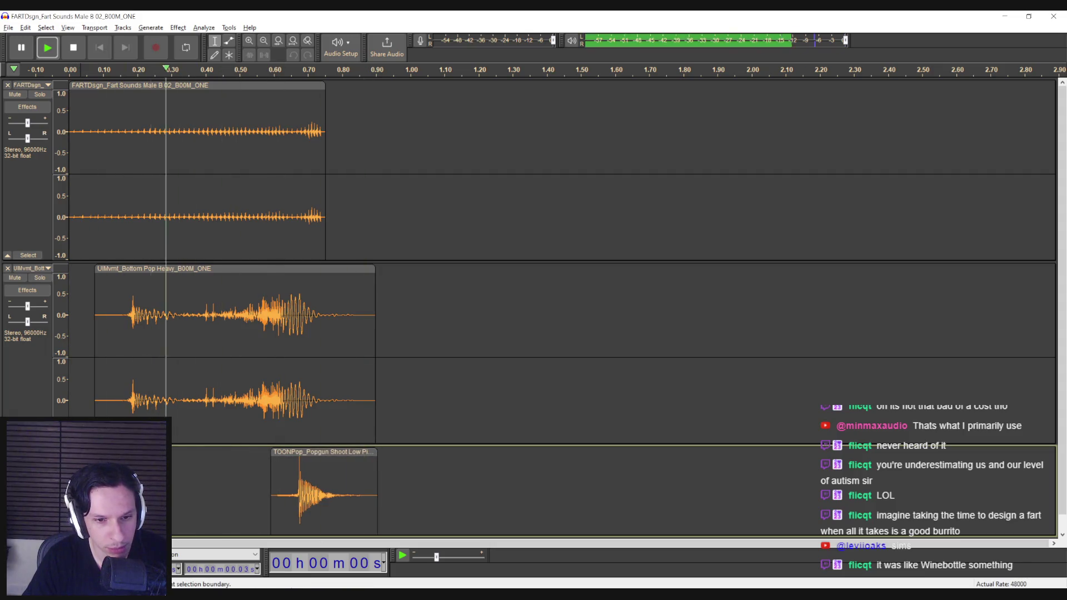
pyautogui.moveTo(312, 452); pyautogui.dragTo(306, 453)
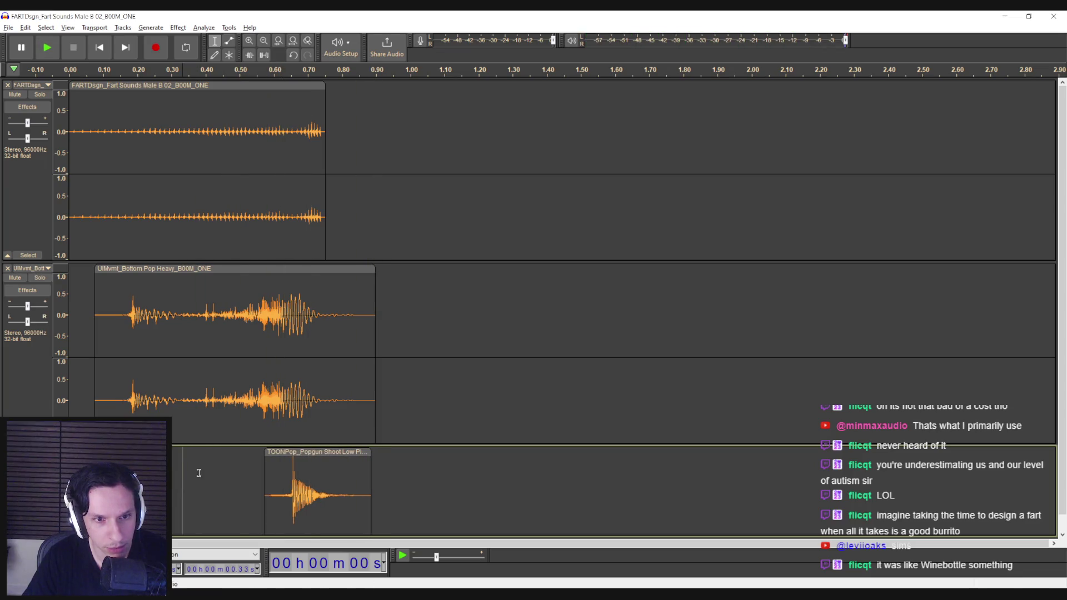
pyautogui.moveTo(203, 272); pyautogui.dragTo(211, 272)
pyautogui.click(87, 306)
pyautogui.press('space')
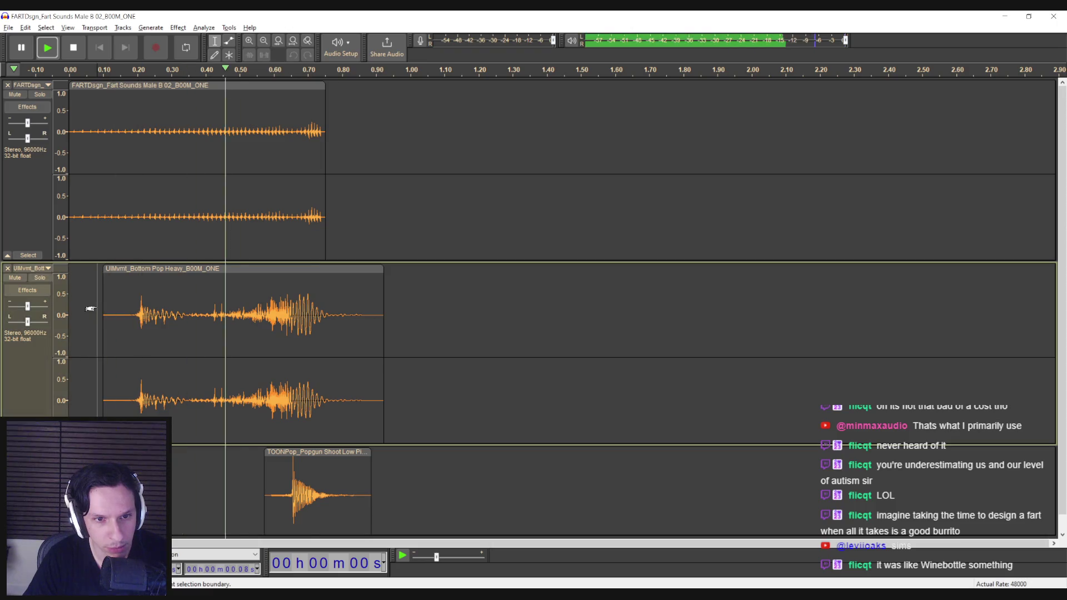
pyautogui.press('space')
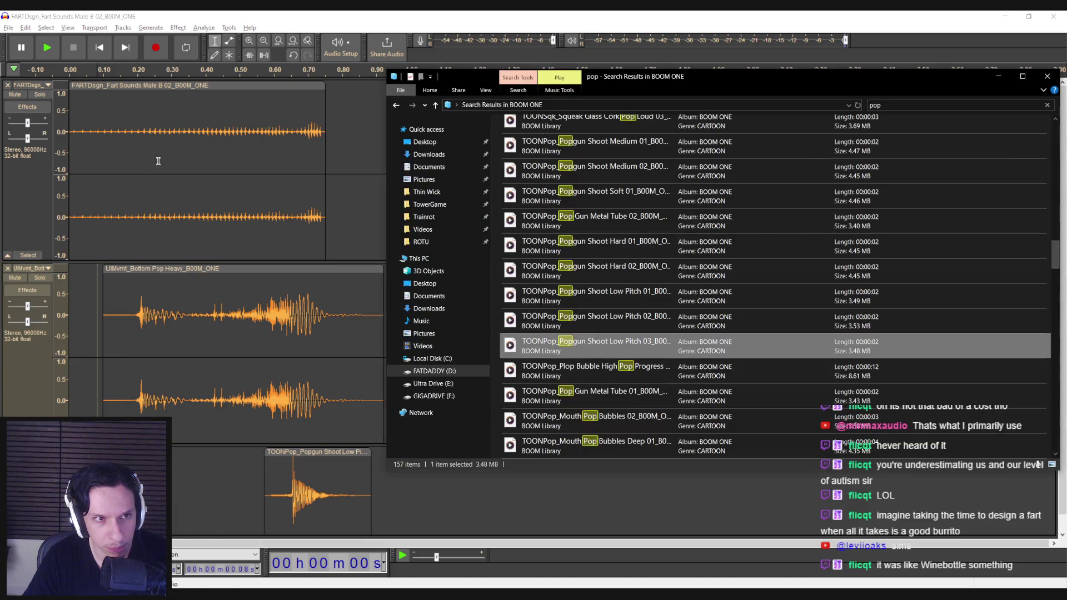
# Fade in the first 0.42 seconds of the top fart clip and replay the mix.
pyautogui.click(160, 151)
pyautogui.moveTo(212, 151); pyautogui.dragTo(51, 107)
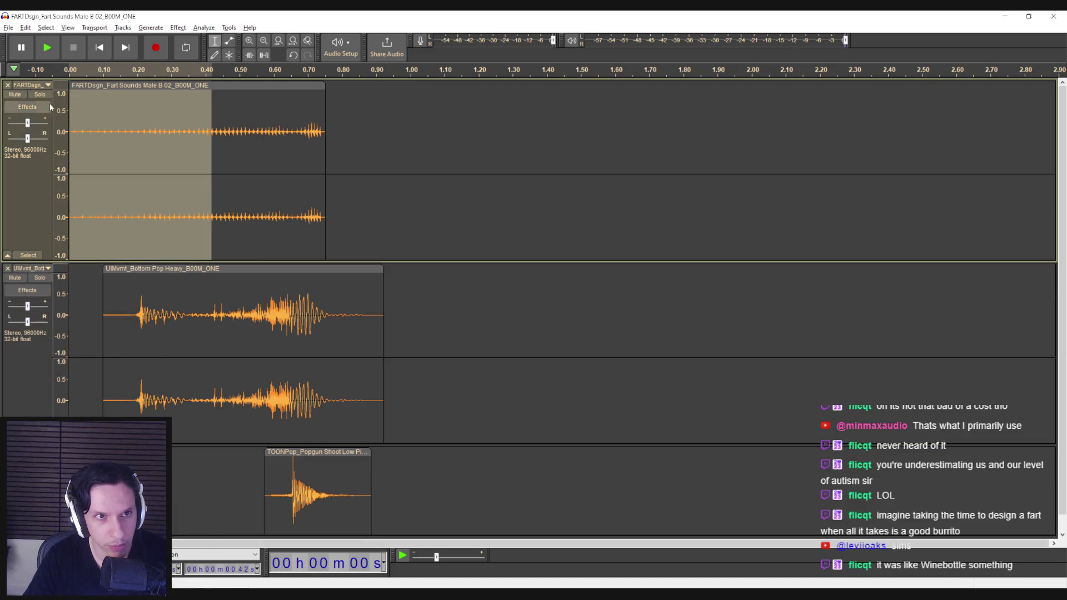
pyautogui.click(174, 27)
pyautogui.moveTo(202, 96)
pyautogui.click(343, 136)
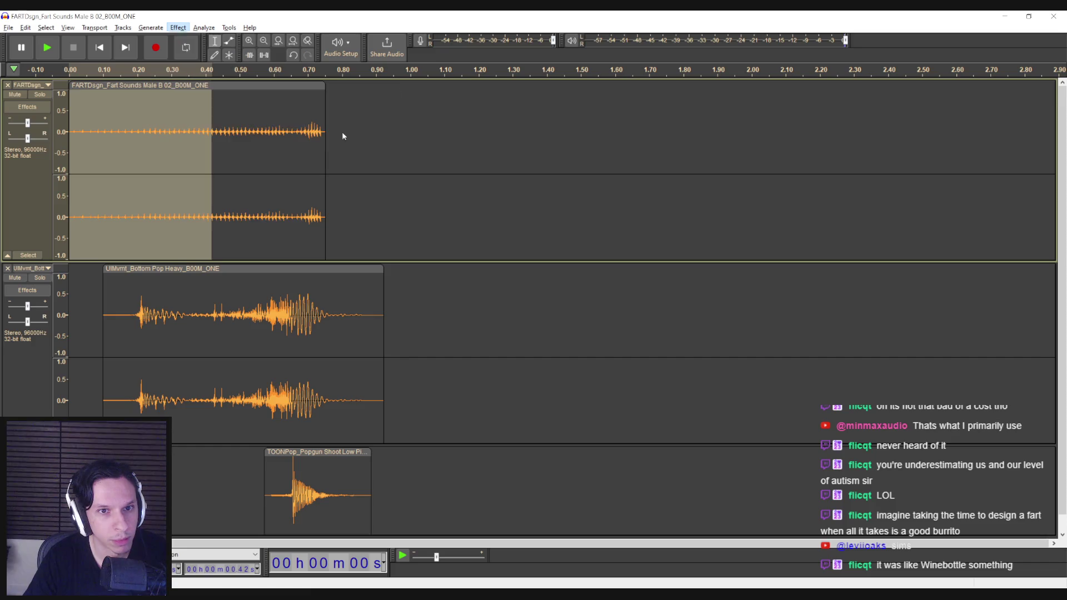
pyautogui.click(71, 153)
pyautogui.press('space')
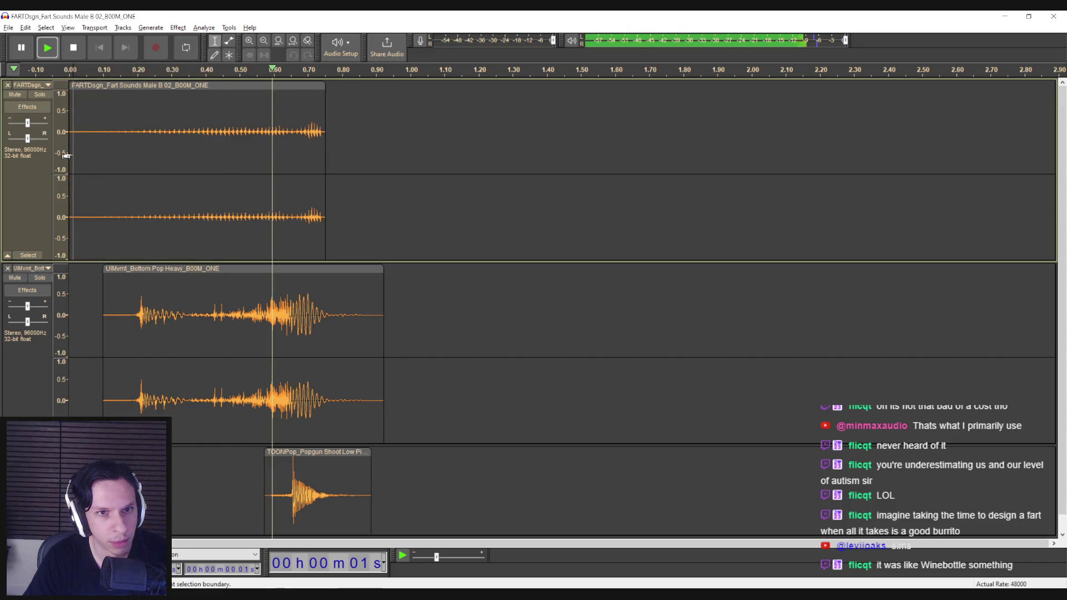
pyautogui.press('space')
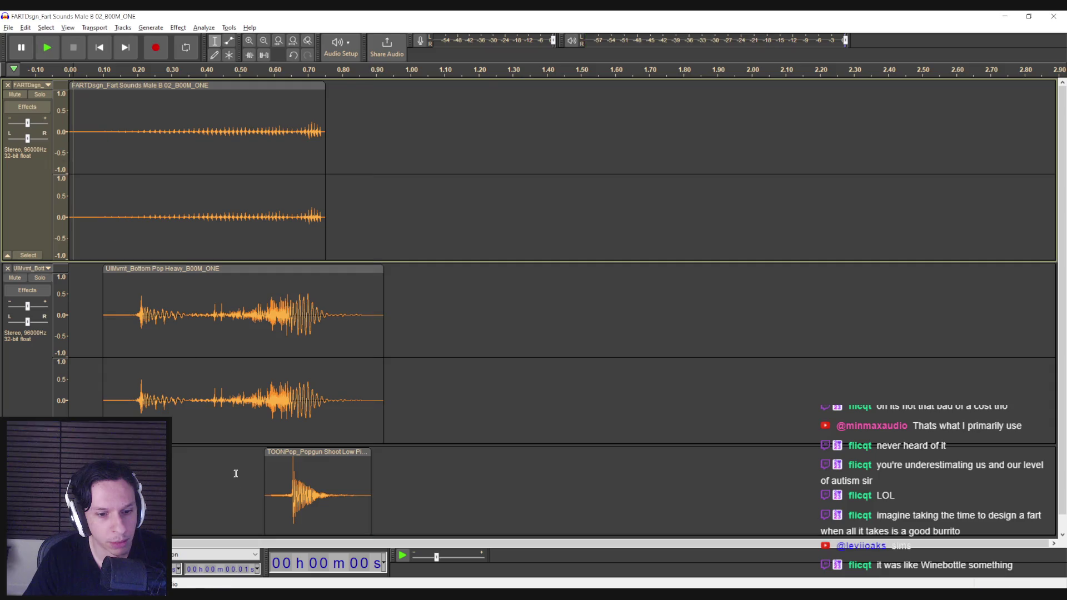
pyautogui.hotkey('alt', 'Tab')
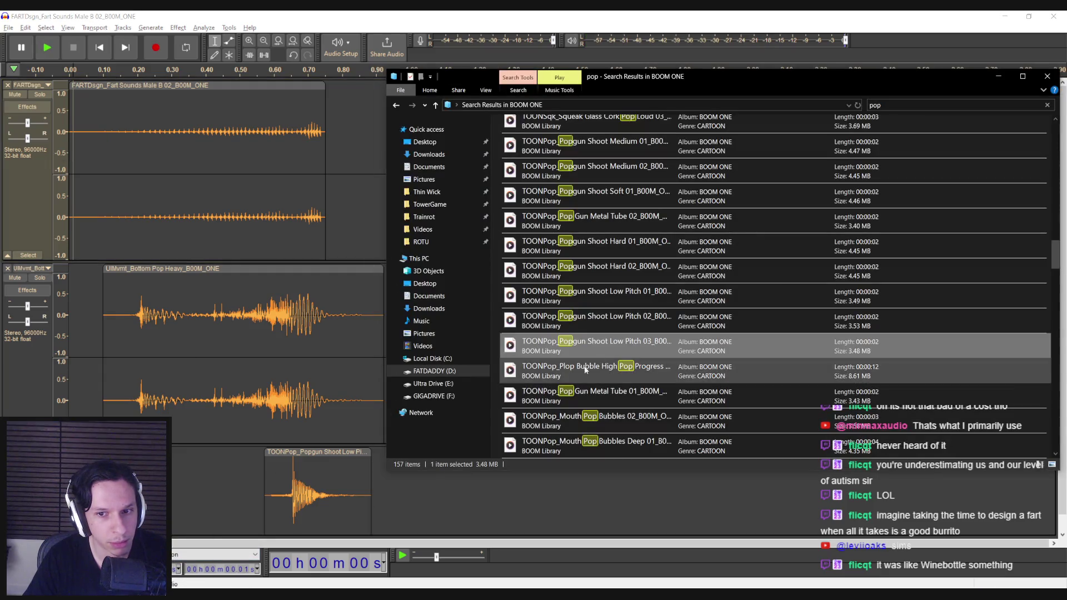
# Browse the pop results and preview two muted trumpet air tongue pops.
pyautogui.scroll(-10, 614, 352)
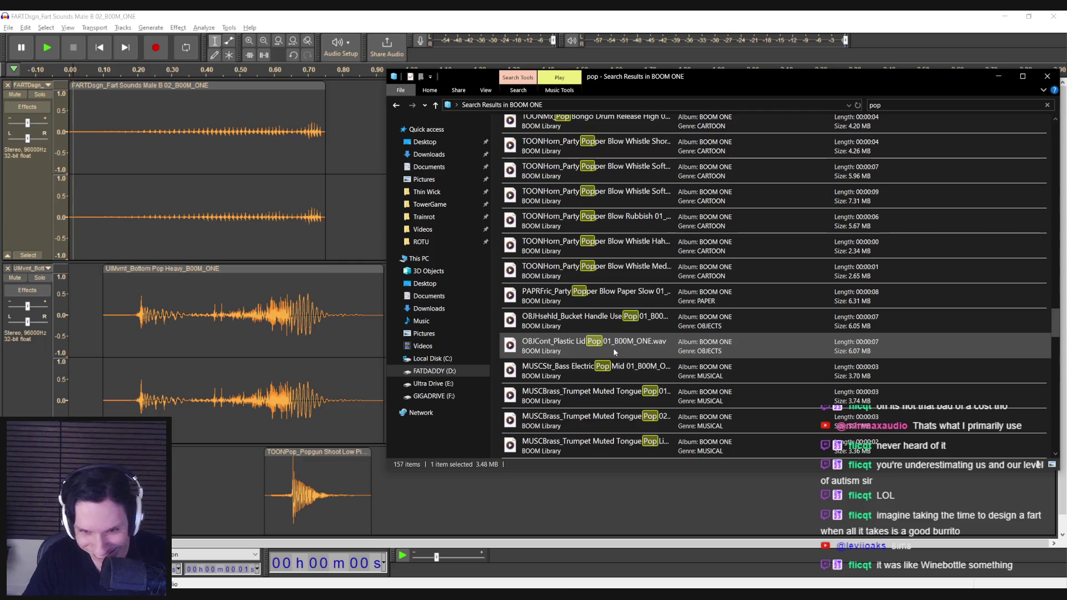
pyautogui.scroll(-5, 606, 341)
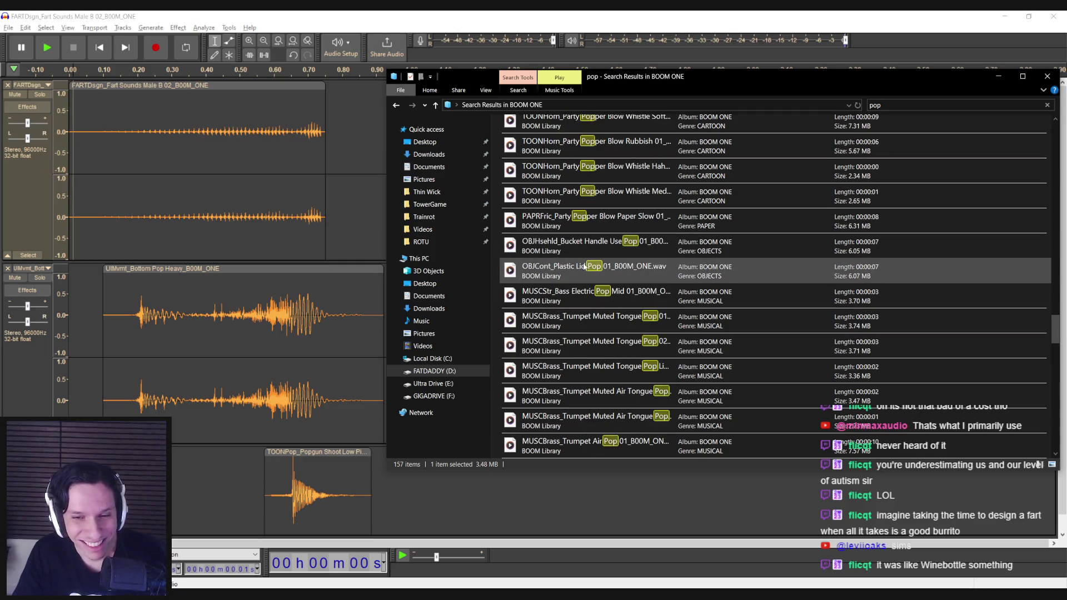
pyautogui.scroll(-10, 588, 290)
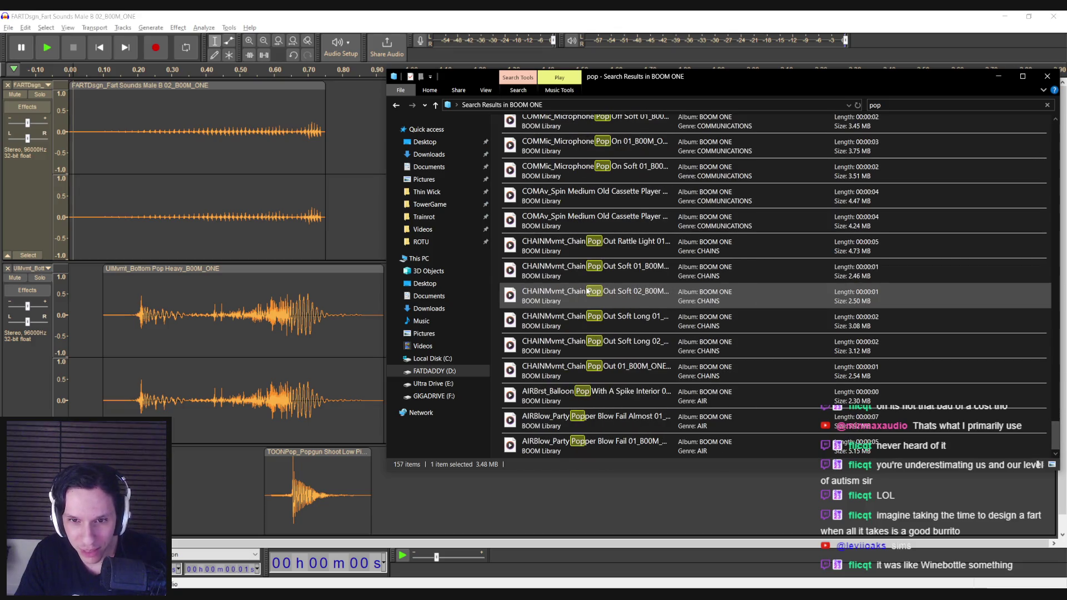
pyautogui.scroll(2, 588, 290)
pyautogui.scroll(3, 578, 278)
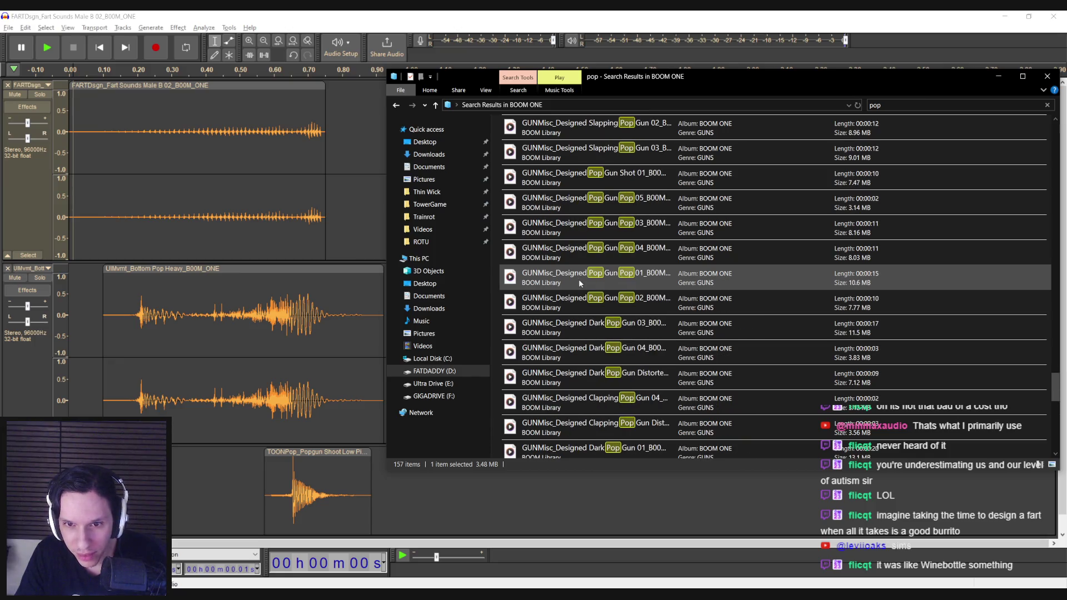
pyautogui.scroll(4, 578, 279)
pyautogui.scroll(5, 581, 330)
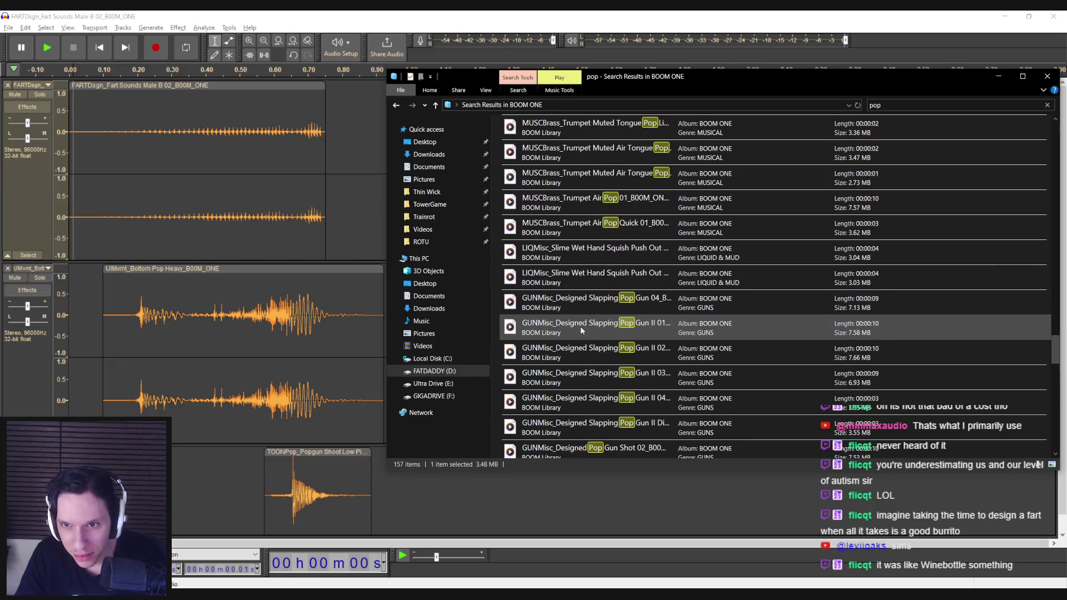
pyautogui.scroll(1, 580, 326)
pyautogui.doubleClick(584, 303)
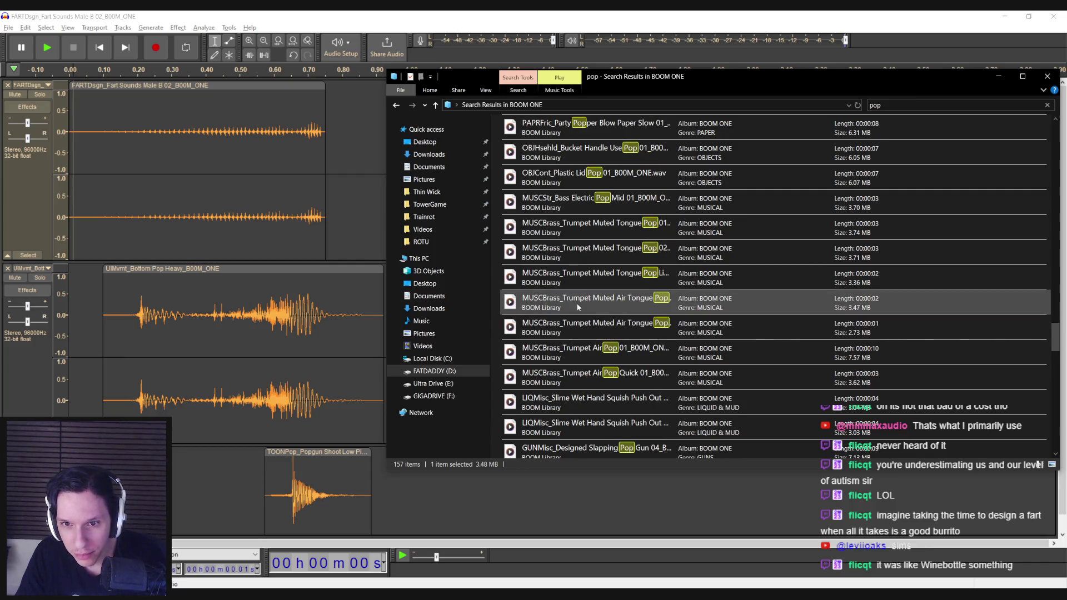
pyautogui.doubleClick(589, 283)
# Preview plastic lid, bucket handle, party popper and cork glass pops, then search the library for 'vacuum'.
pyautogui.scroll(1, 589, 282)
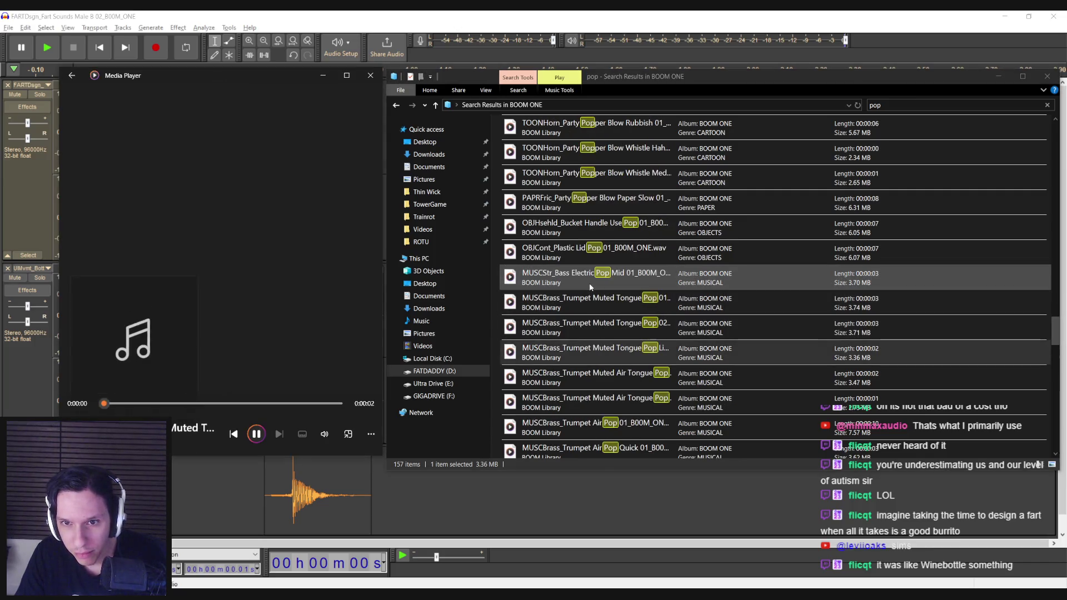
pyautogui.click(586, 260)
pyautogui.doubleClick(586, 261)
pyautogui.doubleClick(586, 275)
pyautogui.click(579, 225)
pyautogui.doubleClick(579, 223)
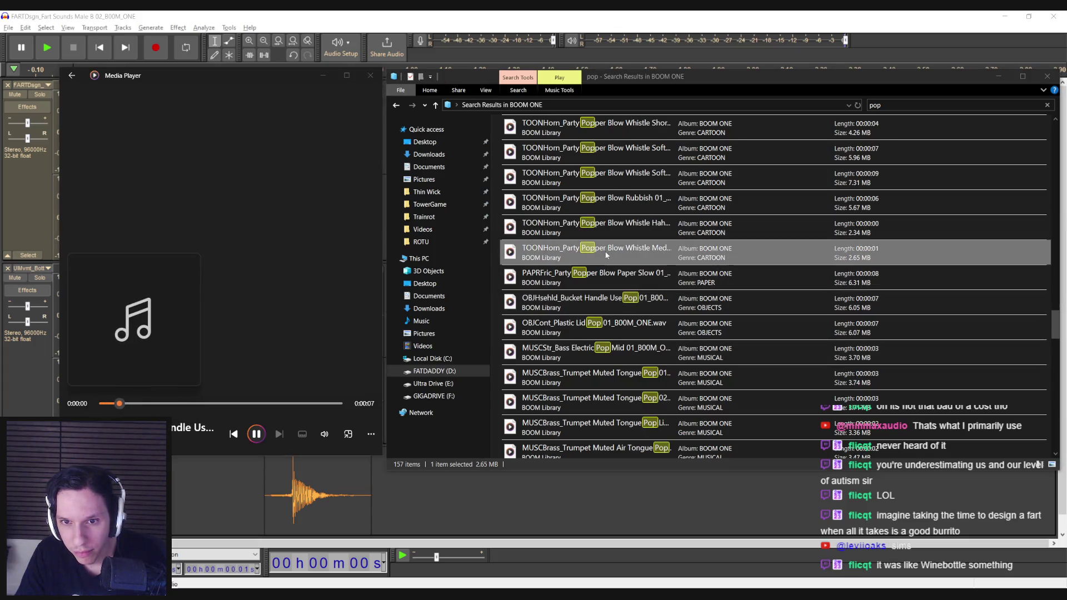
pyautogui.doubleClick(615, 285)
pyautogui.scroll(4, 611, 278)
pyautogui.doubleClick(609, 274)
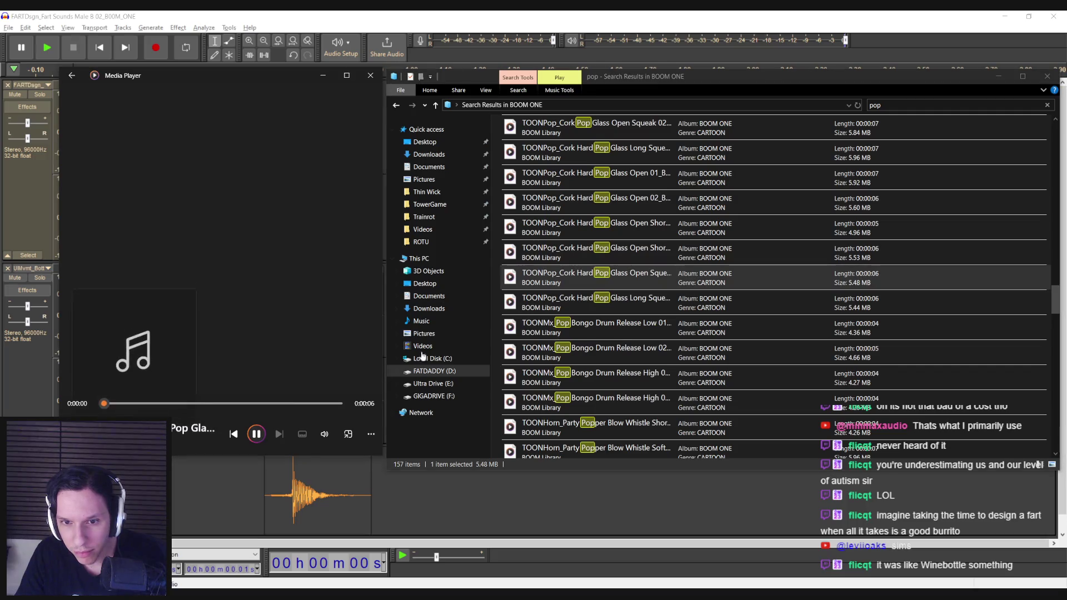
pyautogui.click(877, 105)
pyautogui.write('vacuum')
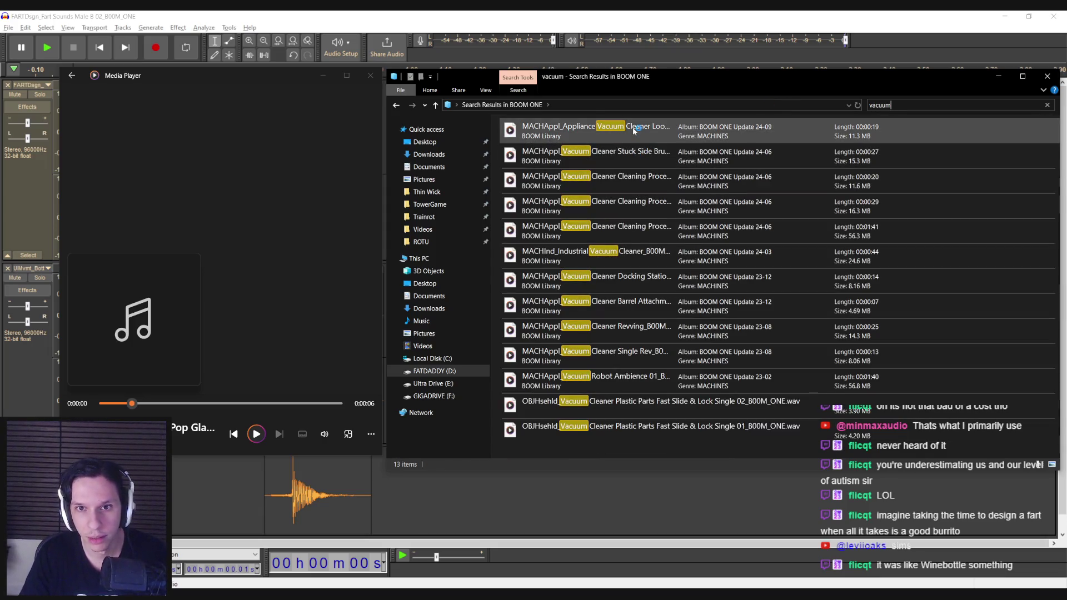
# Preview the stuck side brush, industrial, docking station, single rev and robot ambience vacuum clips.
pyautogui.click(627, 141)
pyautogui.doubleClick(628, 154)
pyautogui.click(637, 254)
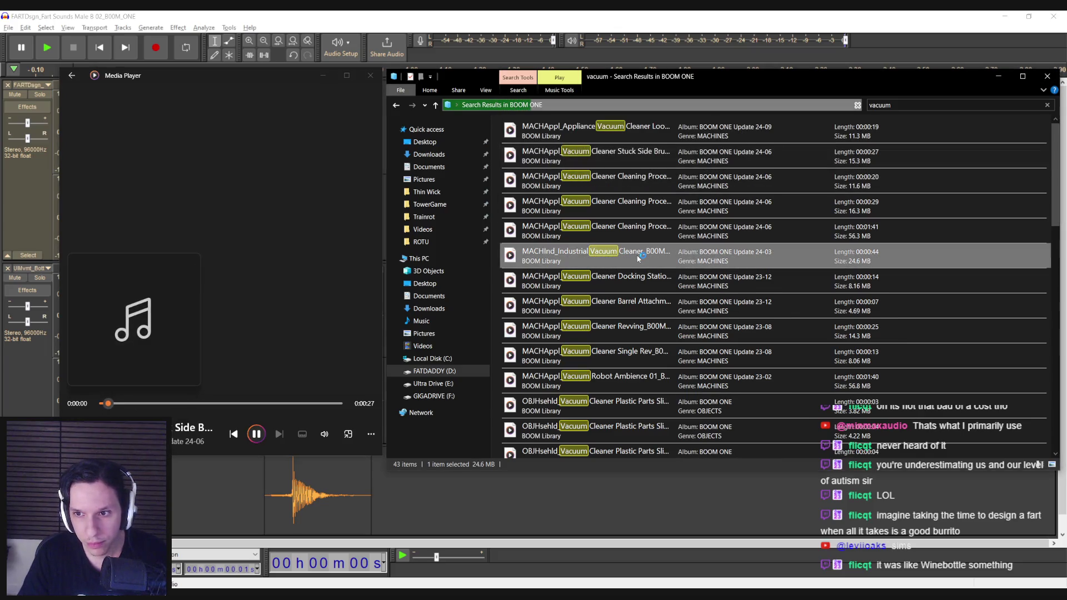
pyautogui.doubleClick(624, 254)
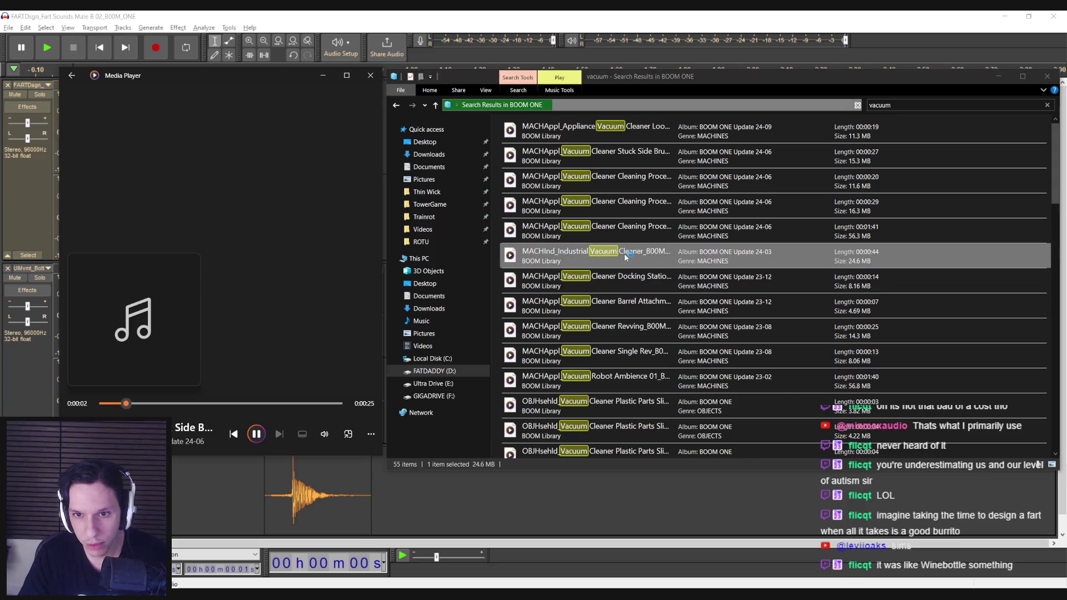
pyautogui.doubleClick(622, 282)
pyautogui.doubleClick(622, 354)
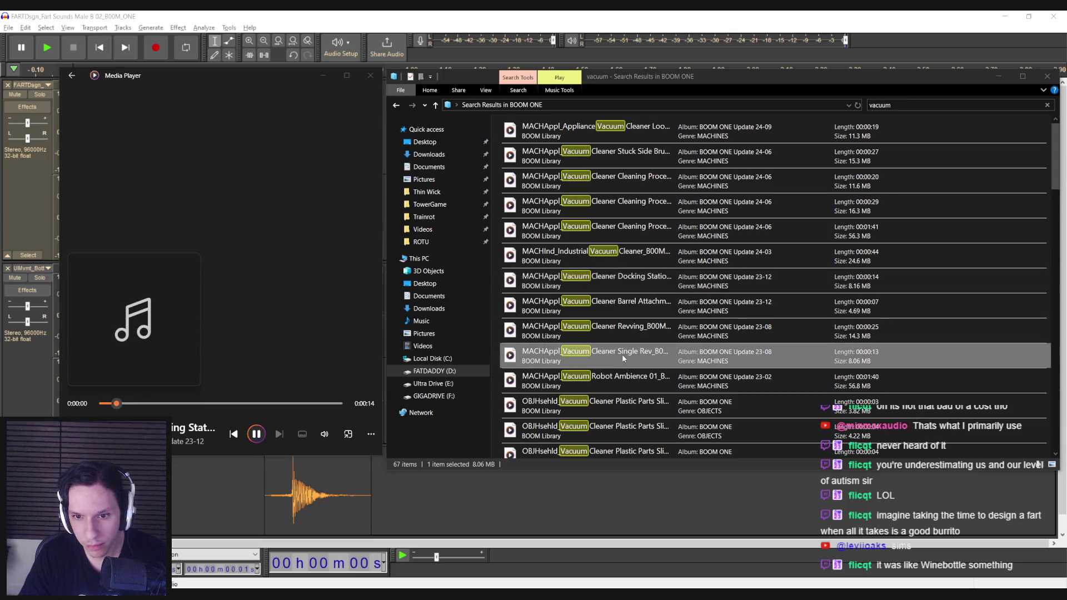
pyautogui.doubleClick(624, 381)
pyautogui.click(609, 401)
# Audition revving, short industrial, Old Short 02 and Sweep Back 01 vacuums, then settle on Roomy Steady Turn Off.
pyautogui.scroll(-2, 606, 389)
pyautogui.doubleClick(608, 300)
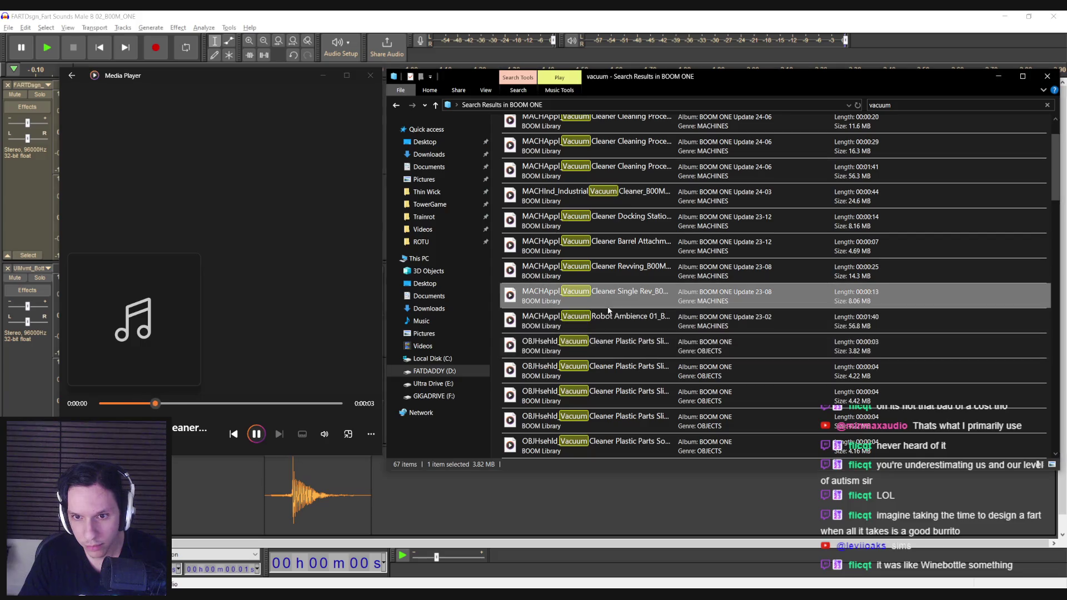
pyautogui.doubleClick(608, 269)
pyautogui.scroll(-3, 611, 272)
pyautogui.click(617, 395)
pyautogui.scroll(-3, 617, 396)
pyautogui.doubleClick(611, 353)
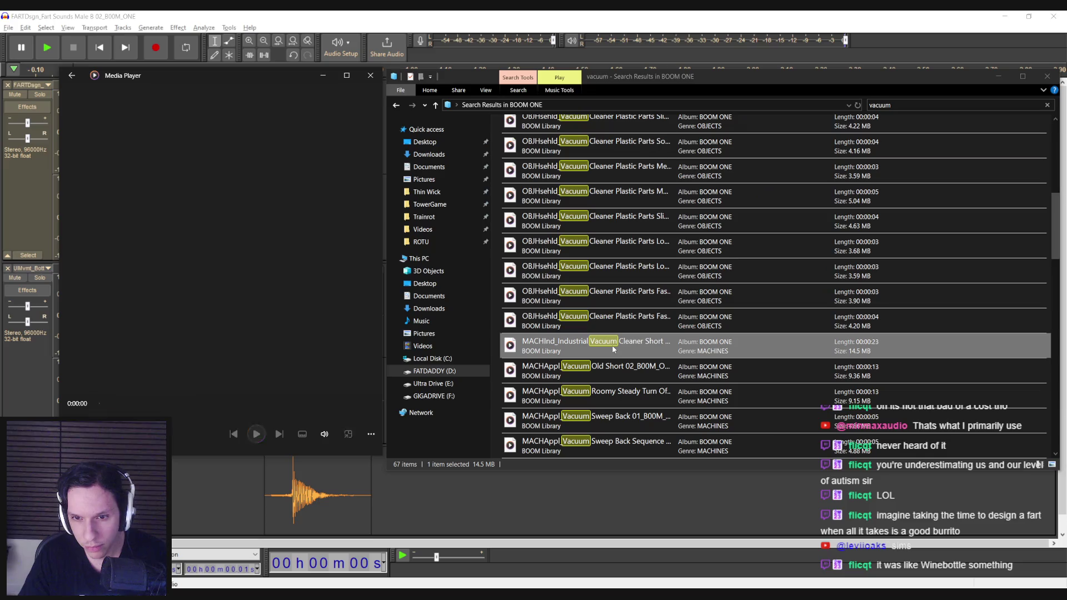
pyautogui.doubleClick(613, 372)
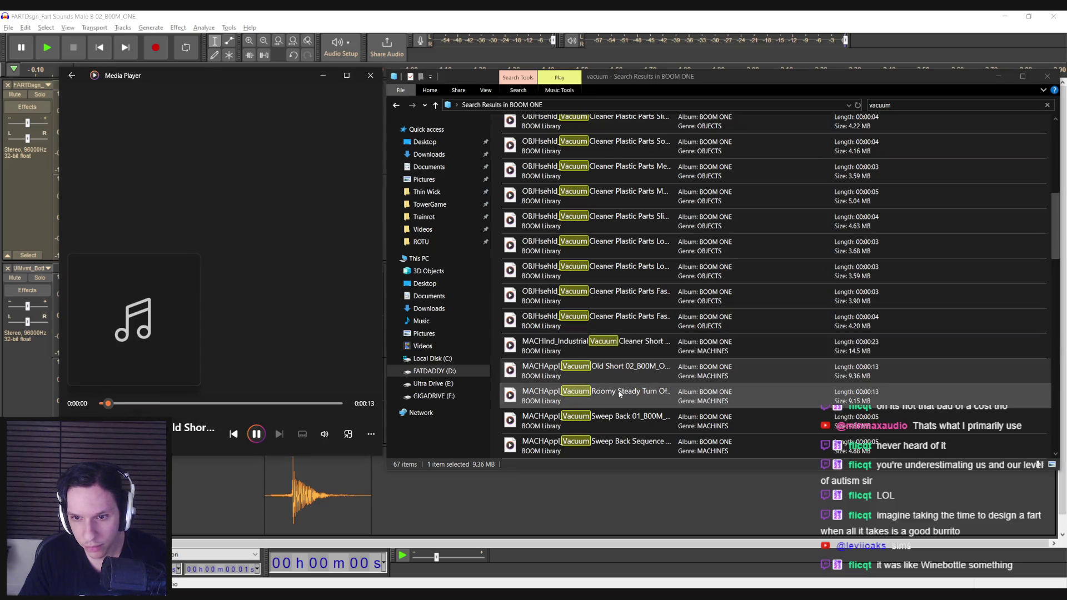
pyautogui.doubleClick(621, 393)
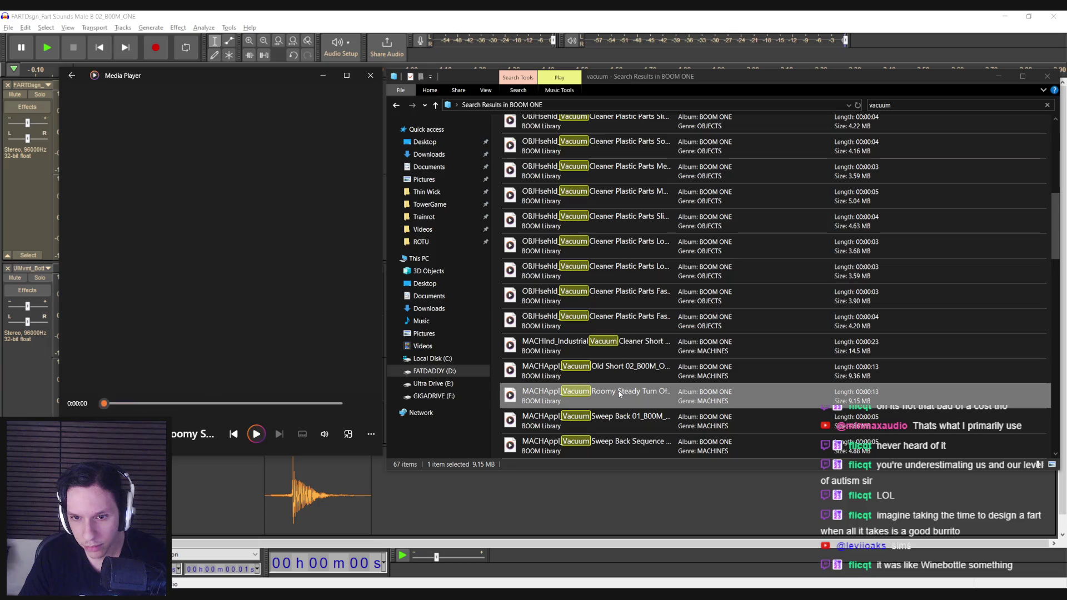
pyautogui.scroll(-1, 618, 378)
pyautogui.doubleClick(616, 346)
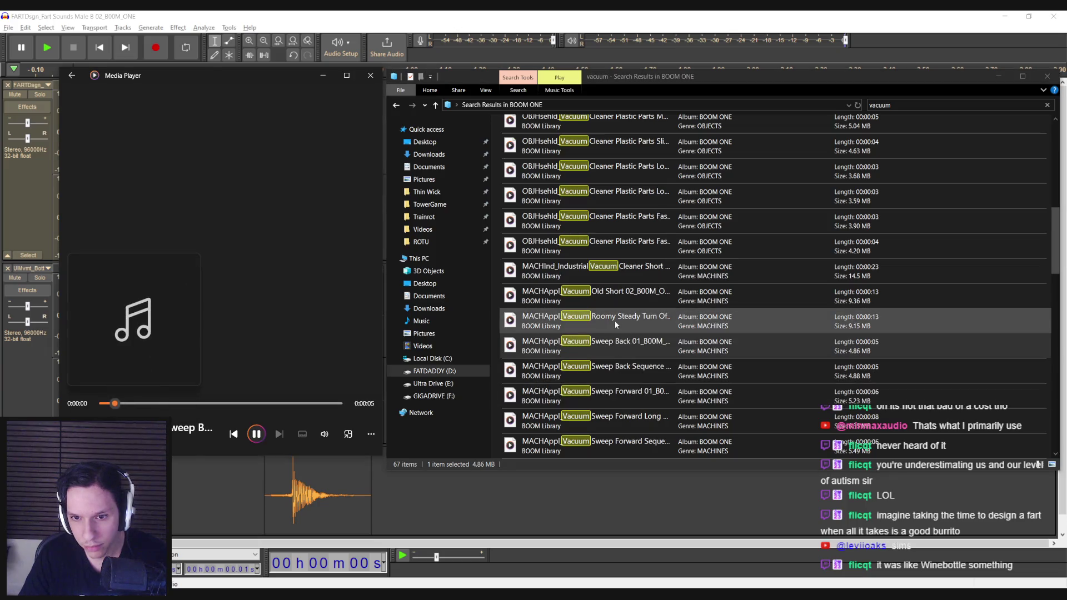
pyautogui.click(615, 322)
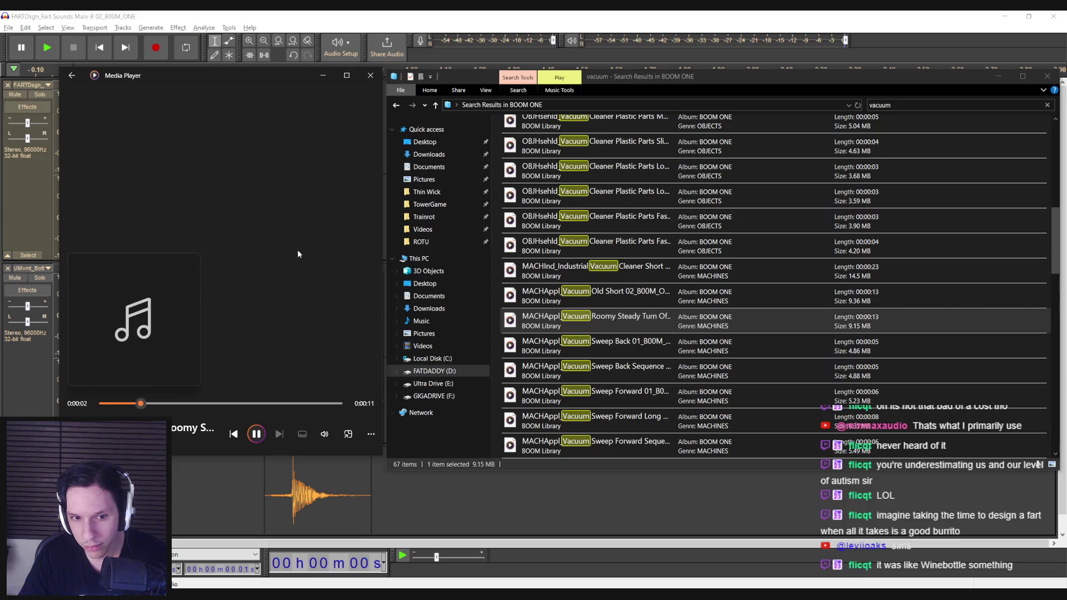
pyautogui.click(371, 77)
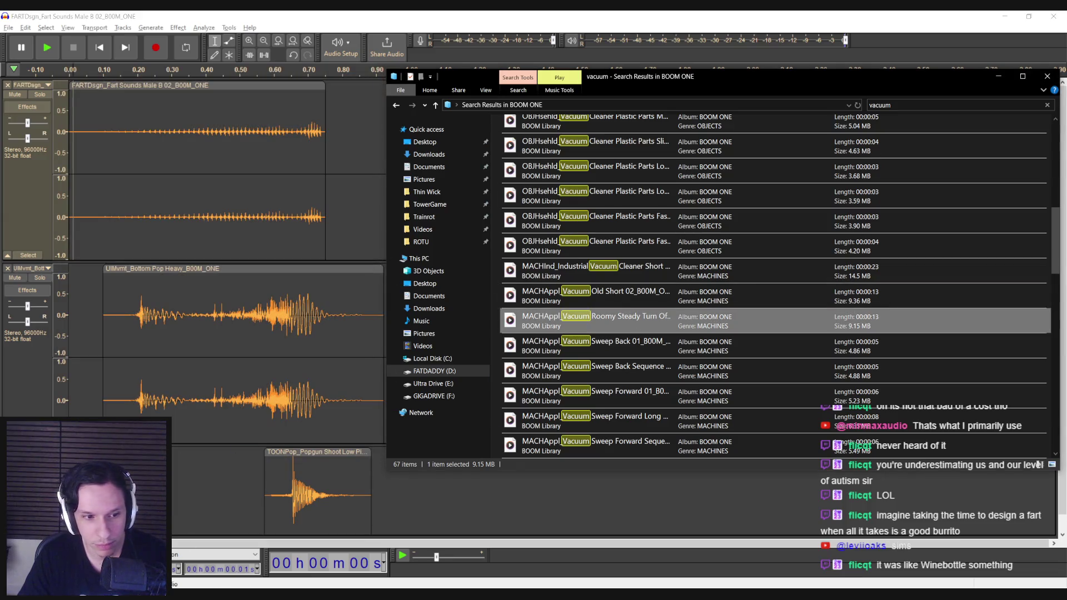
# Select the whole Roomy Steady Turn Off vacuum clip and apply Normalize to it.
pyautogui.scroll(-1, 223, 251)
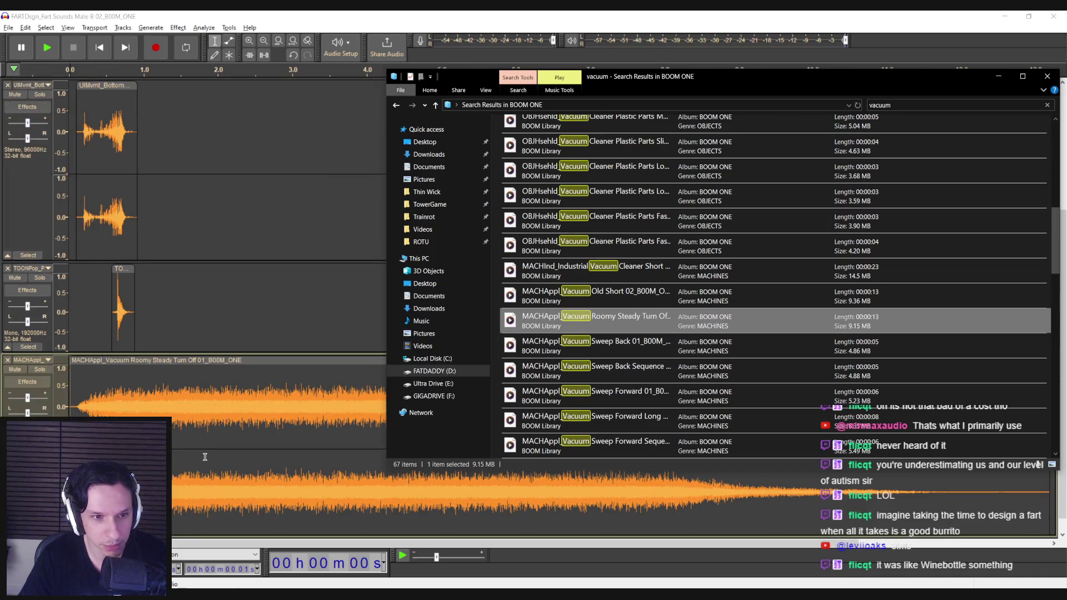
pyautogui.doubleClick(155, 408)
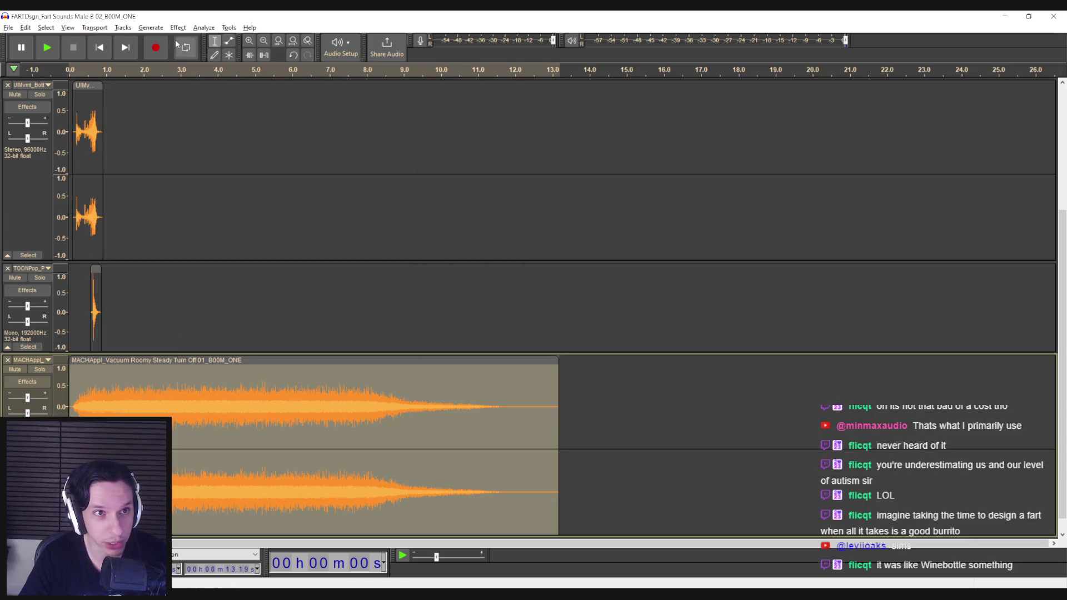
pyautogui.click(178, 27)
pyautogui.moveTo(209, 97)
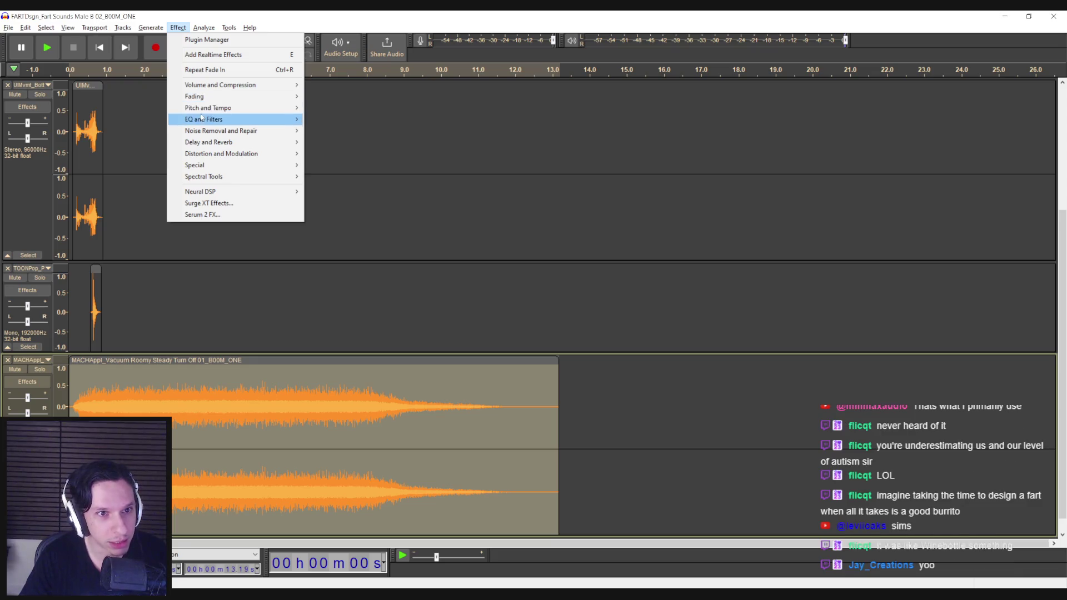
pyautogui.moveTo(292, 85)
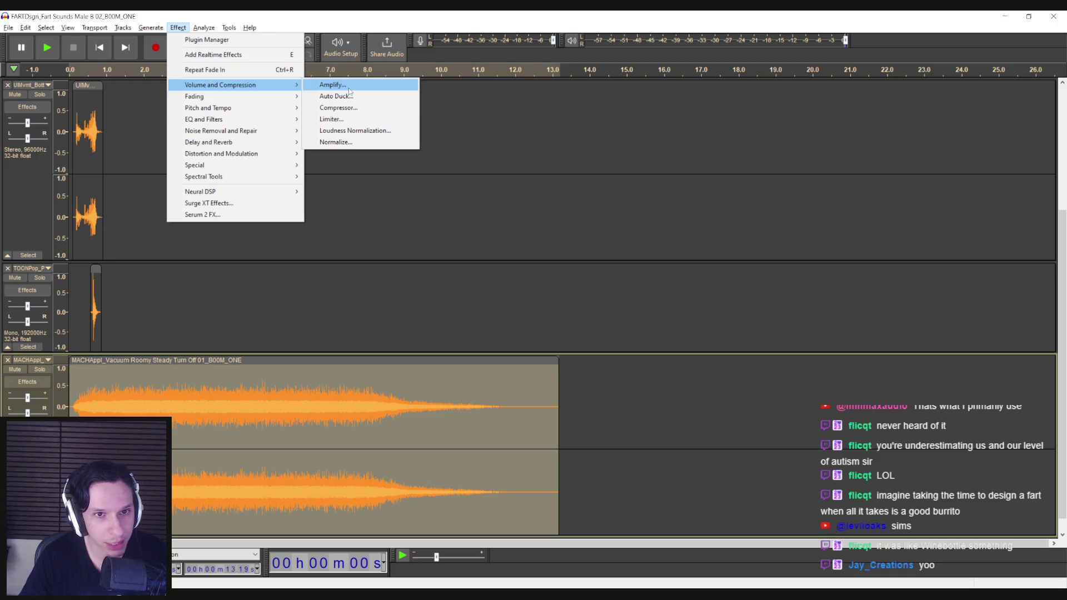
pyautogui.click(339, 142)
pyautogui.click(590, 281)
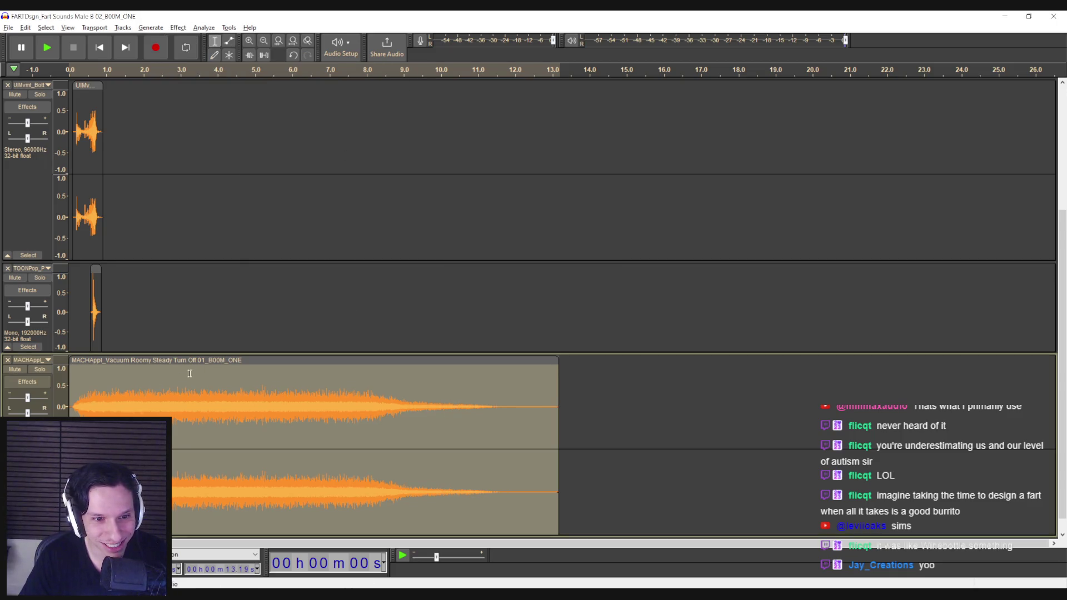
# Apply Amplify with a negative gain to the vacuum clip and play the quieter mix.
pyautogui.click(177, 28)
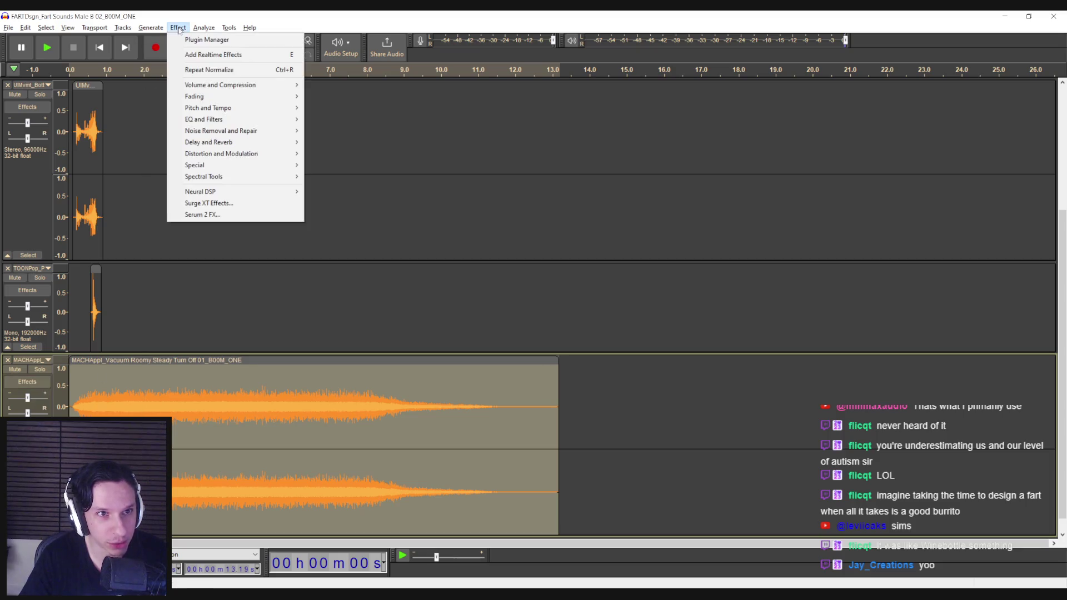
pyautogui.click(358, 86)
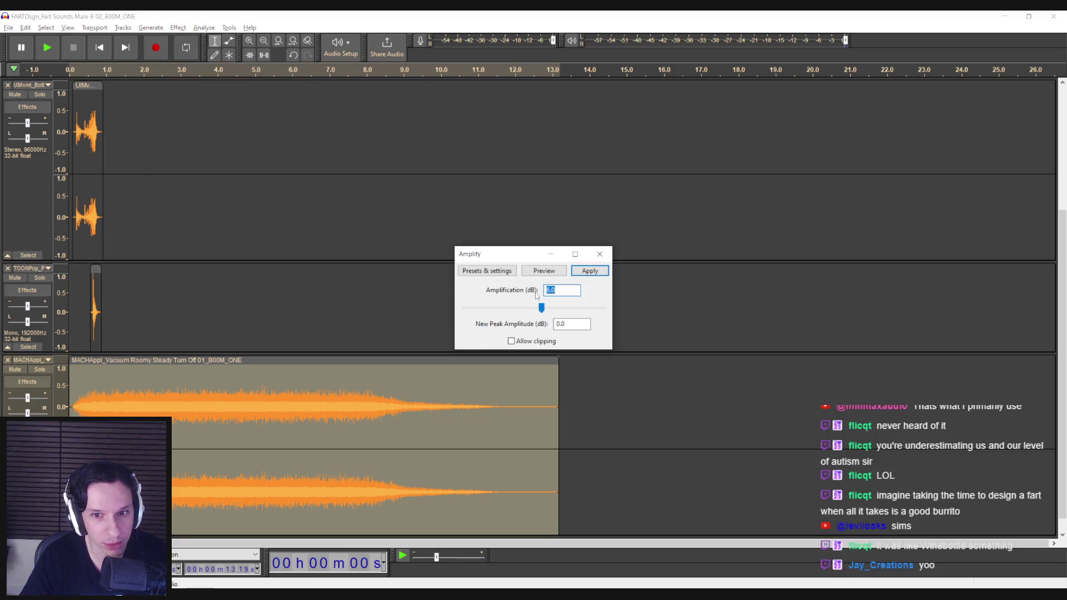
pyautogui.click(589, 271)
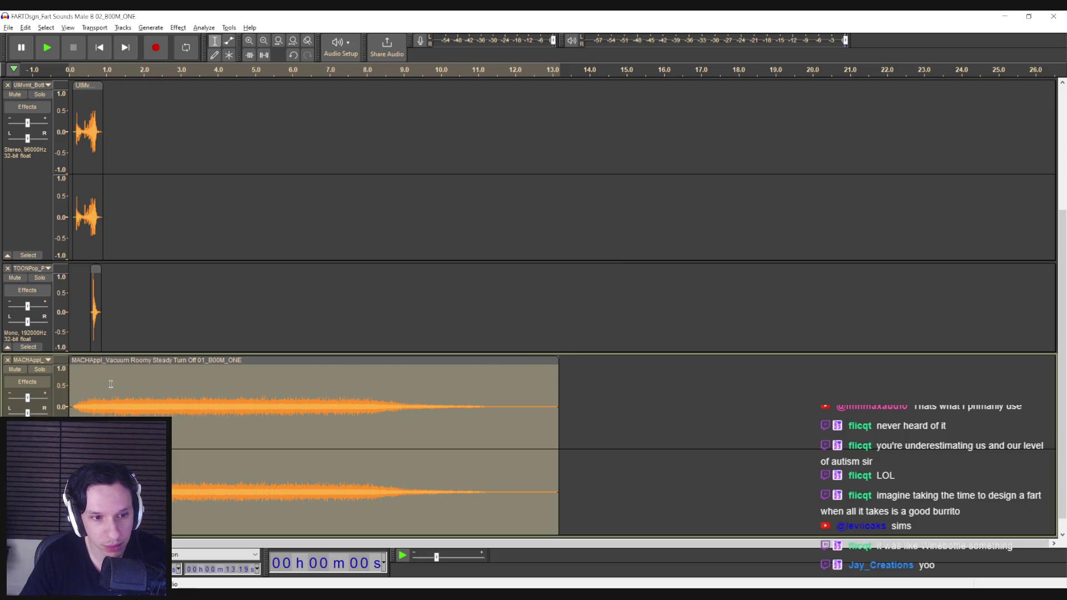
pyautogui.click(75, 394)
pyautogui.press('space')
pyautogui.press('space')
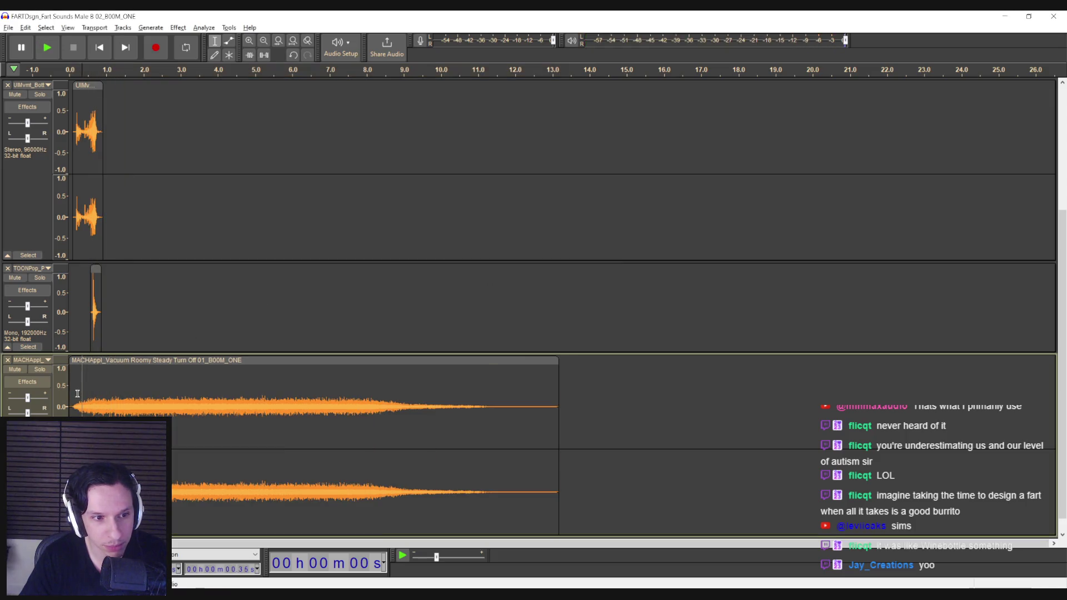
pyautogui.moveTo(59, 400); pyautogui.dragTo(57, 399)
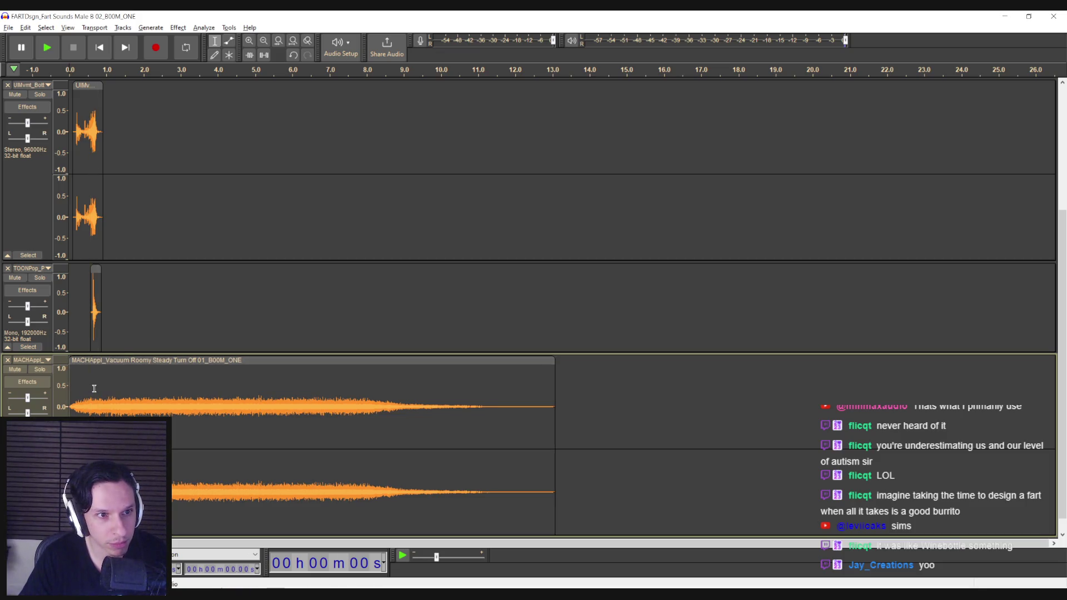
pyautogui.moveTo(555, 389)
pyautogui.mouseDown()
pyautogui.moveTo(624, 396)
pyautogui.moveTo(91, 389)
pyautogui.mouseUp()
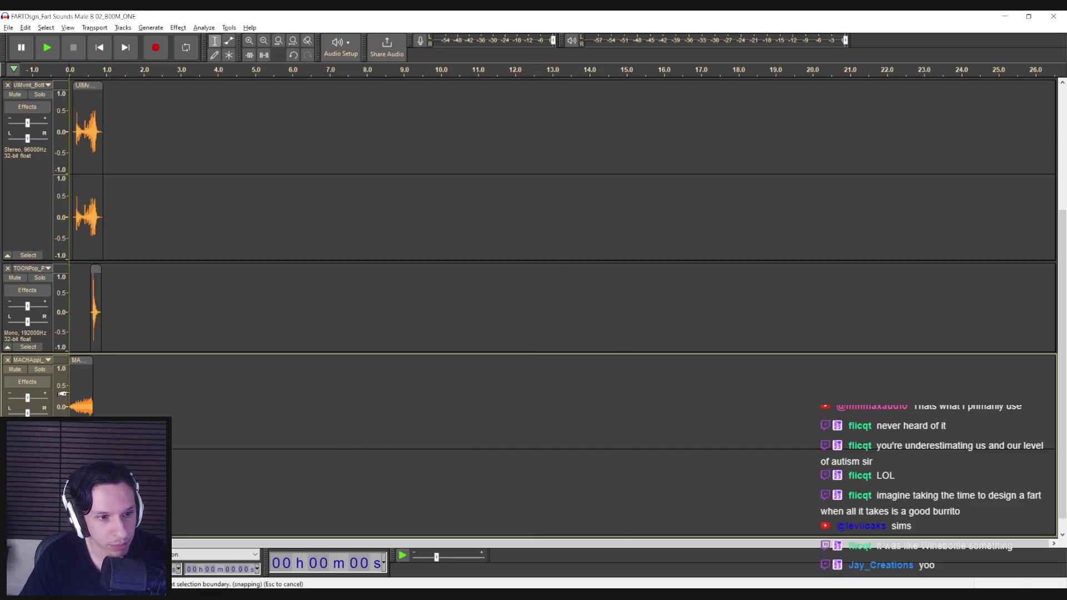
pyautogui.press('space')
pyautogui.press('space')
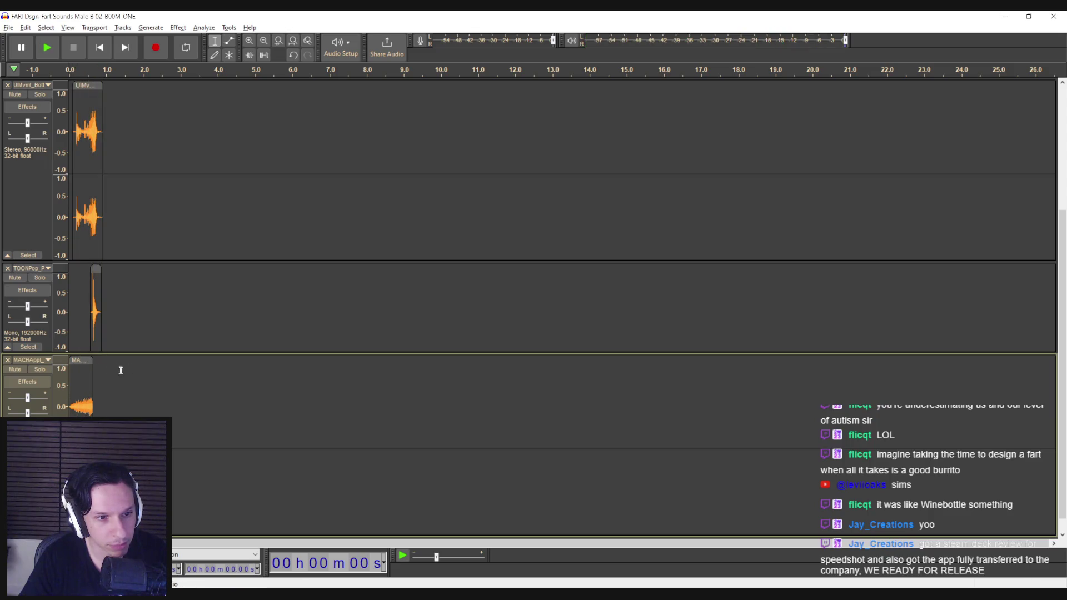
pyautogui.hotkey('ctrl', 'z')
pyautogui.press('space')
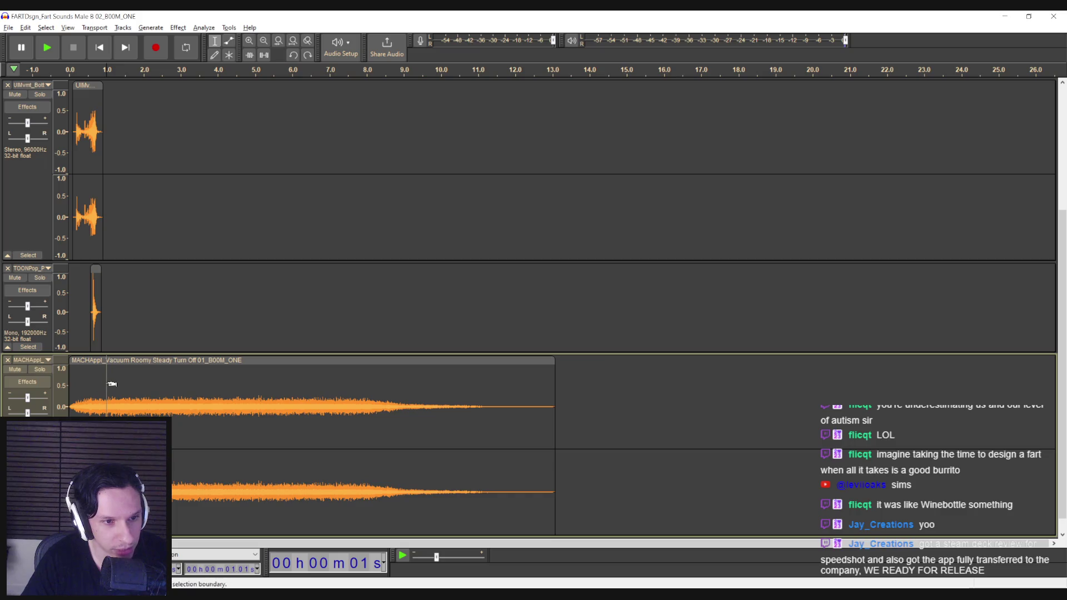
pyautogui.moveTo(175, 381); pyautogui.dragTo(555, 390)
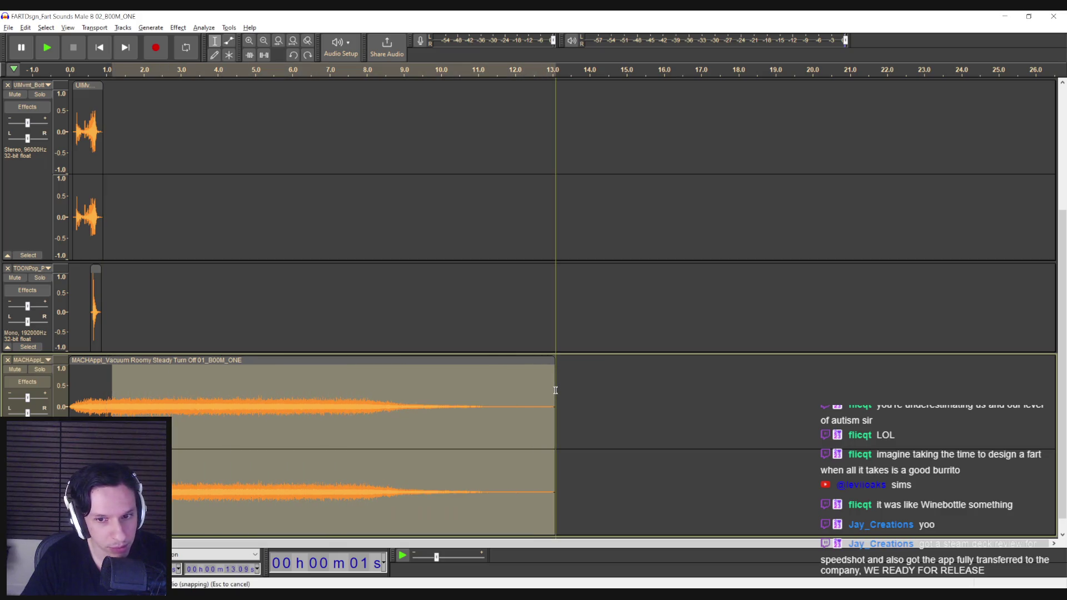
pyautogui.moveTo(113, 387); pyautogui.dragTo(556, 389)
pyautogui.press('Delete')
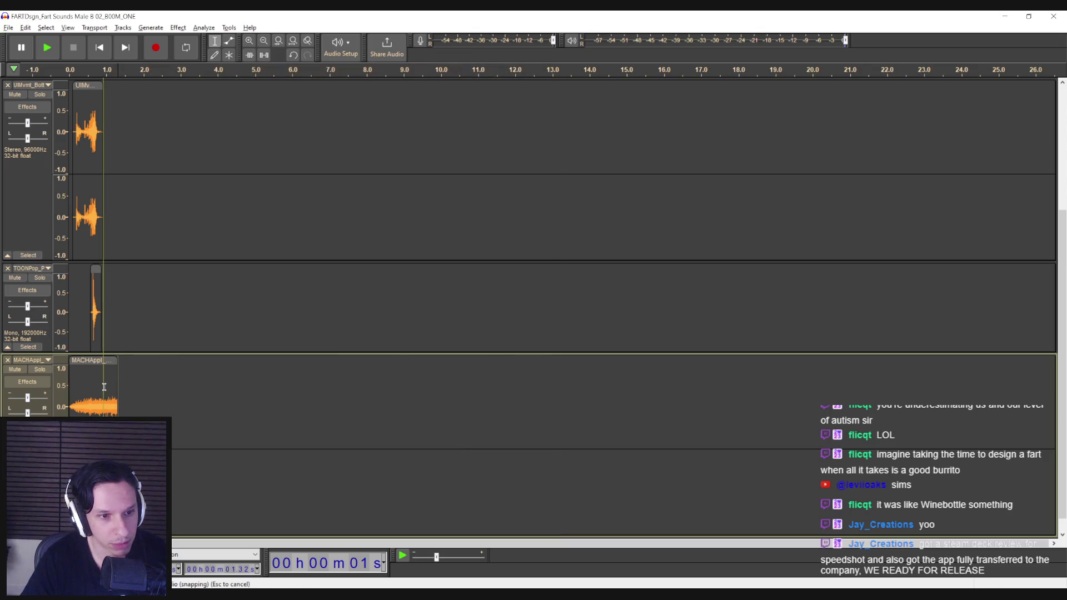
pyautogui.moveTo(104, 387); pyautogui.dragTo(117, 387)
pyautogui.click(187, 30)
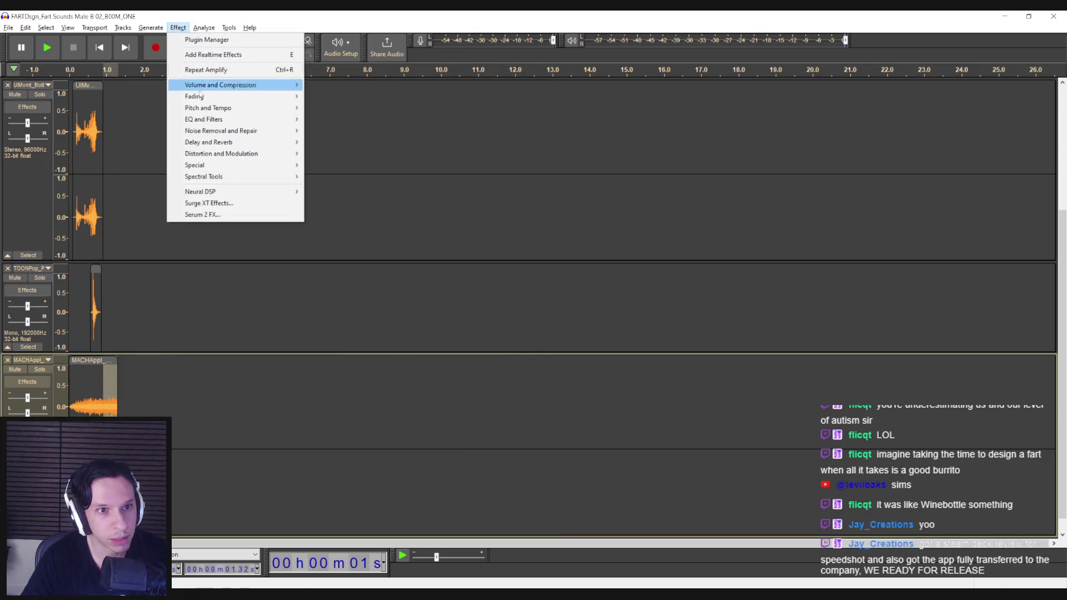
pyautogui.click(353, 155)
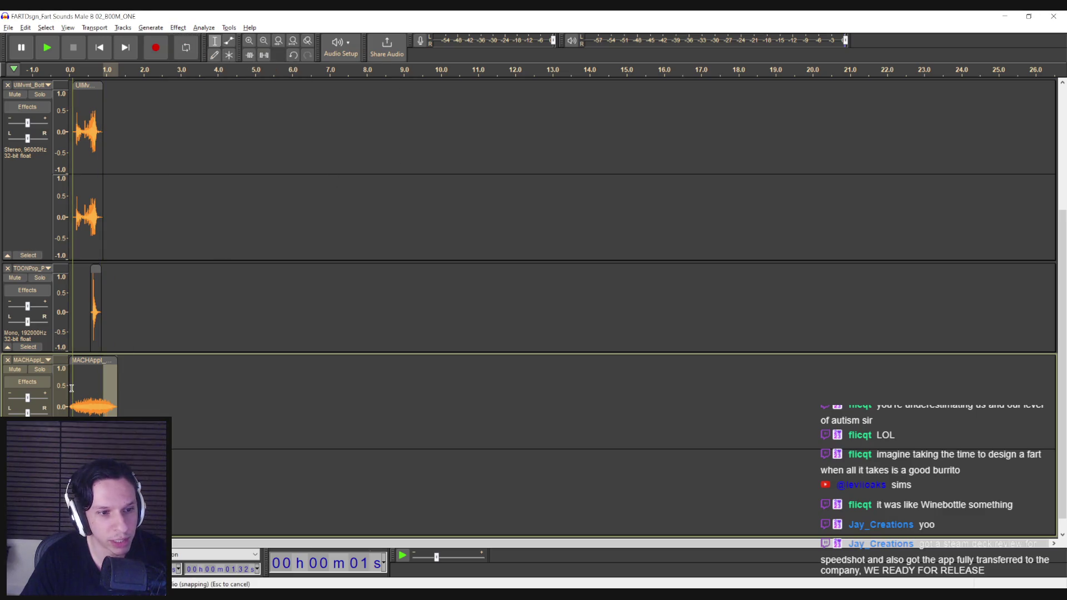
pyautogui.click(72, 389)
pyautogui.press('space')
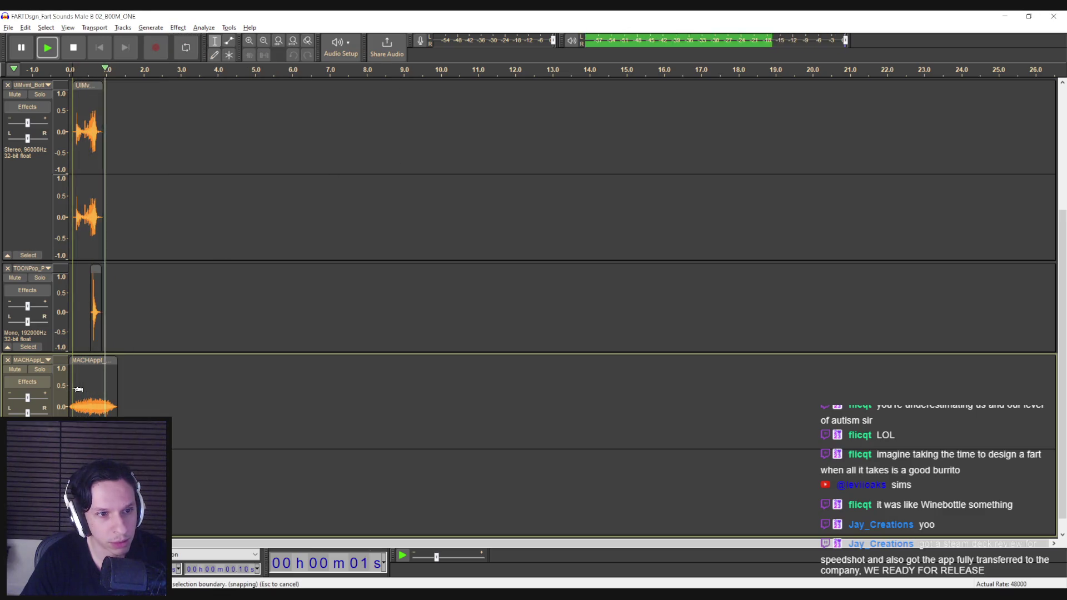
pyautogui.press('space')
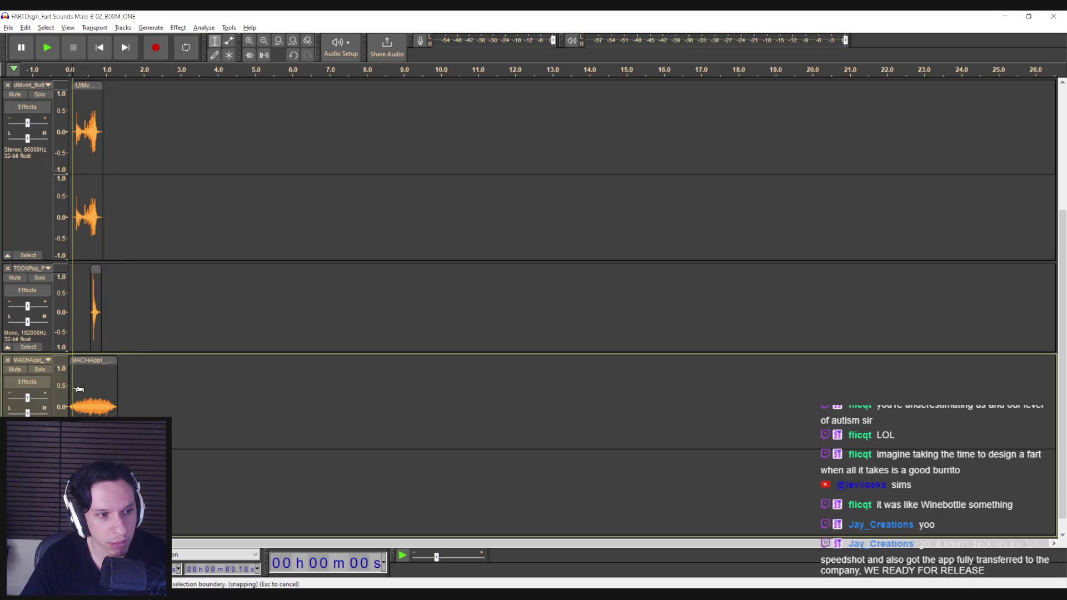
pyautogui.hotkey('ctrl', 'z')
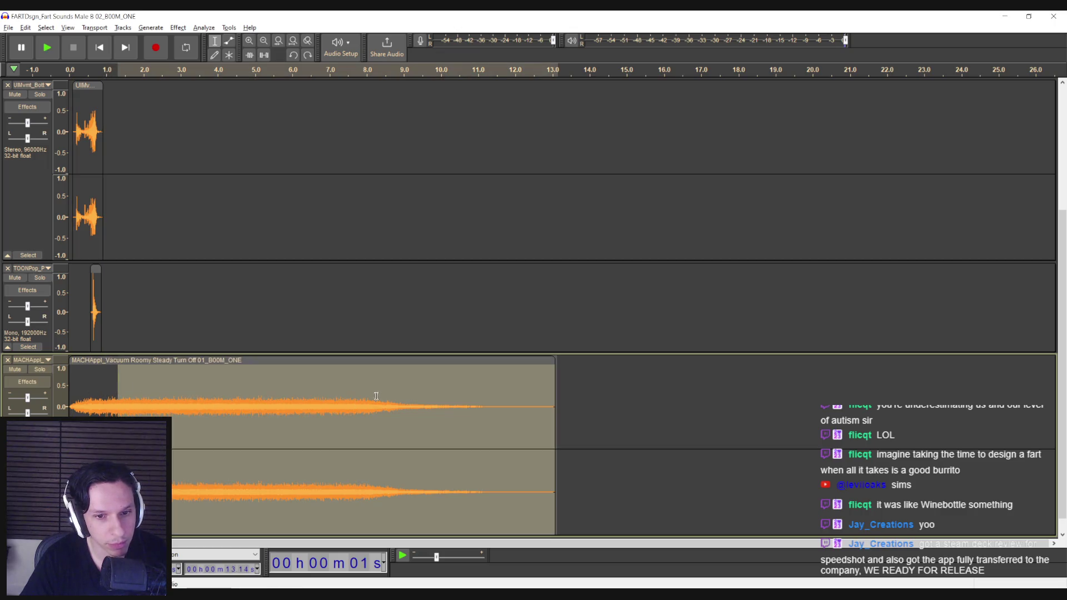
# Locate 7.15 s by playback and delete the 0.75–7.15 s stretch of the vacuum clip.
pyautogui.click(395, 396)
pyautogui.press('space')
pyautogui.click(358, 395)
pyautogui.click(343, 395)
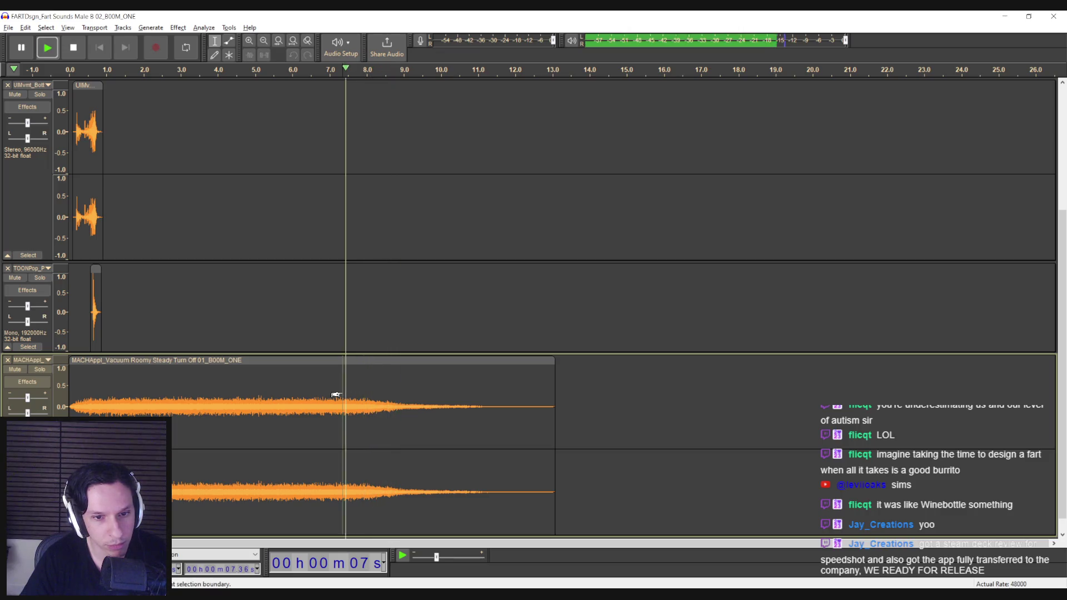
pyautogui.click(335, 391)
pyautogui.moveTo(335, 392); pyautogui.dragTo(90, 394)
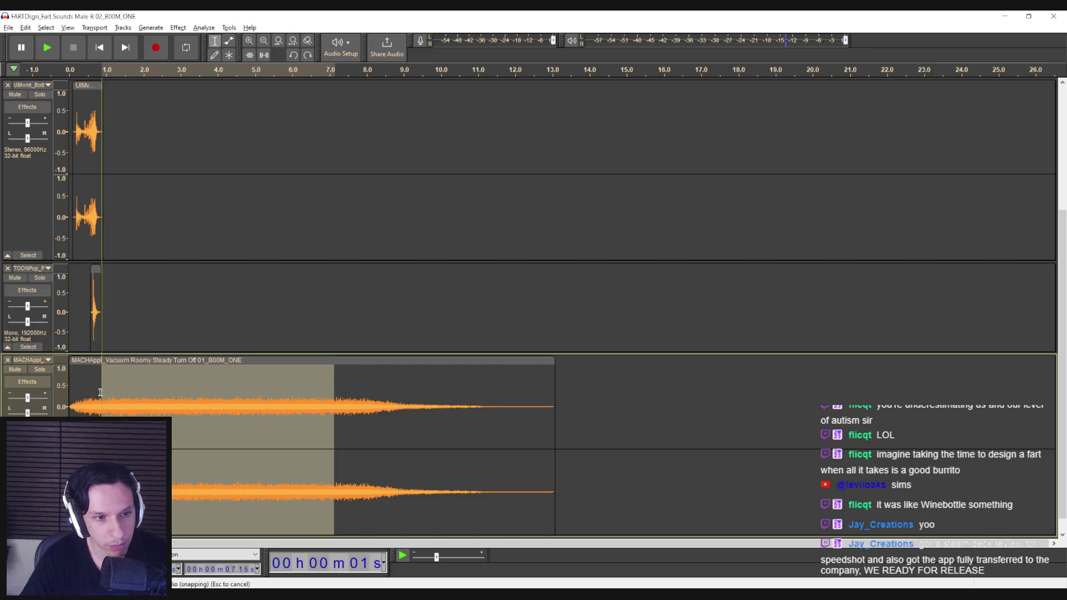
pyautogui.press('Delete')
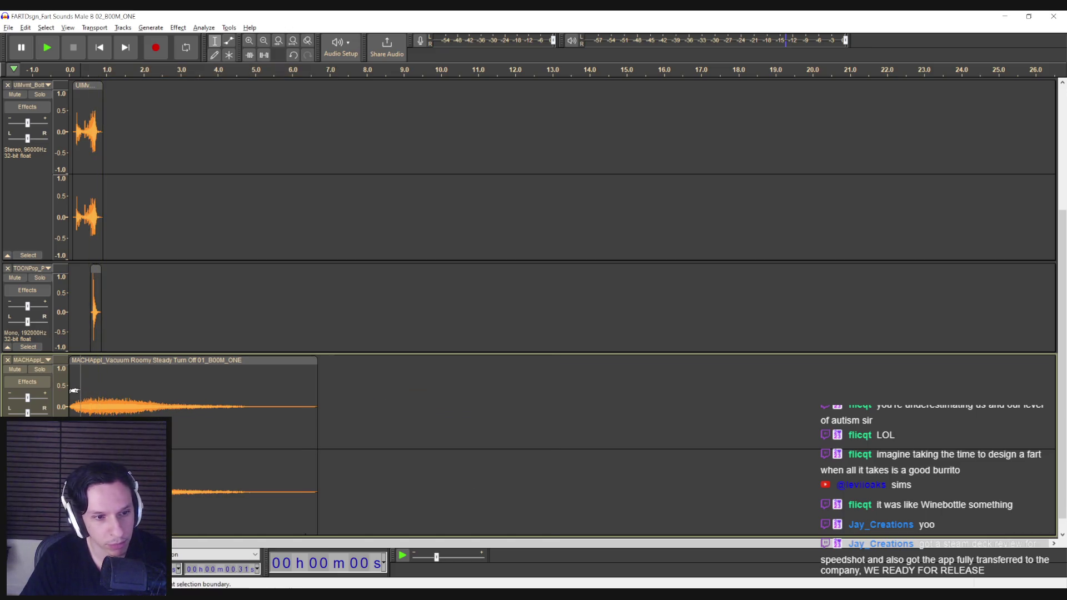
# Play the shortened mix, zoom in, and select a short stretch of the vacuum clip near 0.75 s.
pyautogui.press('space')
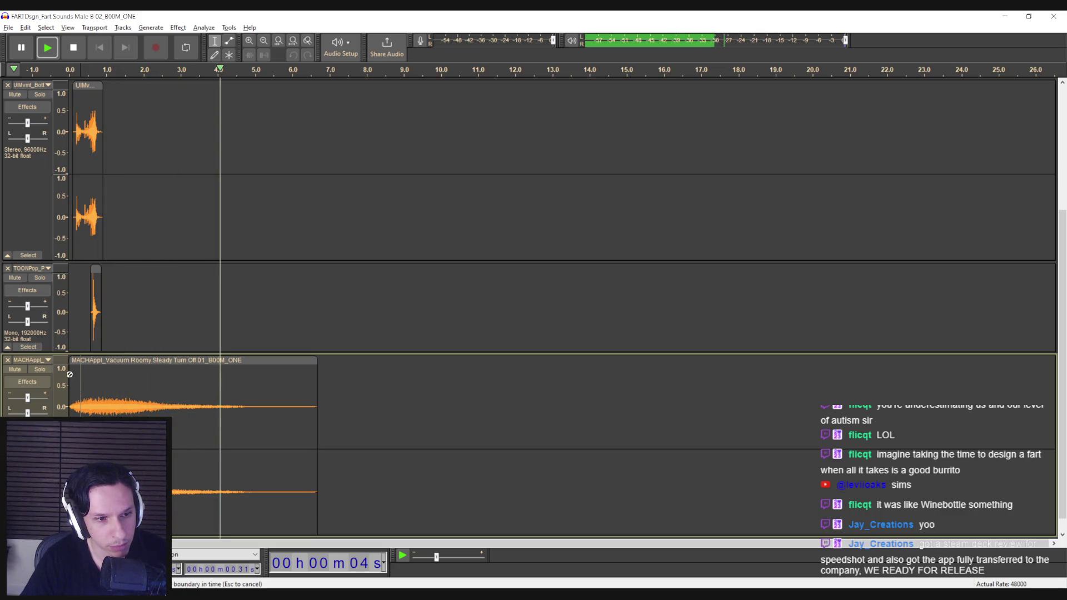
pyautogui.press('space')
pyautogui.press('space')
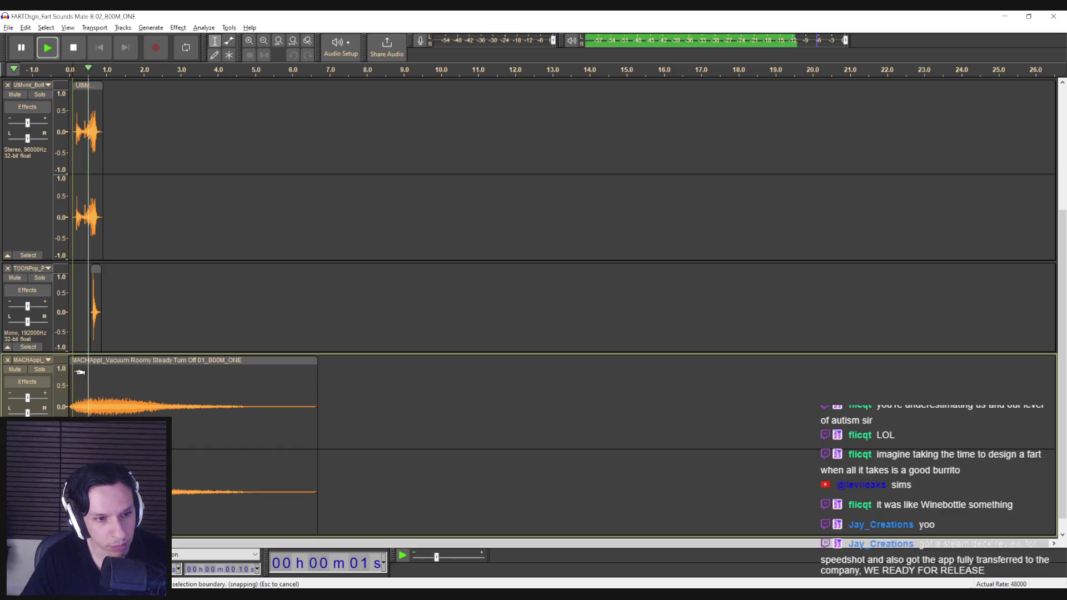
pyautogui.press('space')
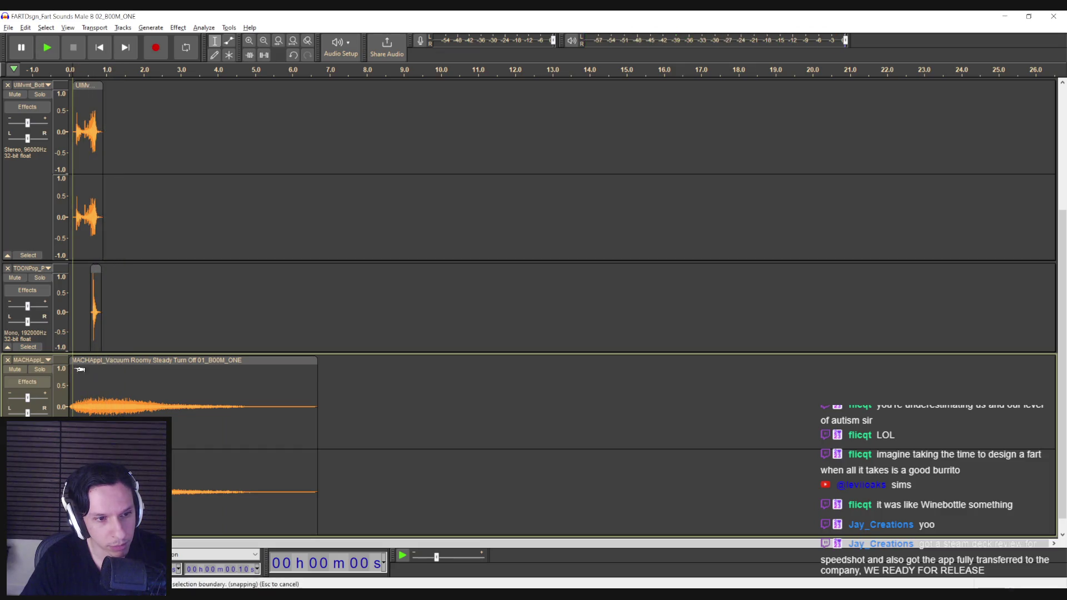
pyautogui.moveTo(78, 375); pyautogui.dragTo(89, 382)
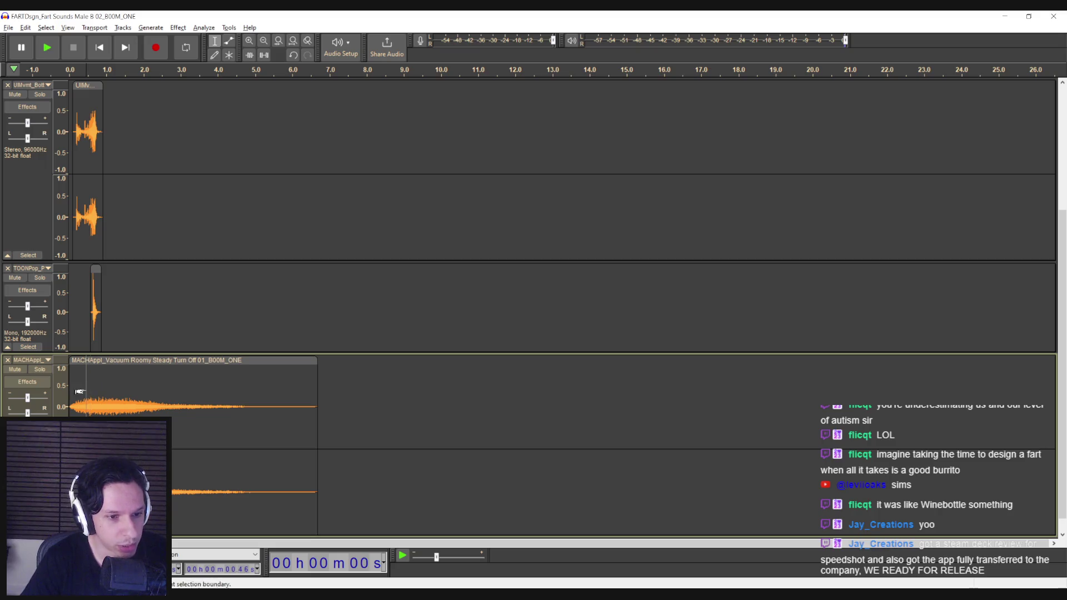
pyautogui.keyDown('ctrl'); pyautogui.scroll(3, 92, 393); pyautogui.keyUp('ctrl')
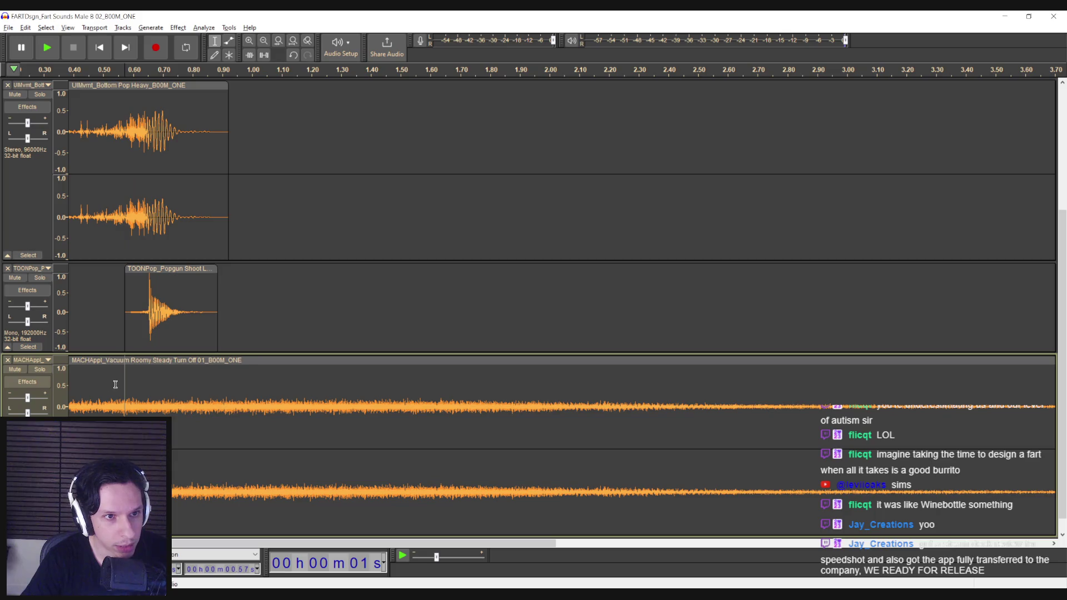
pyautogui.moveTo(121, 385); pyautogui.dragTo(151, 384)
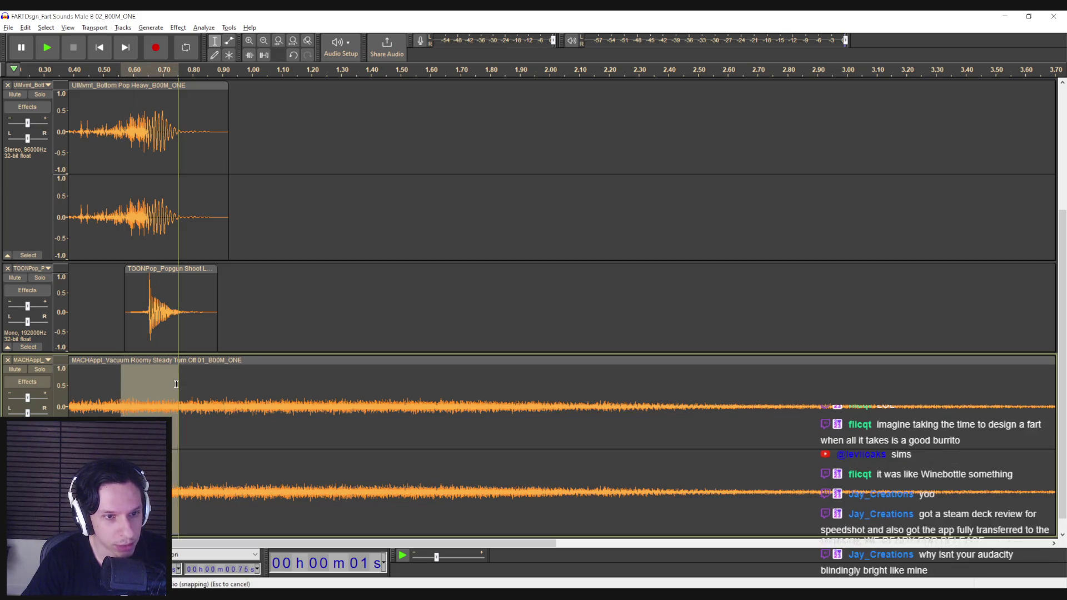
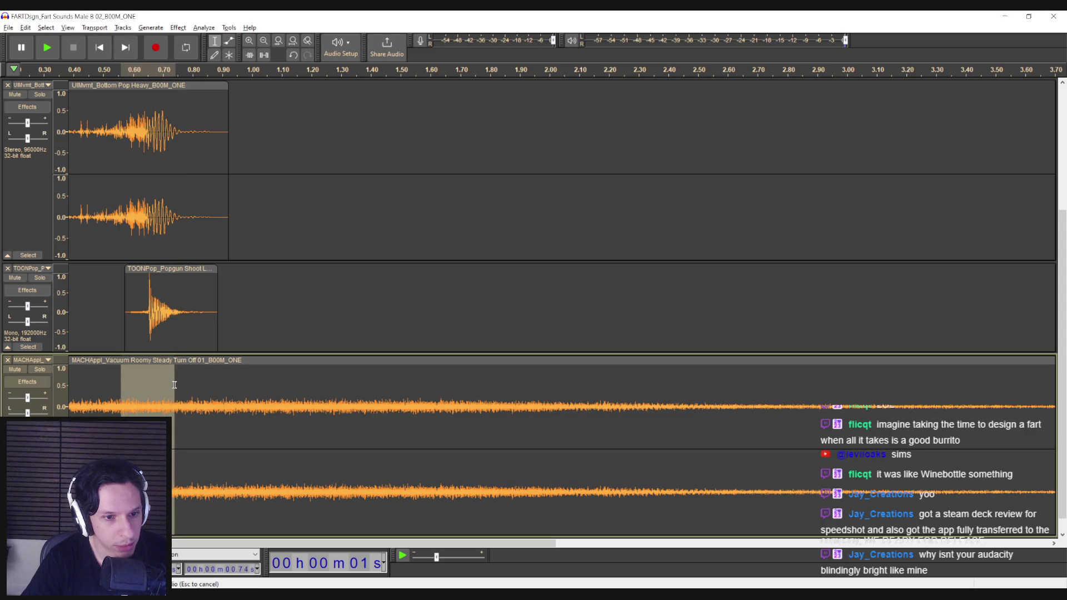
# Amplify the selected early section of the vacuum track by -5.8 dB.
pyautogui.click(178, 29)
pyautogui.moveTo(277, 84)
pyautogui.click(357, 87)
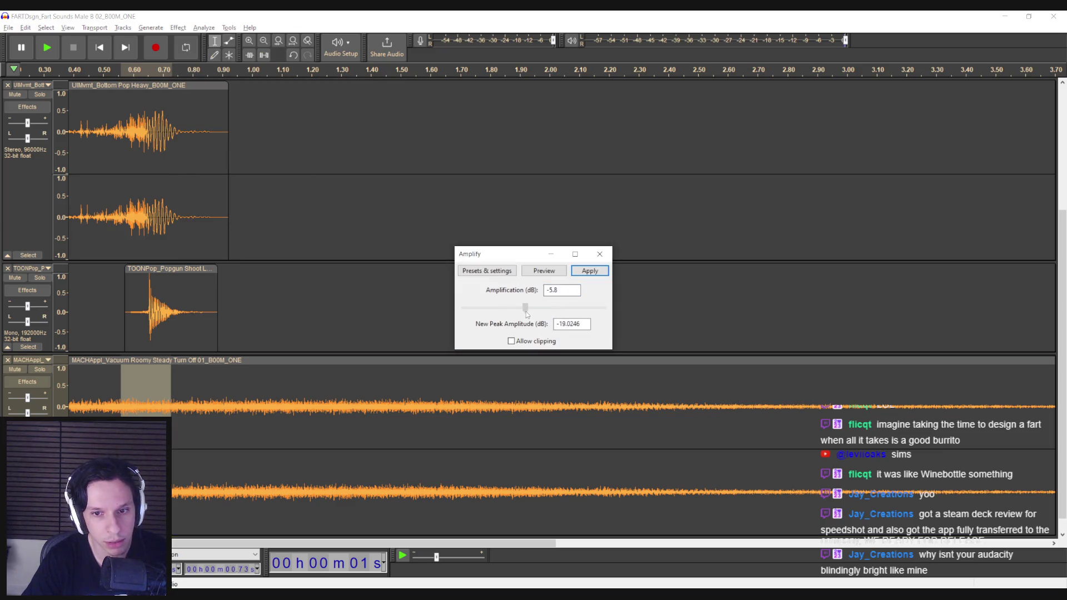
pyautogui.click(590, 271)
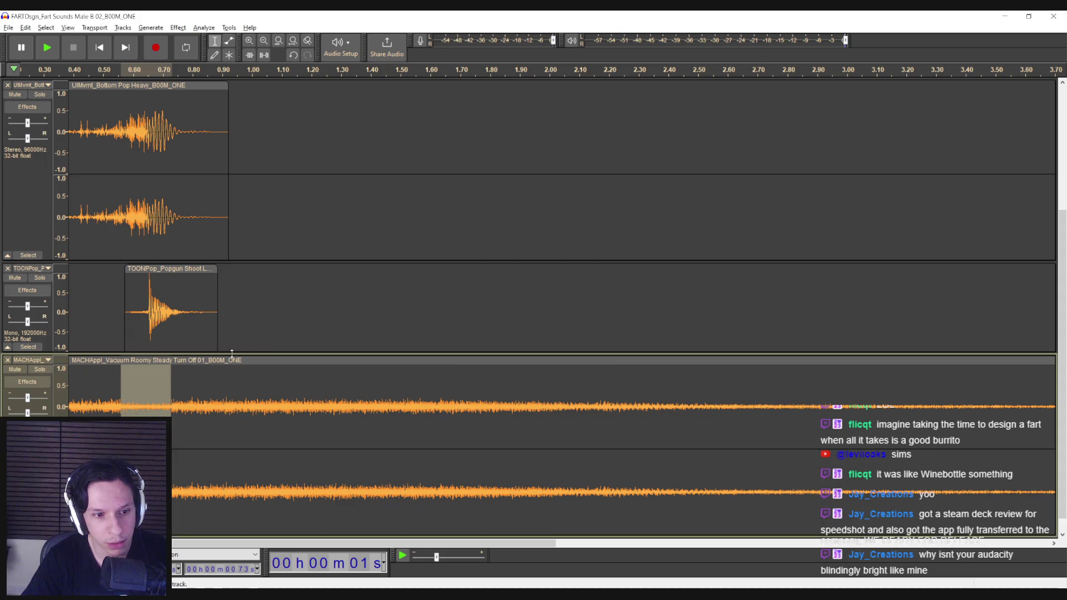
# Play back the quieter section from near the clip's start, then zoom out the timeline.
pyautogui.click(106, 382)
pyautogui.press('space')
pyautogui.press('space')
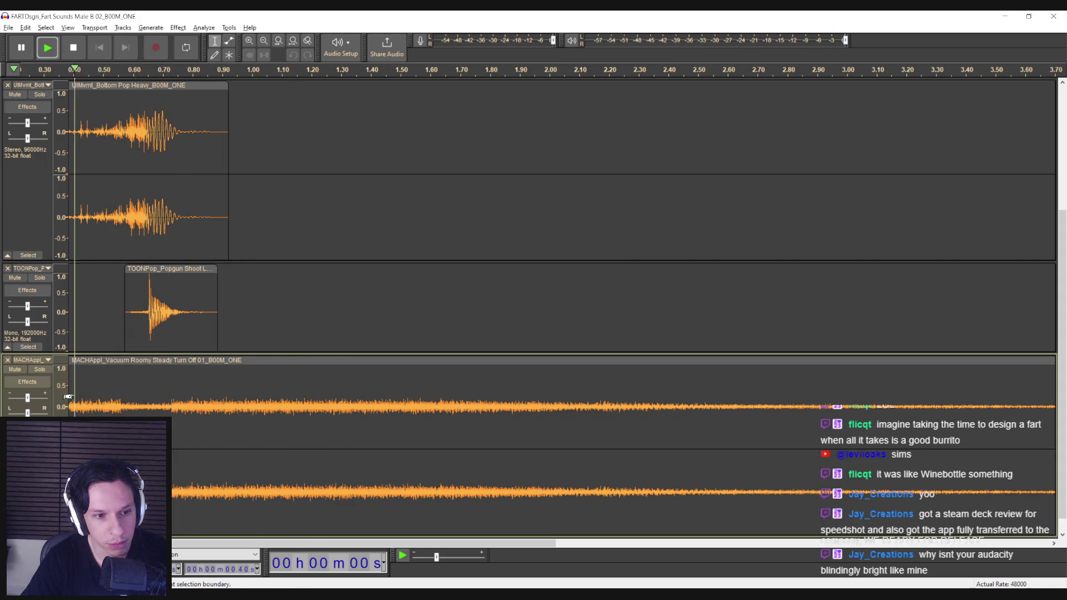
pyautogui.press('space')
pyautogui.scroll(-1, 99, 403)
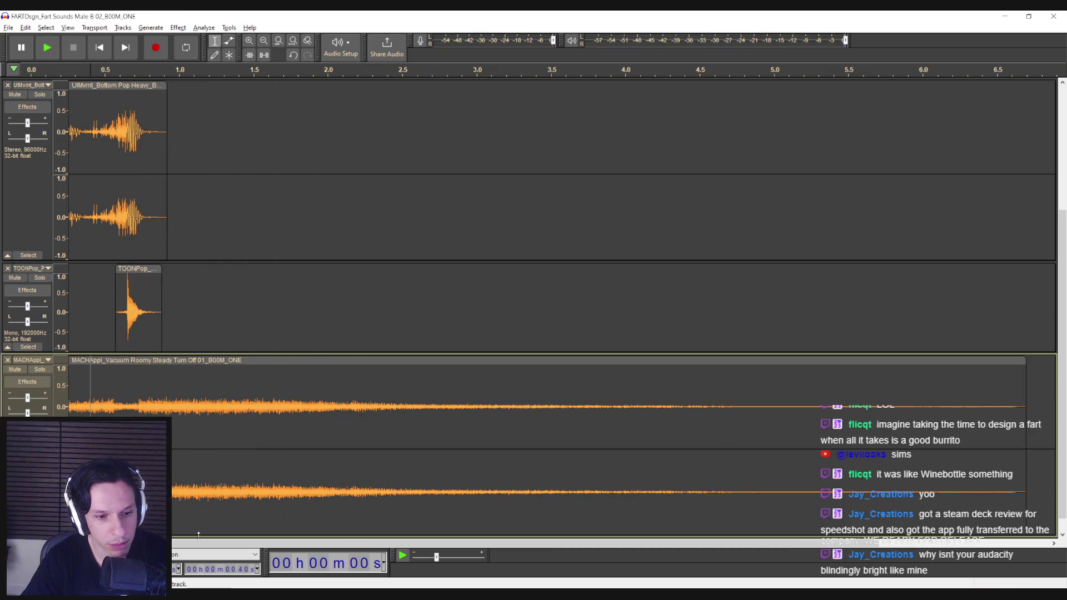
pyautogui.hscroll(-1, 88, 413)
pyautogui.press('space')
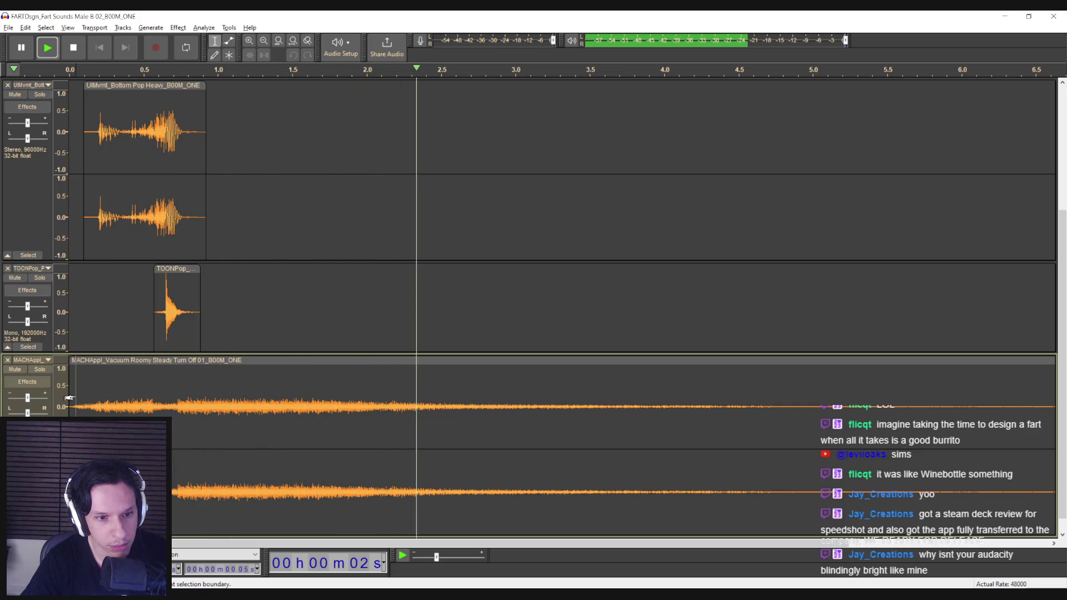
# Select the whole vacuum track in preparation for another effect.
pyautogui.click(153, 389)
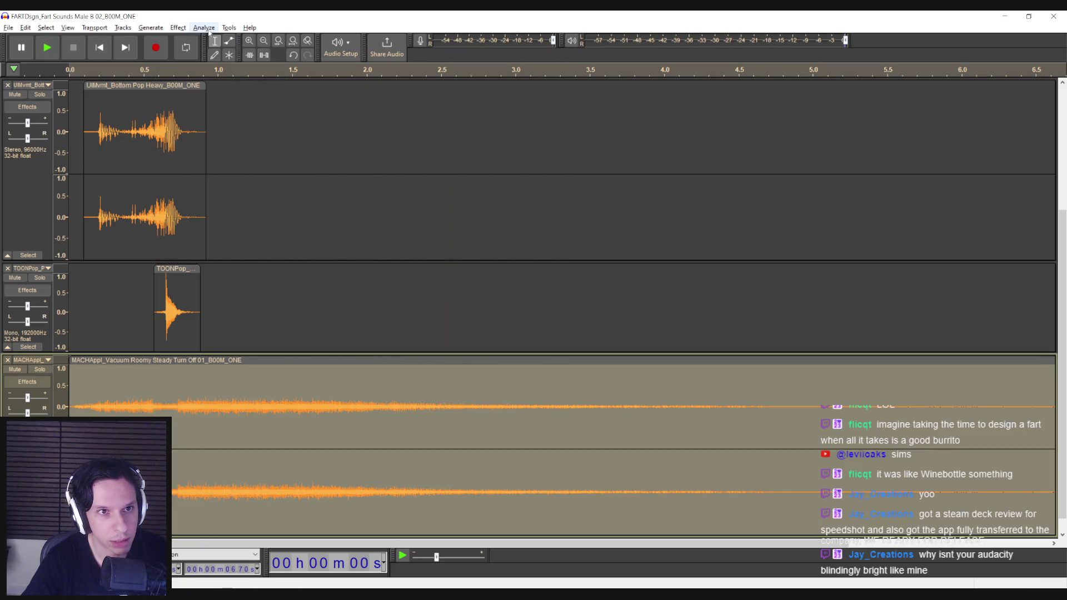
pyautogui.click(178, 28)
pyautogui.moveTo(195, 99)
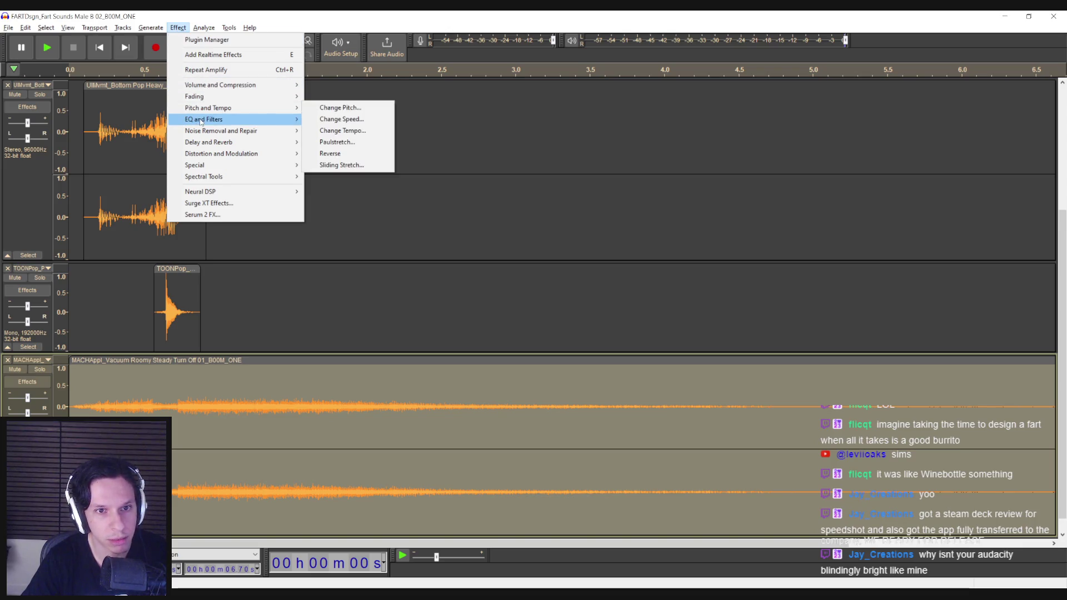
# Apply a 6 dB-per-octave Low-Pass Filter to the vacuum track and listen to the result.
pyautogui.moveTo(212, 121)
pyautogui.click(342, 165)
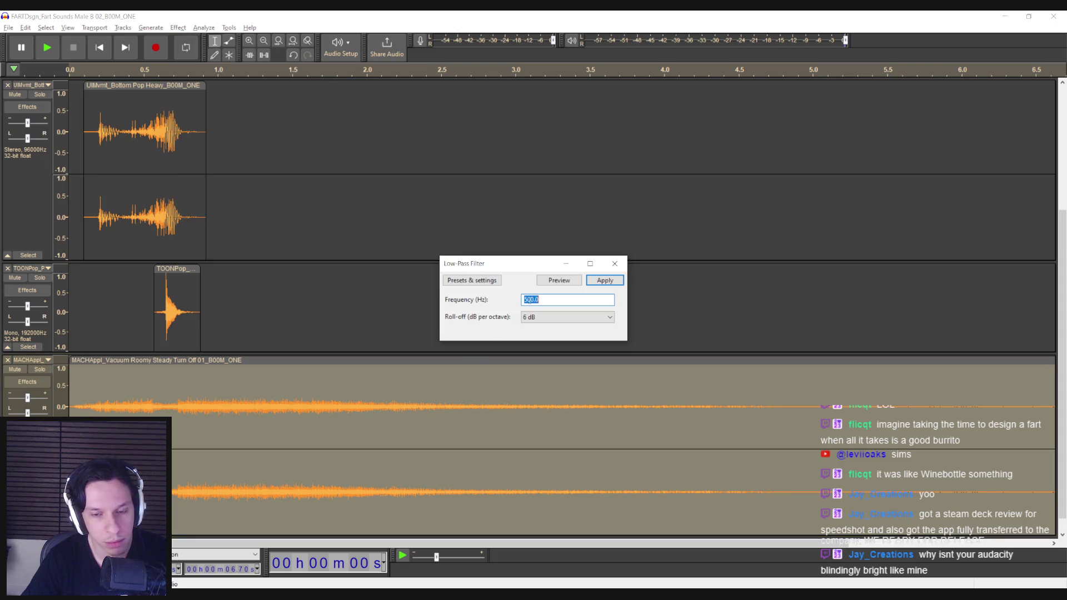
pyautogui.click(606, 280)
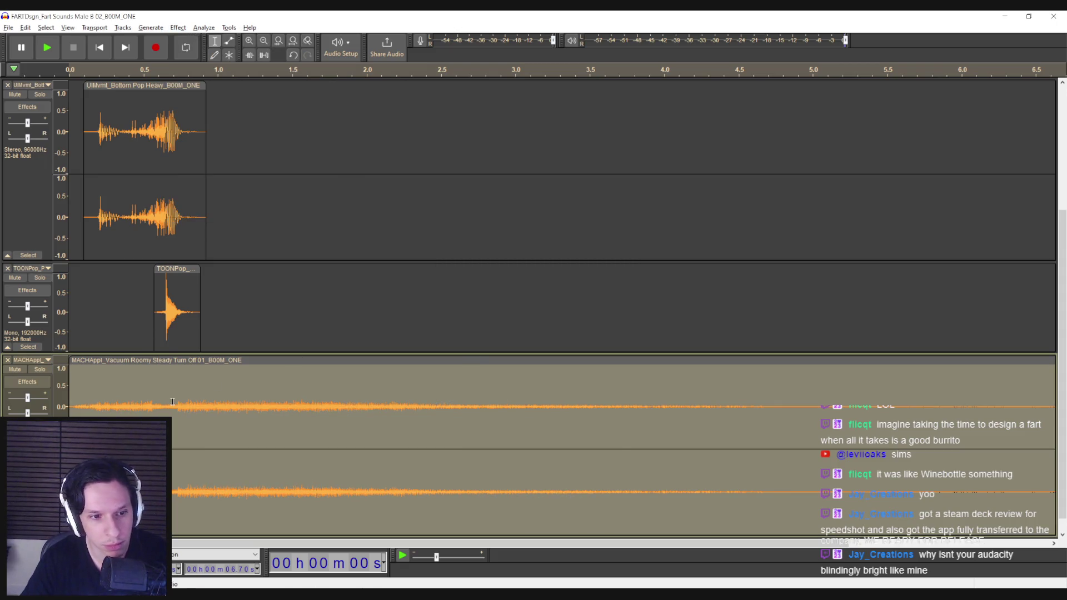
pyautogui.press('space')
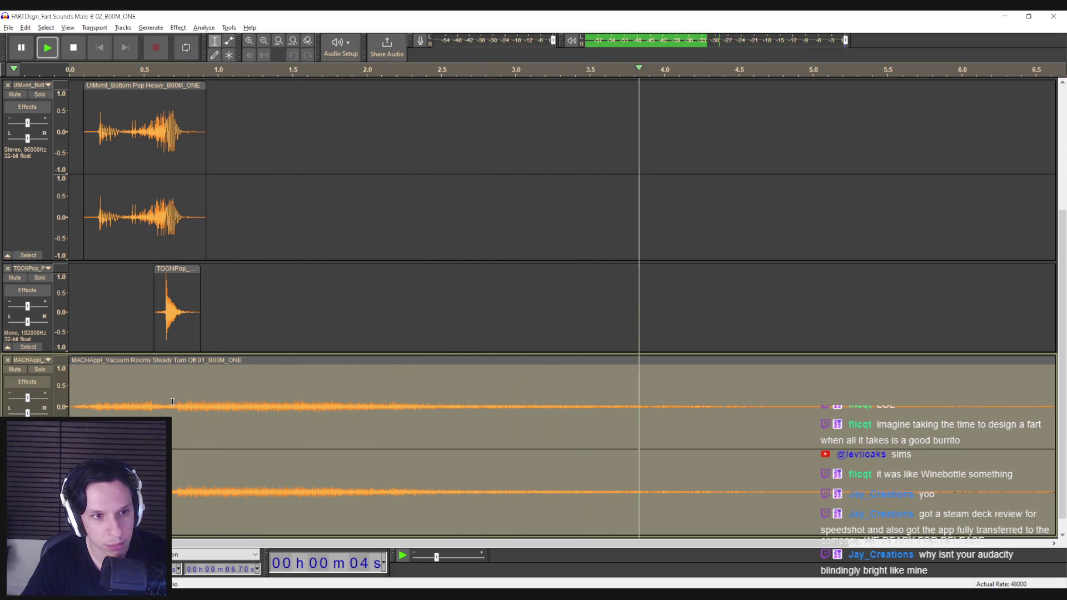
pyautogui.click(68, 386)
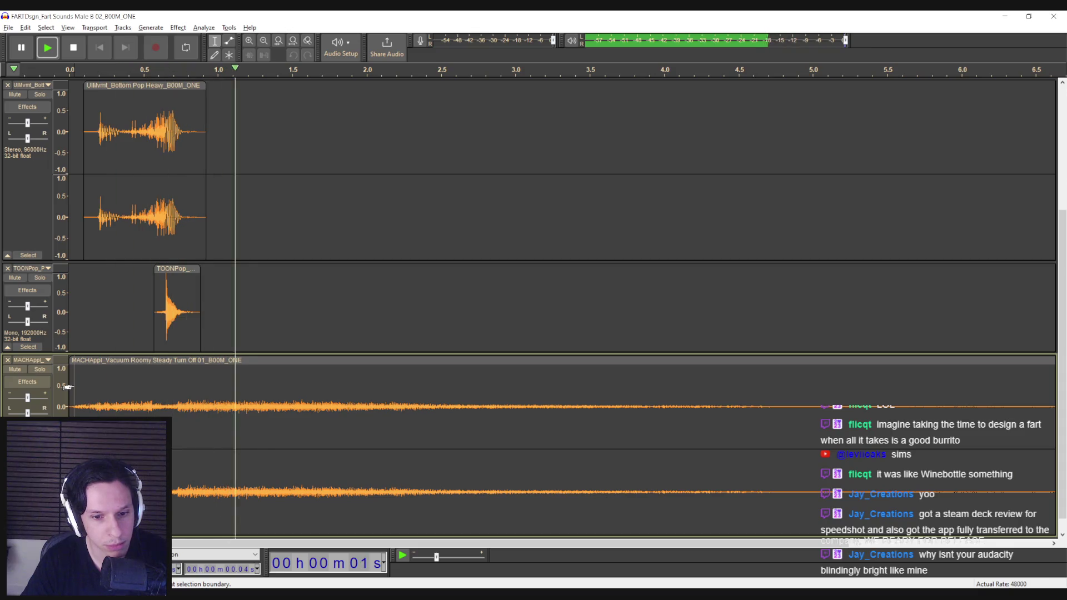
pyautogui.hotkey('ctrl', '3')
pyautogui.click(126, 404)
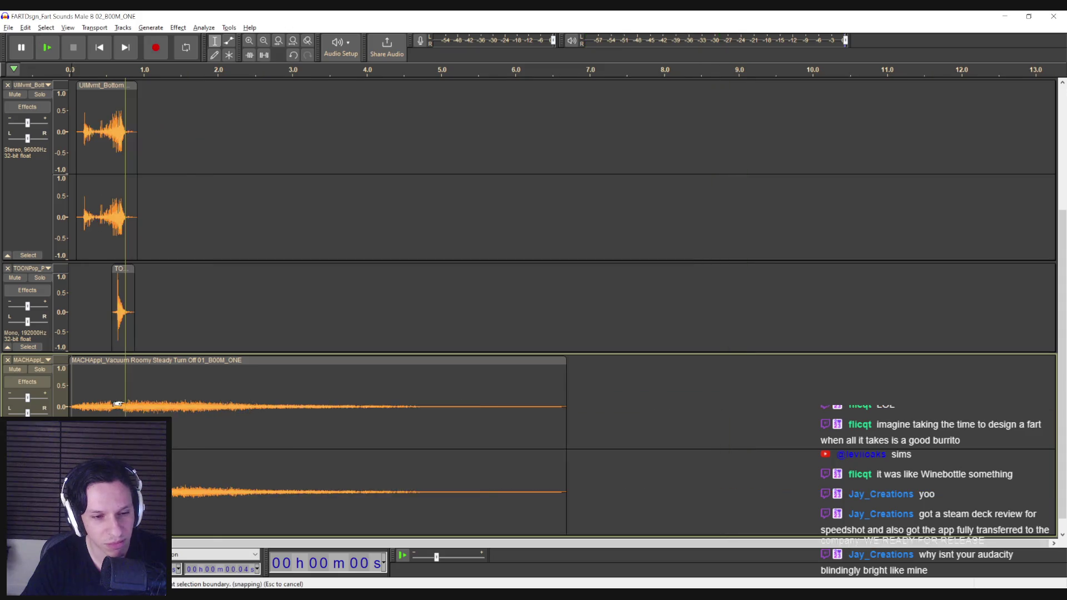
# Audition the vacuum clip from 3.52 s and trim its end back to about 5.89 s.
pyautogui.hotkey('ctrl', '3')
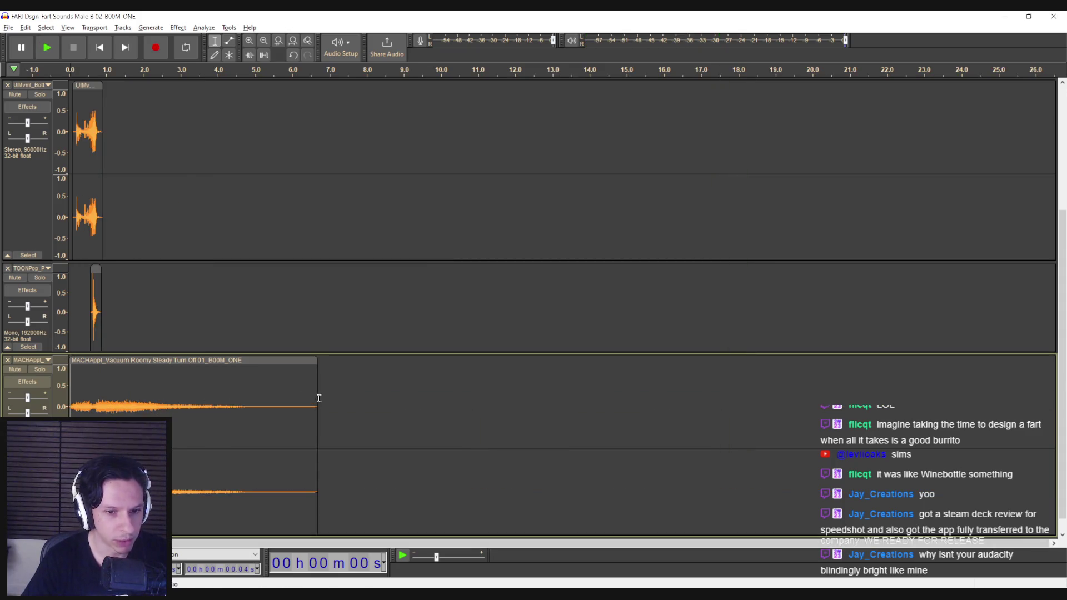
pyautogui.click(200, 396)
pyautogui.press('space')
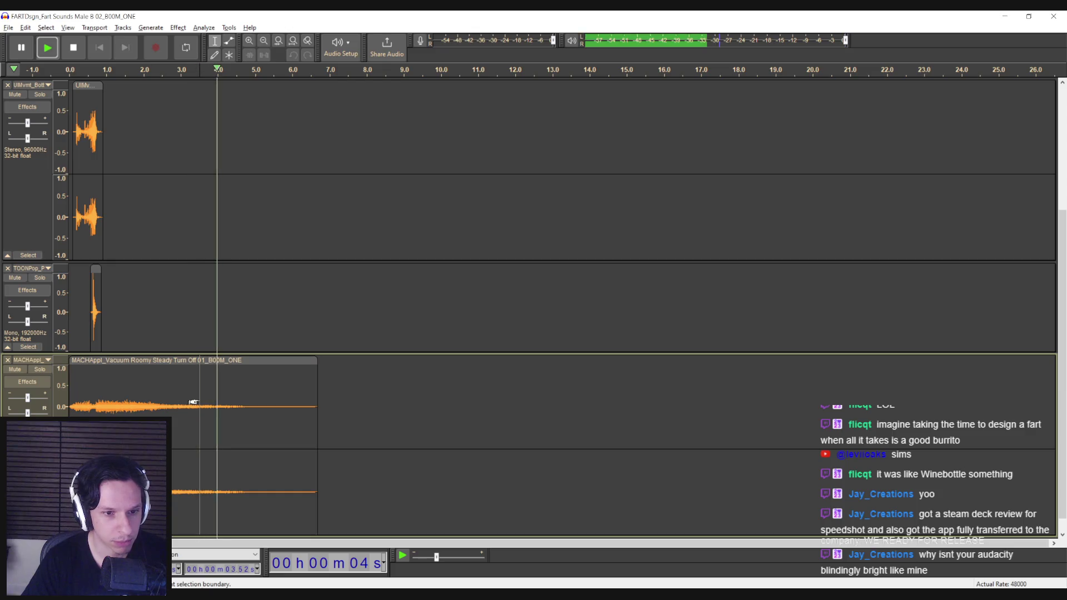
pyautogui.press('space')
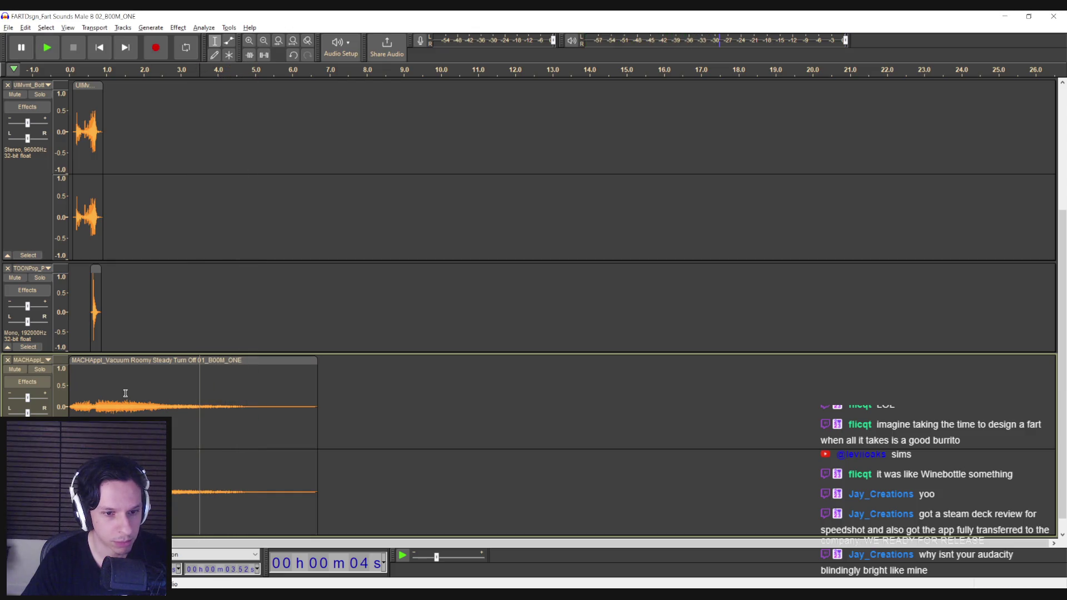
pyautogui.press('space')
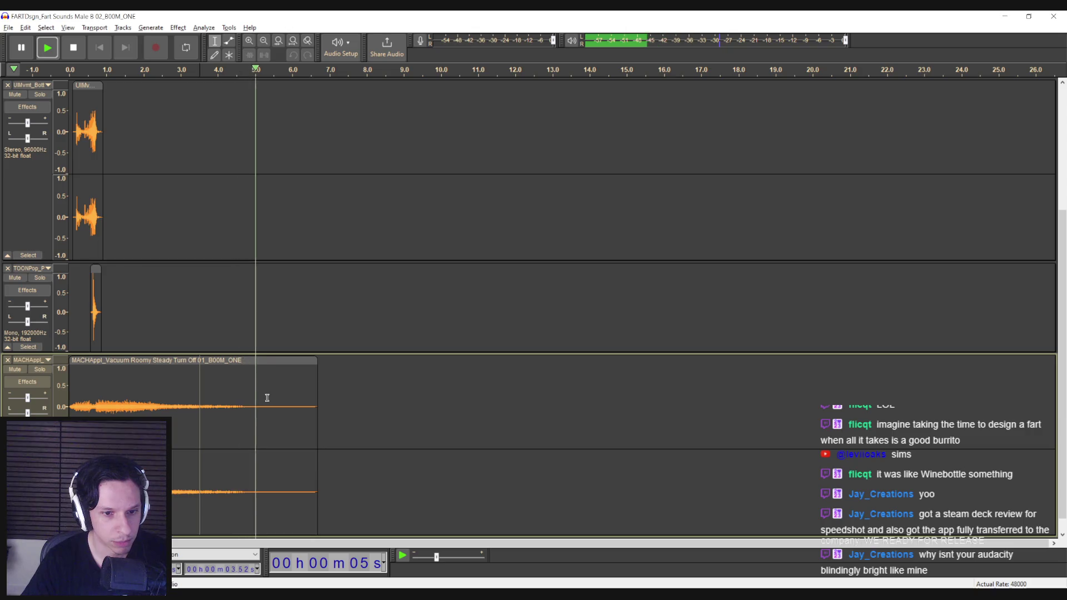
pyautogui.click(310, 394)
pyautogui.moveTo(311, 395)
pyautogui.mouseDown()
pyautogui.moveTo(267, 393)
pyautogui.moveTo(191, 210)
pyautogui.moveTo(69, 138)
pyautogui.mouseUp()
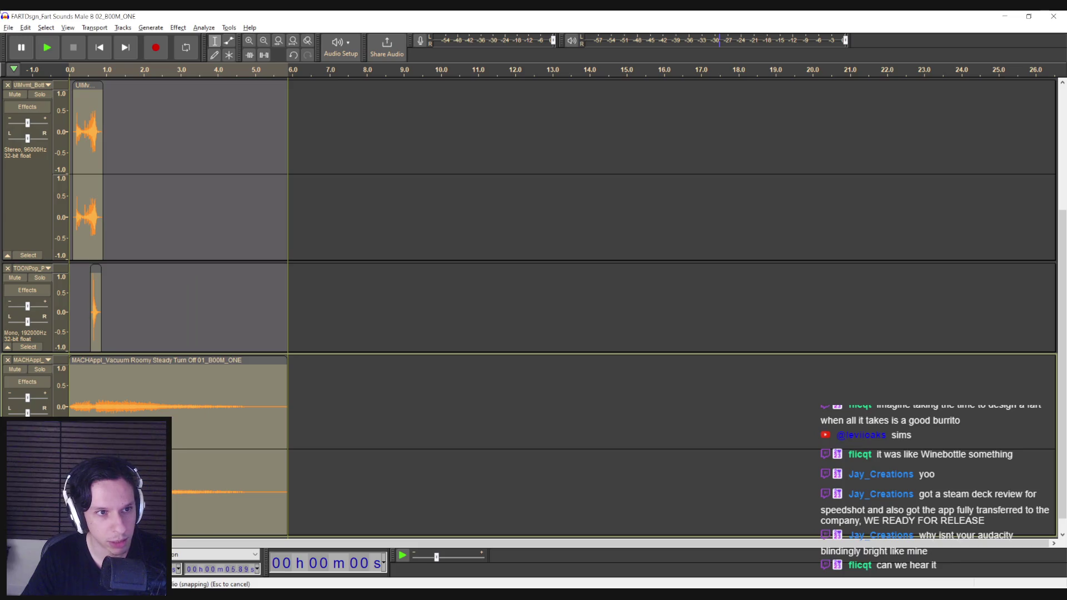
pyautogui.scroll(5, 161, 170)
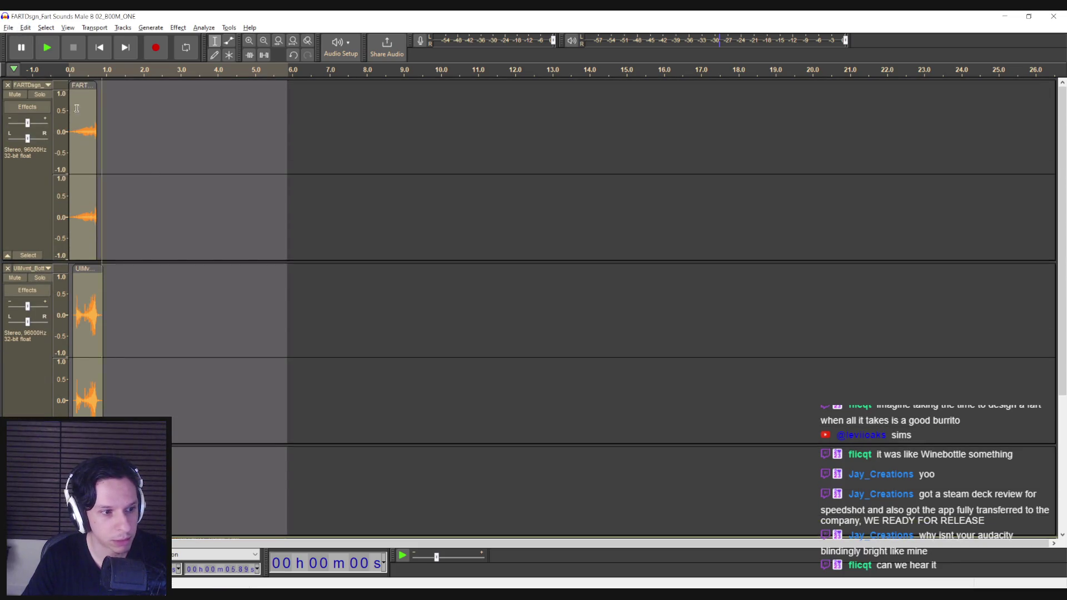
# Raise the playback level to 70% and play the FART sound at the top twice.
pyautogui.click(8, 28)
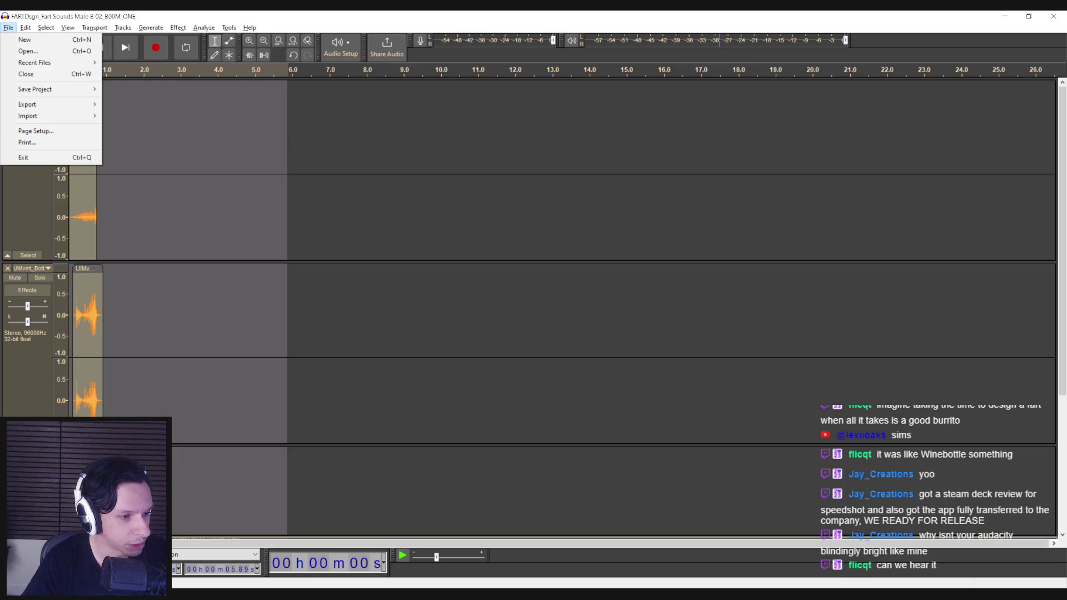
pyautogui.press('Escape')
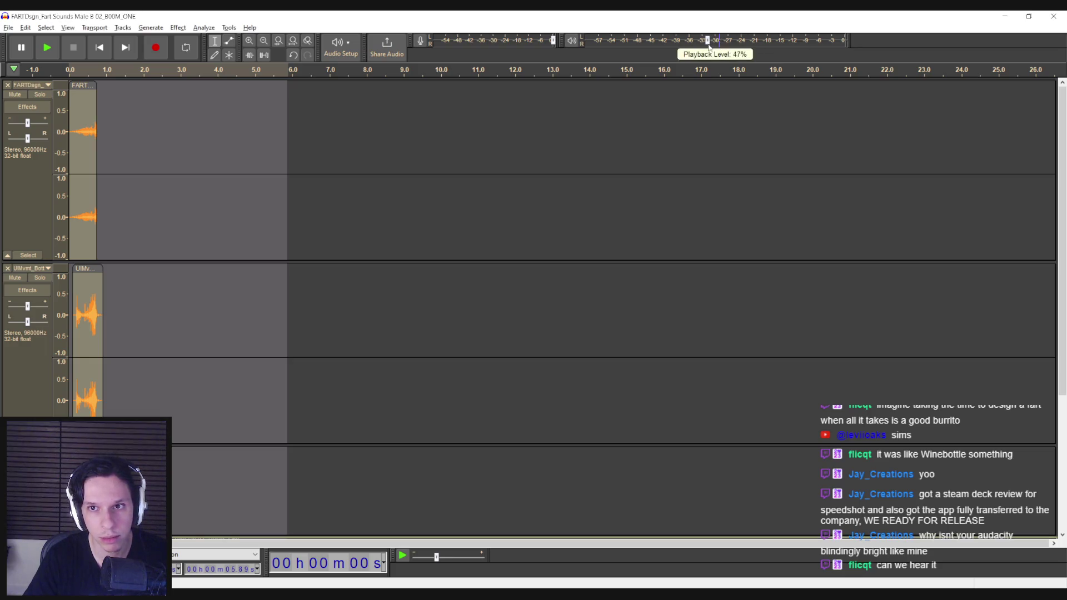
pyautogui.click(49, 54)
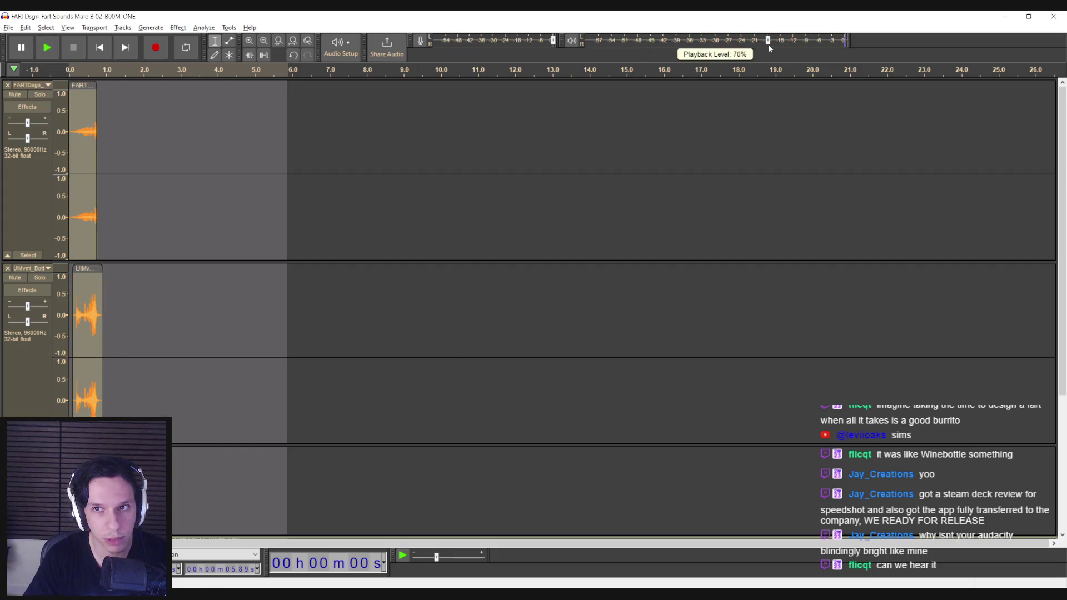
pyautogui.click(59, 52)
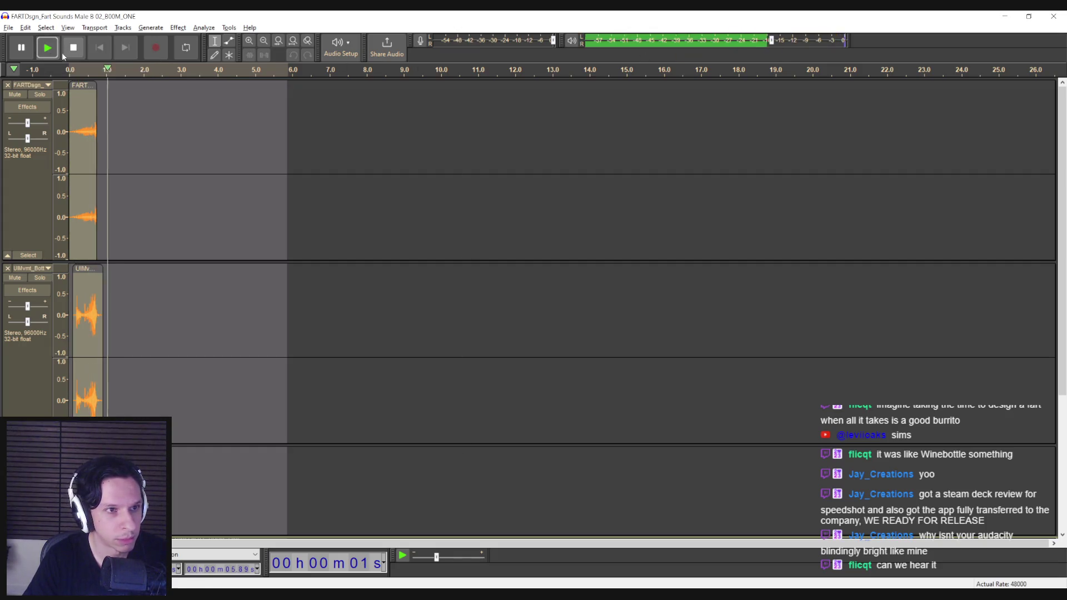
pyautogui.click(57, 52)
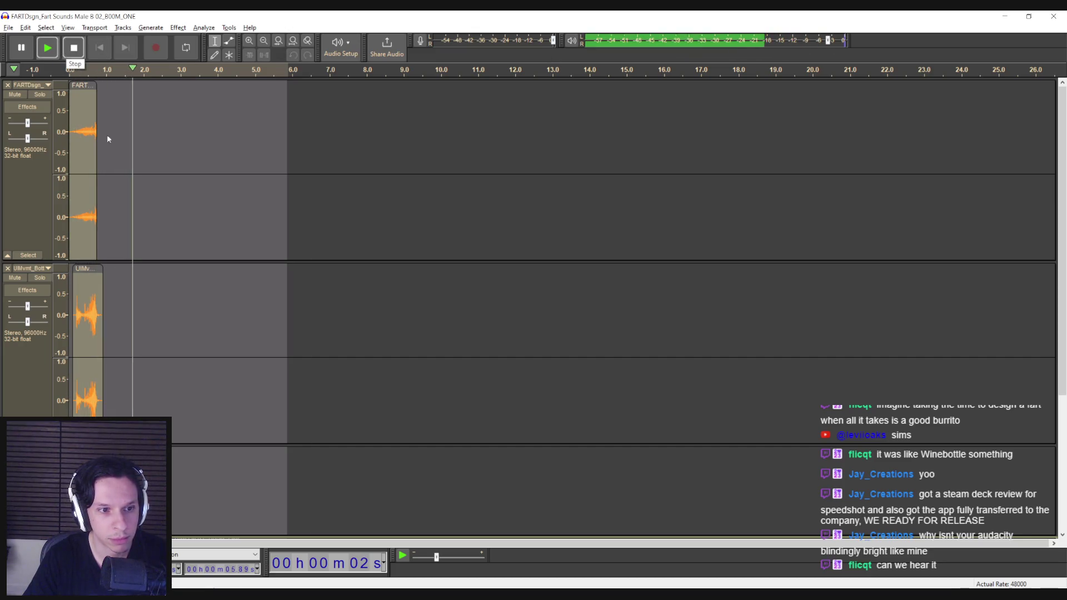
pyautogui.scroll(-5, 108, 139)
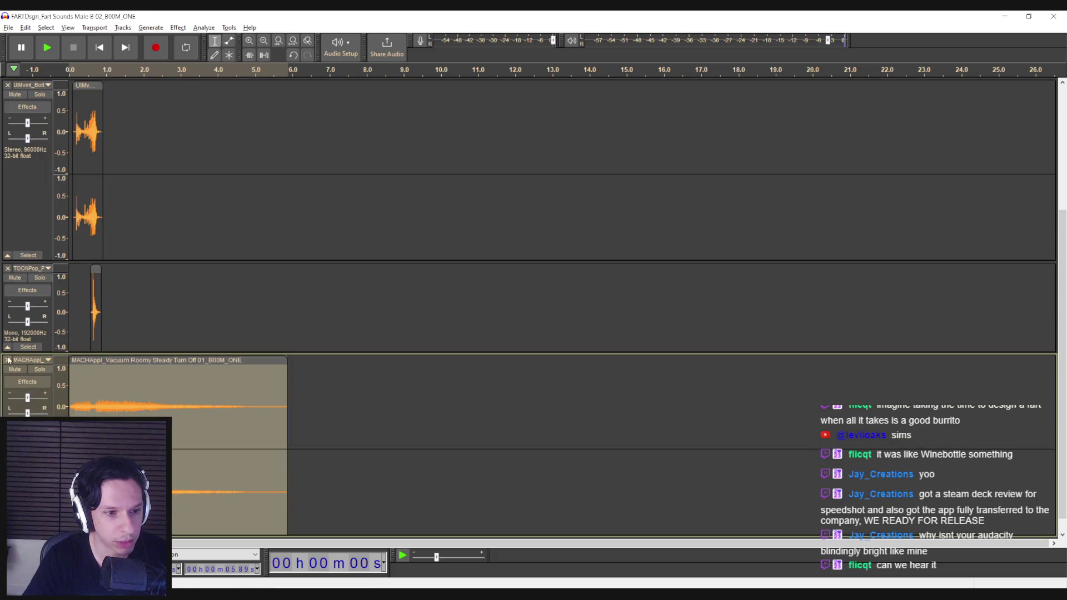
# Close the MACHAppl vacuum track and play back the remaining tracks.
pyautogui.click(8, 360)
pyautogui.click(73, 69)
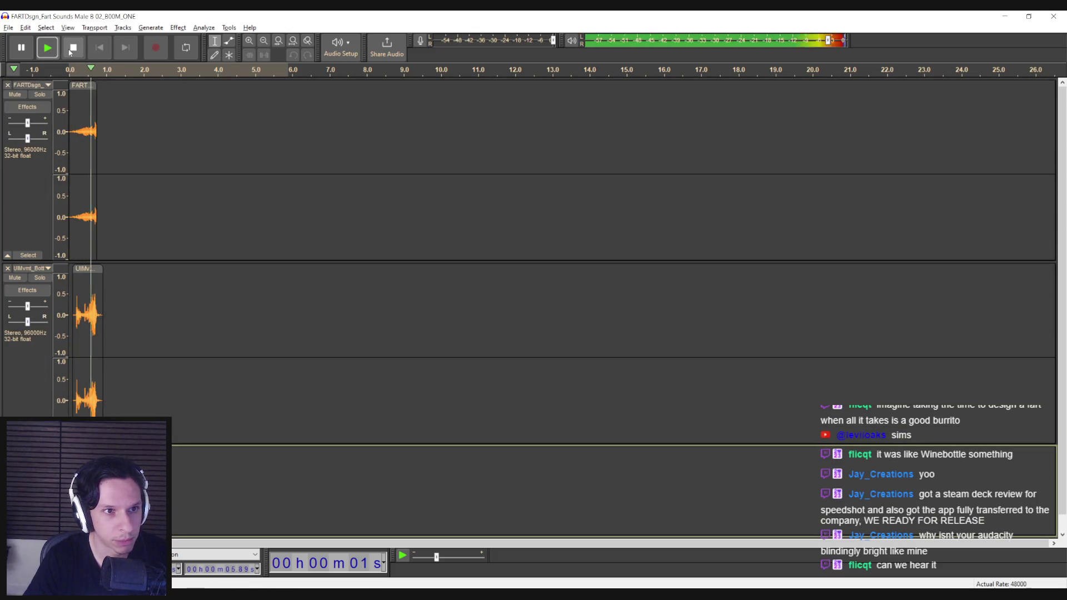
pyautogui.press('space')
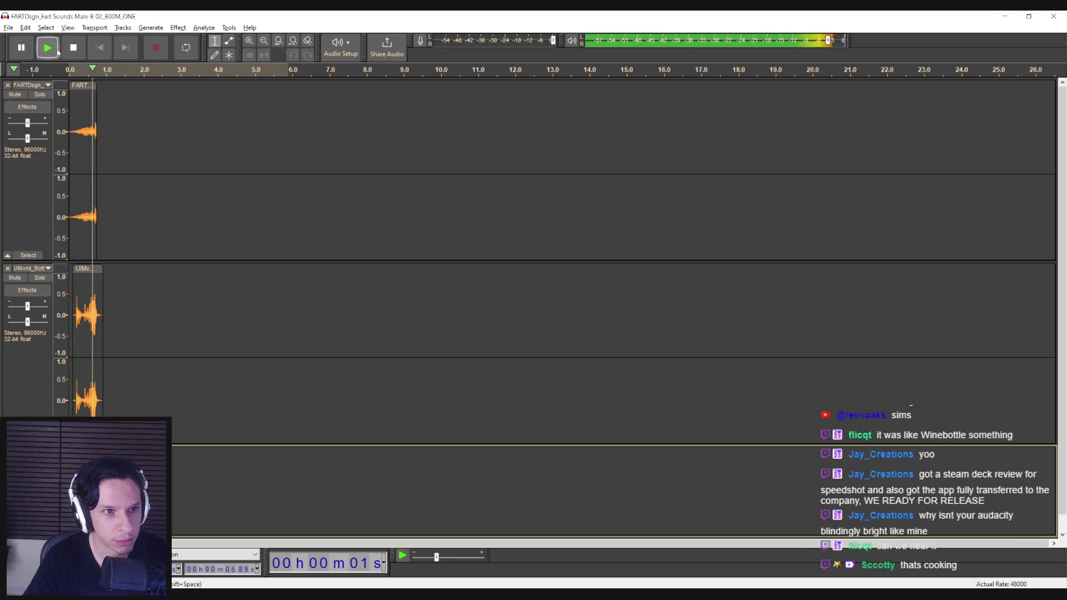
pyautogui.click(48, 52)
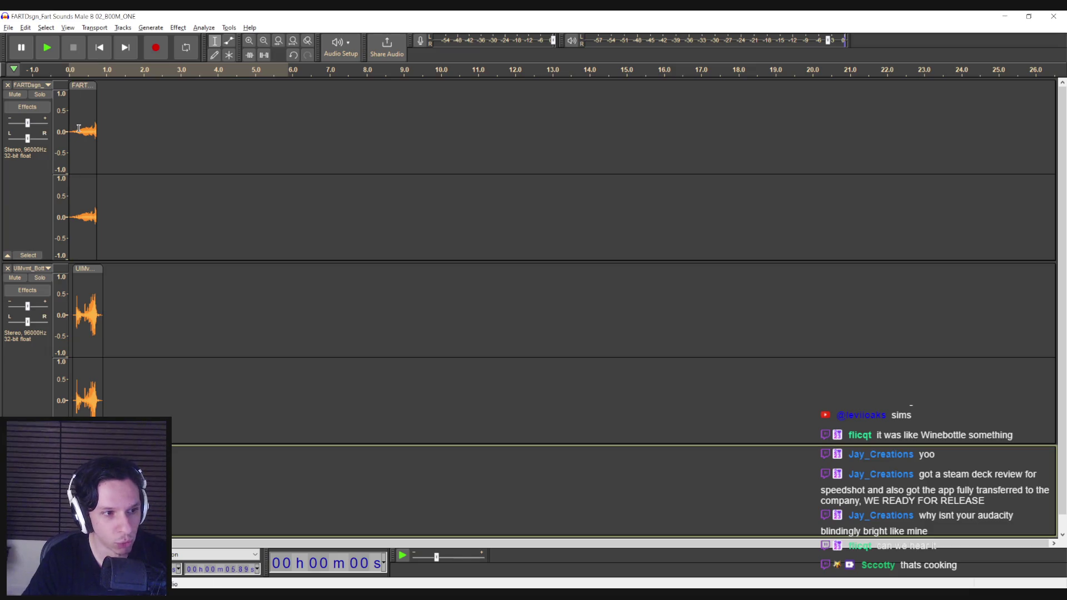
# Replay the FARTDign and UIMvnt tracks and look in the File menu for export options.
pyautogui.scroll(-1, 184, 389)
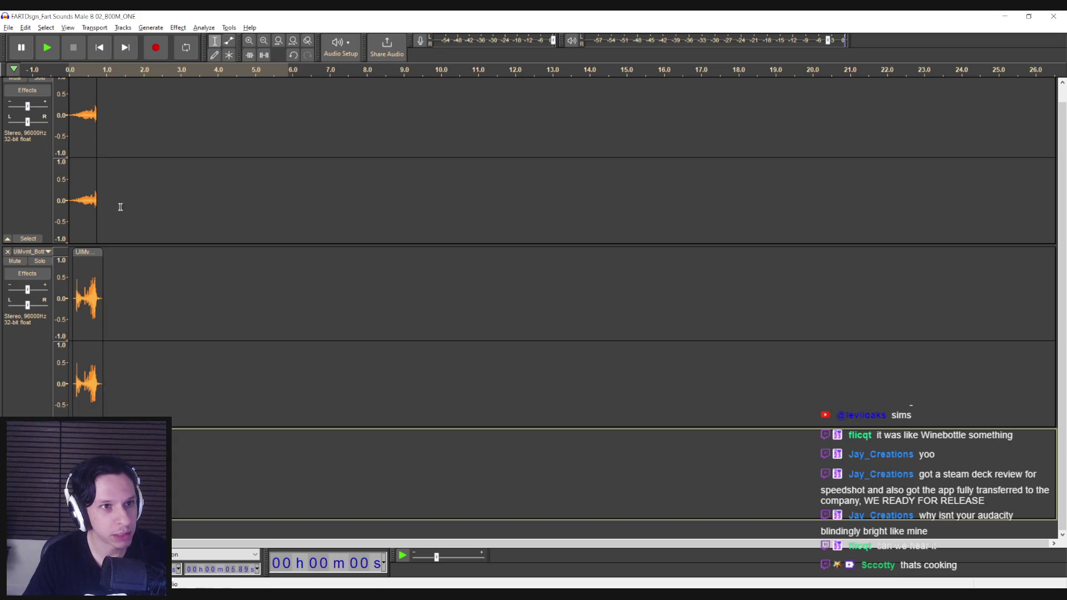
pyautogui.click(49, 53)
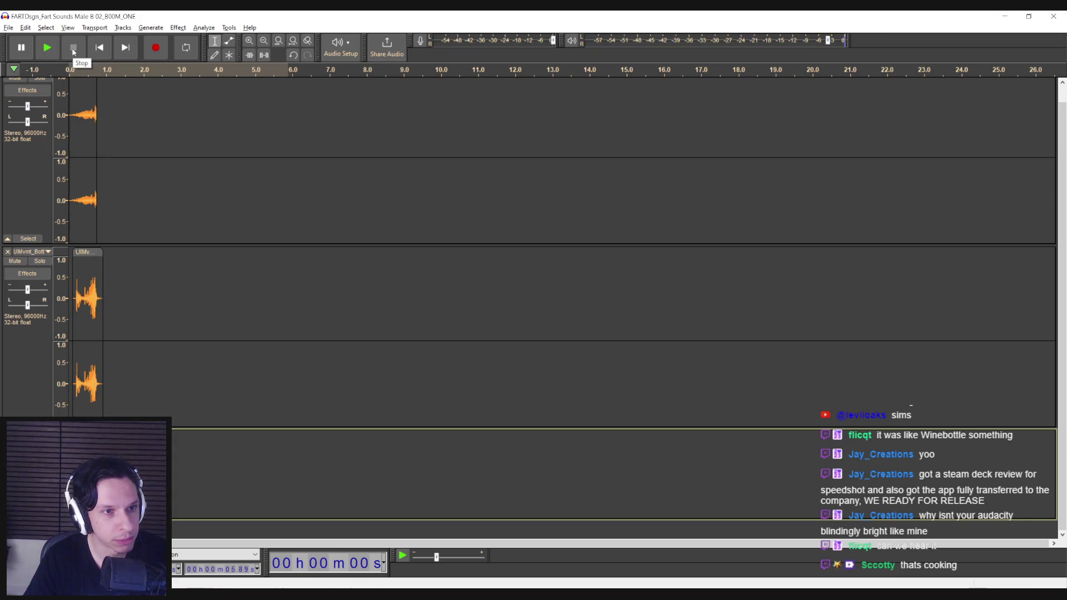
pyautogui.scroll(1, 93, 127)
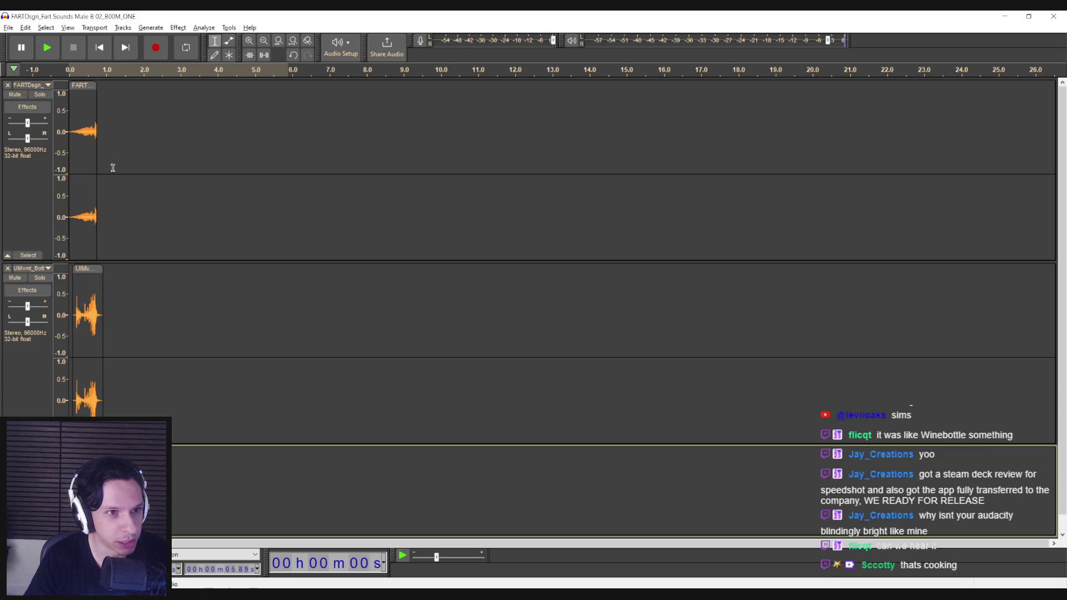
pyautogui.scroll(-1, 113, 168)
pyautogui.moveTo(104, 311); pyautogui.dragTo(64, 200)
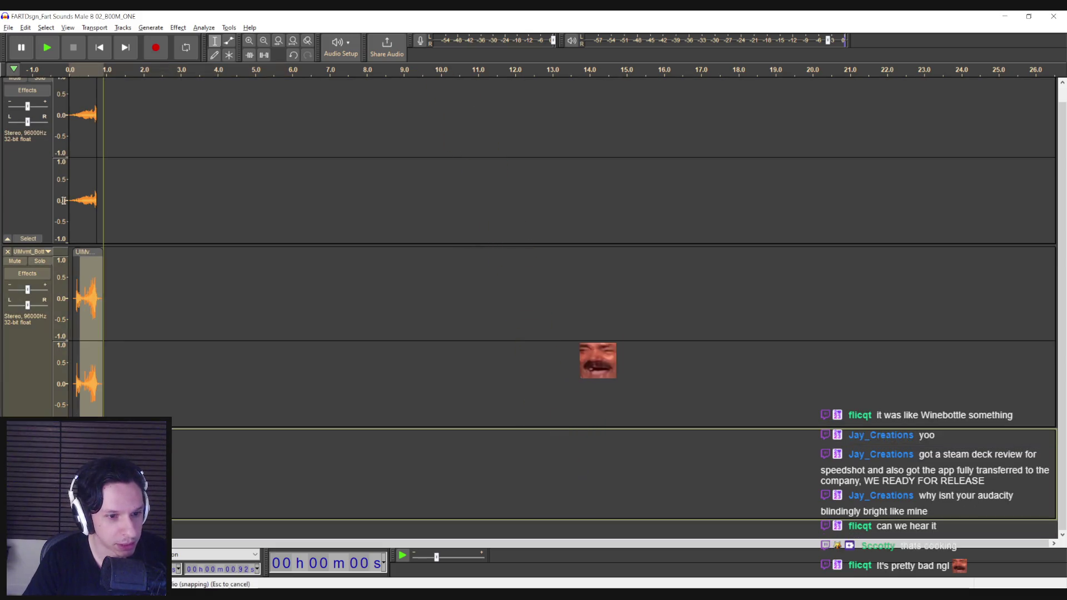
pyautogui.scroll(1, 64, 201)
pyautogui.click(9, 27)
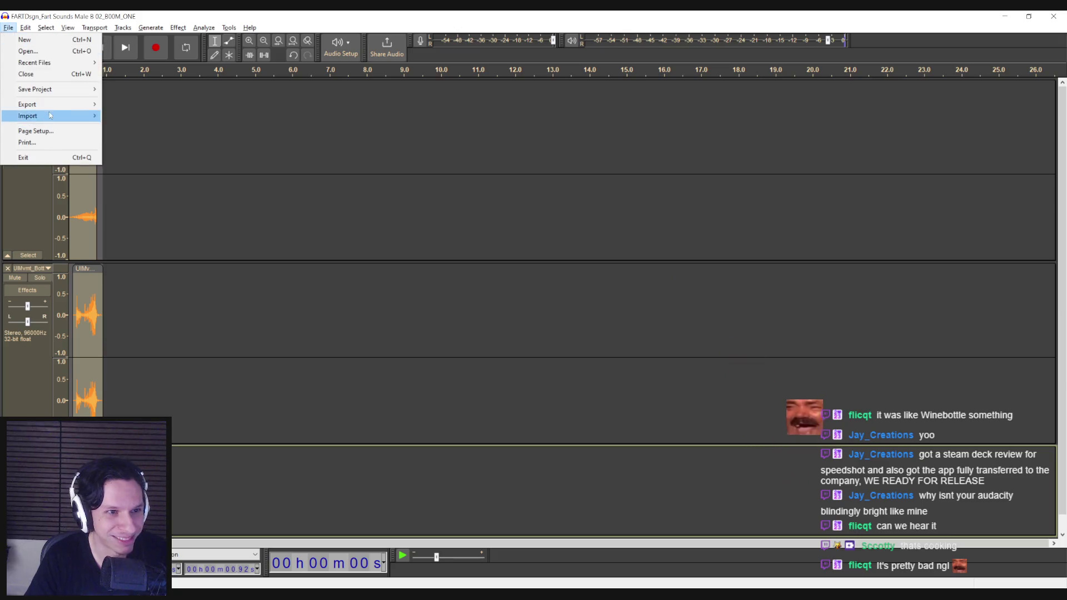
# Dismiss the File menu, then delete the FARTDsgn clip and its empty top track.
pyautogui.moveTo(47, 105)
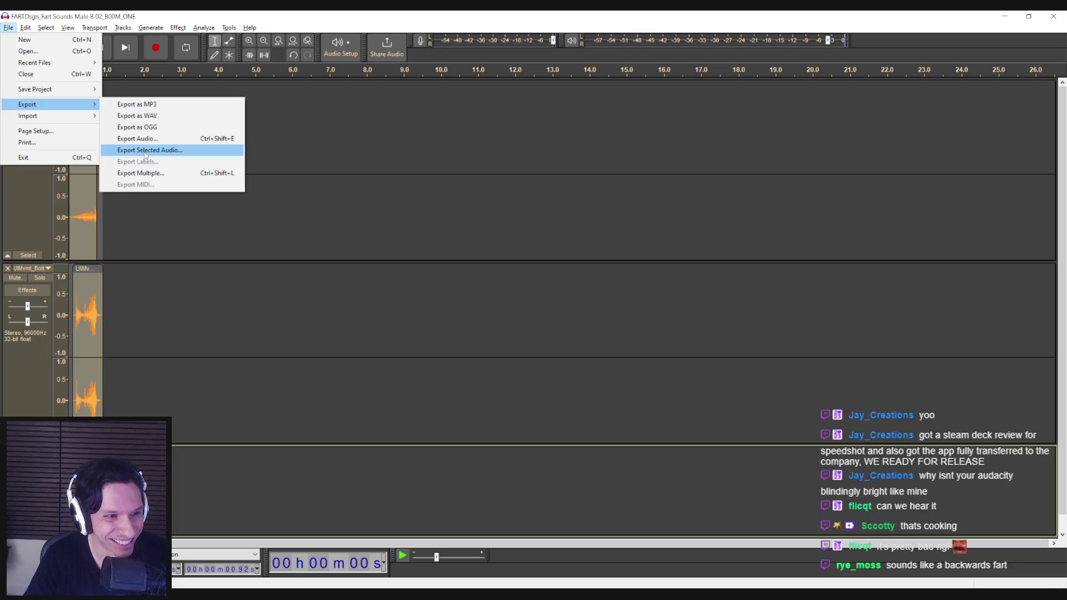
pyautogui.click(85, 126)
pyautogui.press('space')
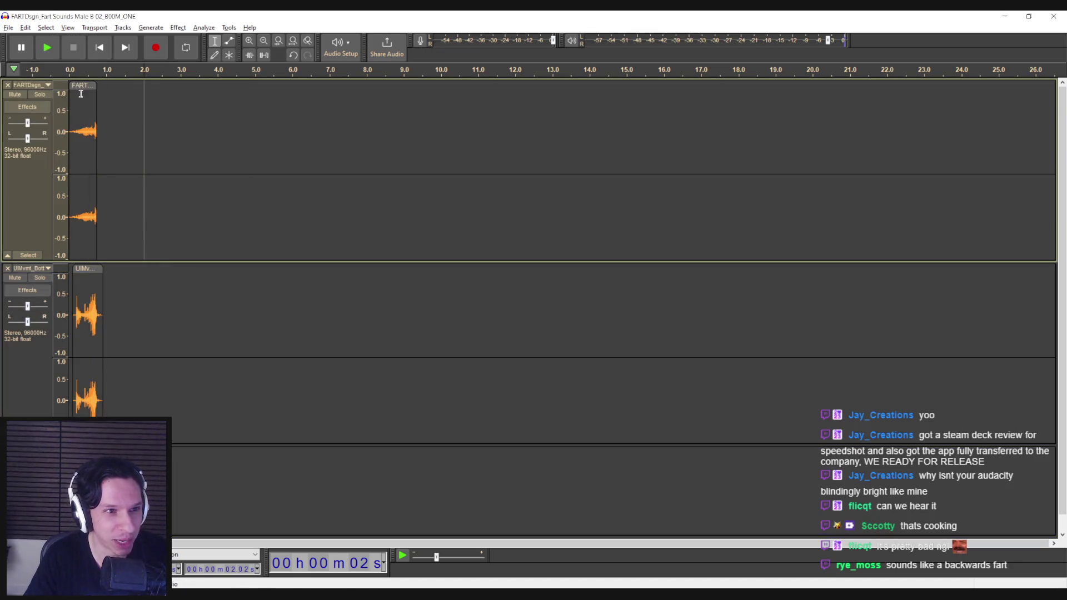
pyautogui.doubleClick(80, 93)
pyautogui.press('Delete')
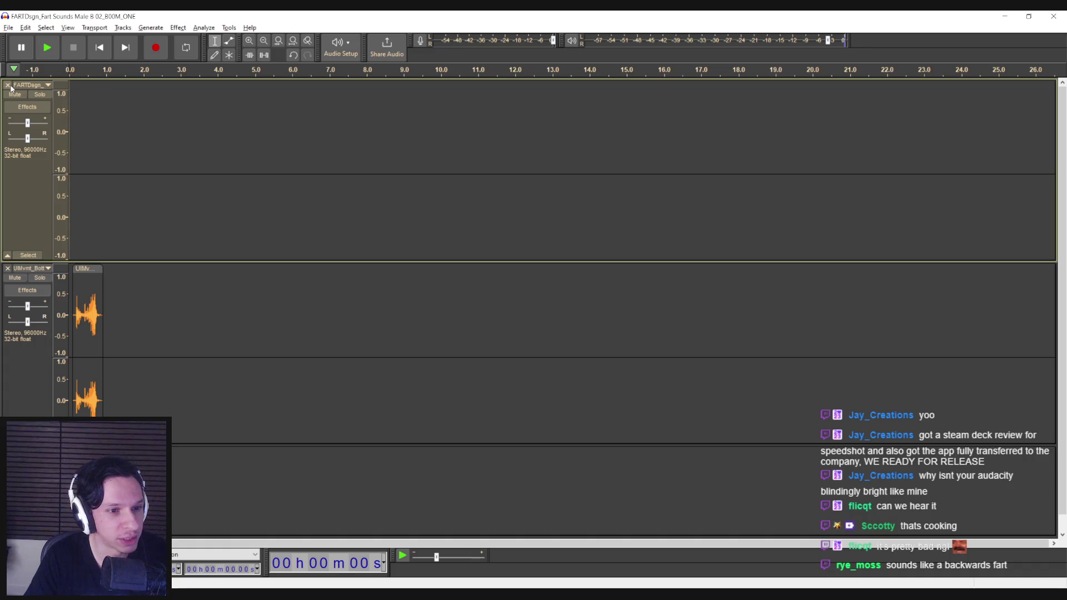
pyautogui.click(7, 85)
# Play the remaining UIMvnt and TOONPop tracks several times.
pyautogui.press('space')
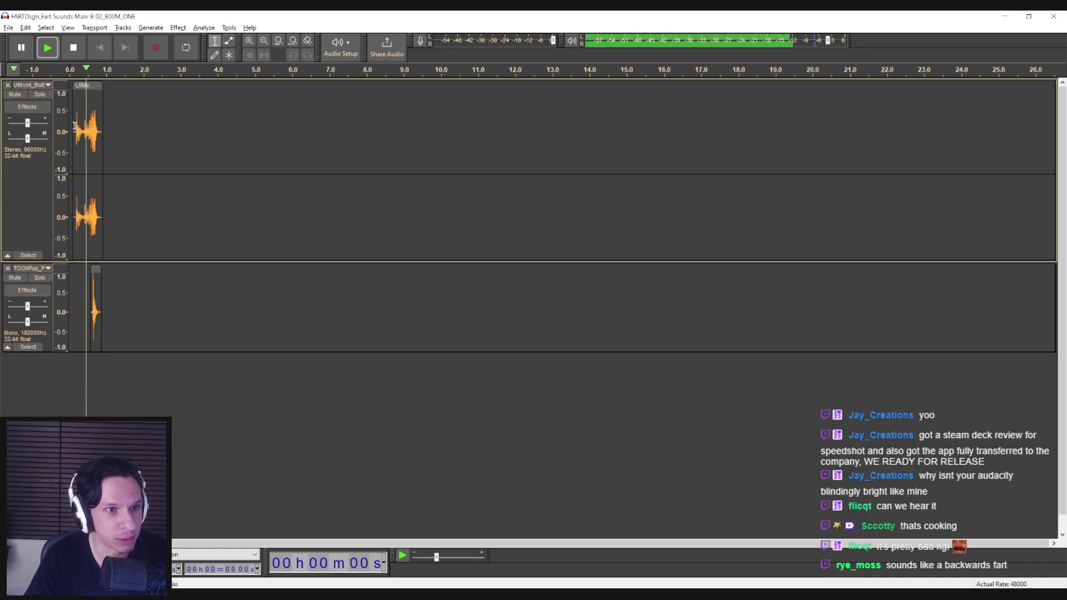
pyautogui.press('space')
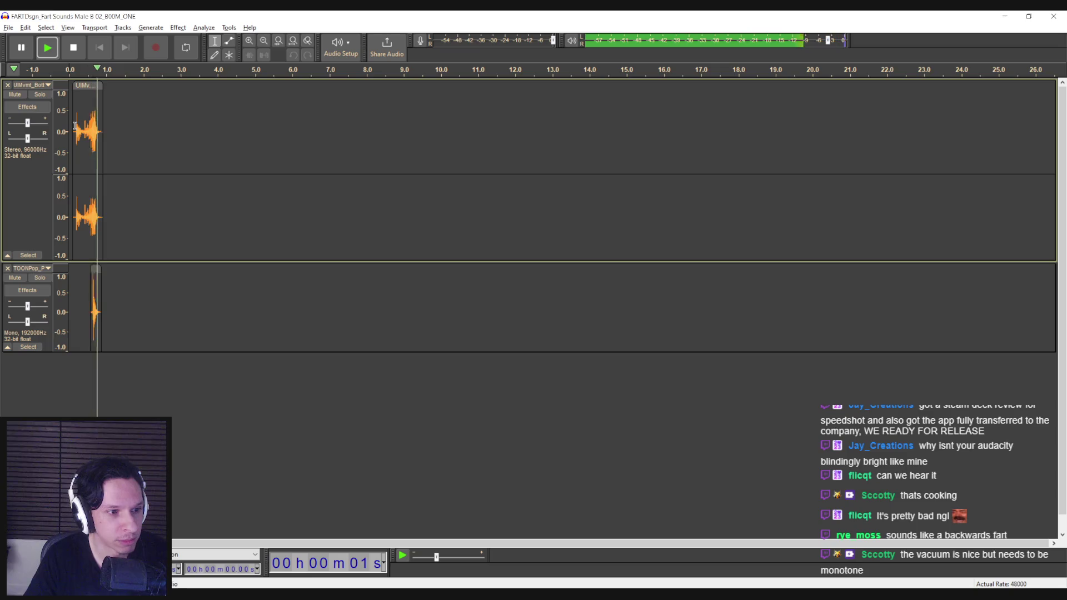
pyautogui.press('space')
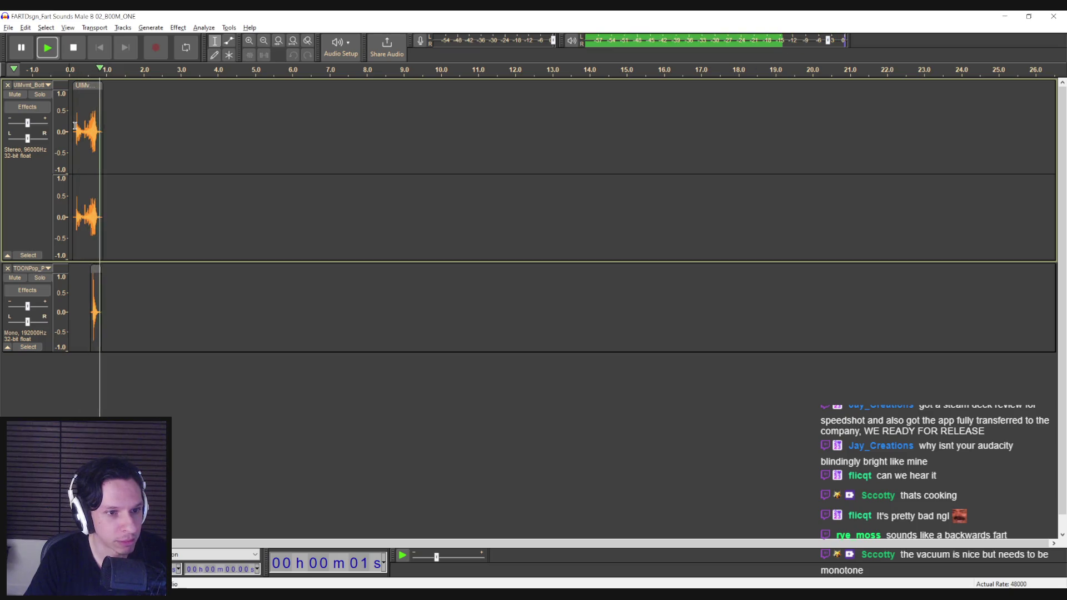
pyautogui.press('space')
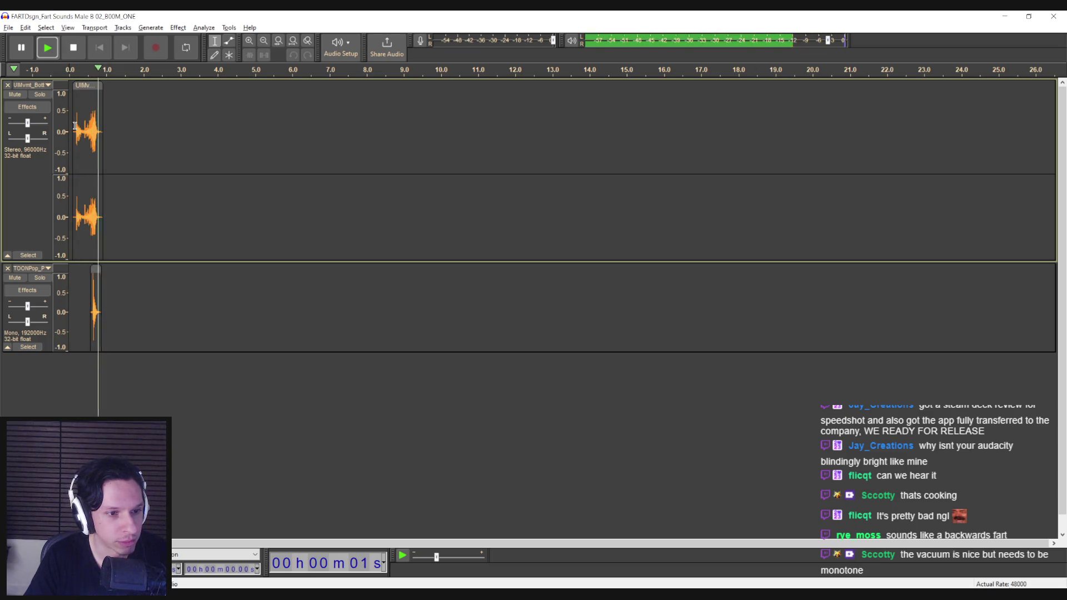
pyautogui.hotkey('alt', 'Tab')
# Search BOOM ONE for 'riser' and preview Atonal Rhythm Drop Riser 01/02, Wobble Glitch and Ghost Riser.
pyautogui.click(915, 106)
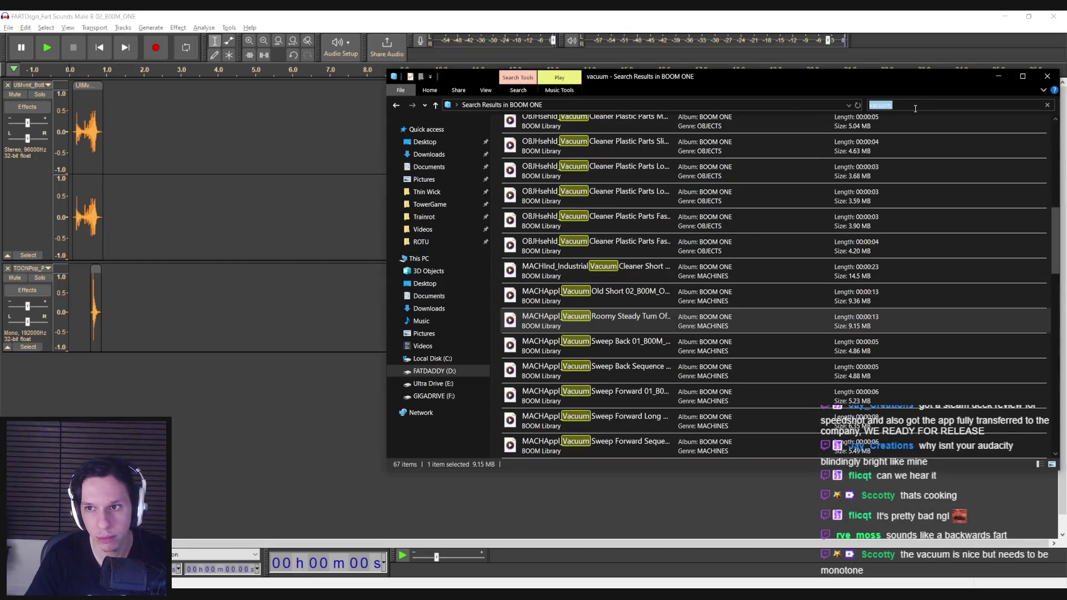
pyautogui.write('riser')
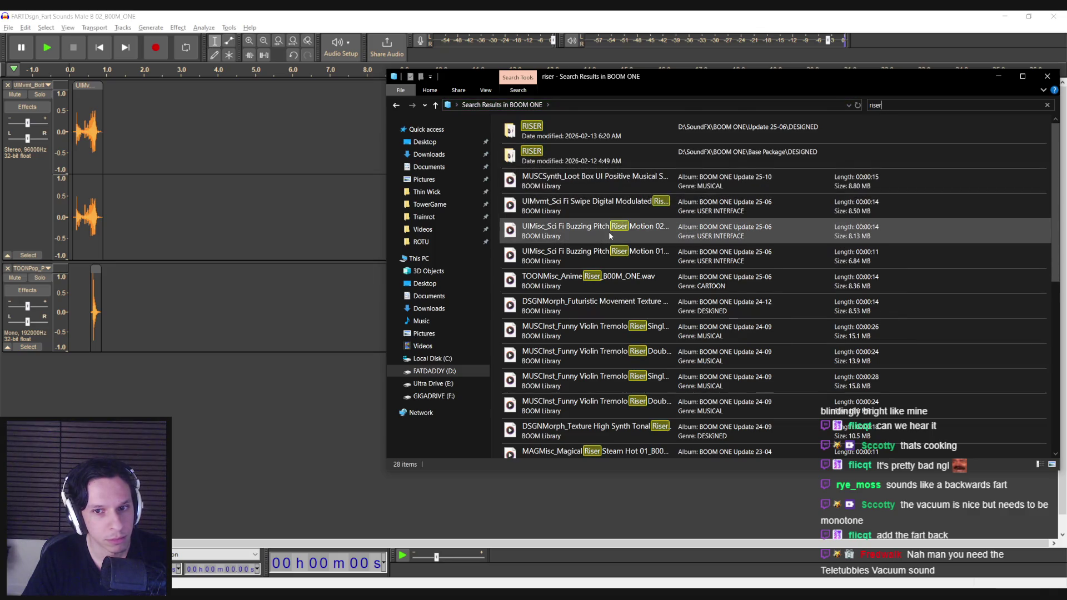
pyautogui.scroll(-2, 608, 231)
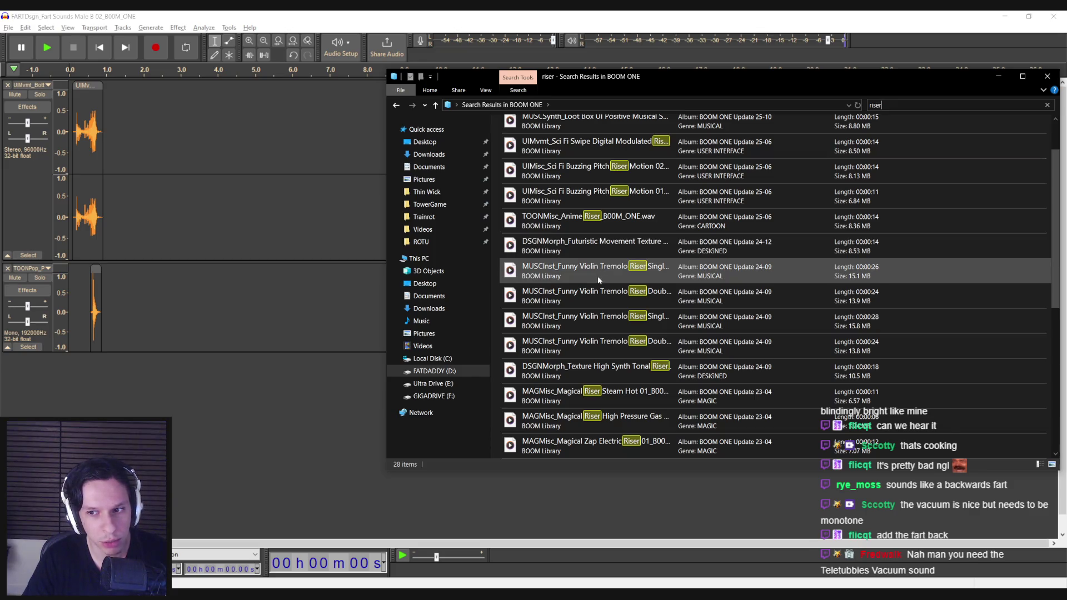
pyautogui.scroll(-3, 598, 276)
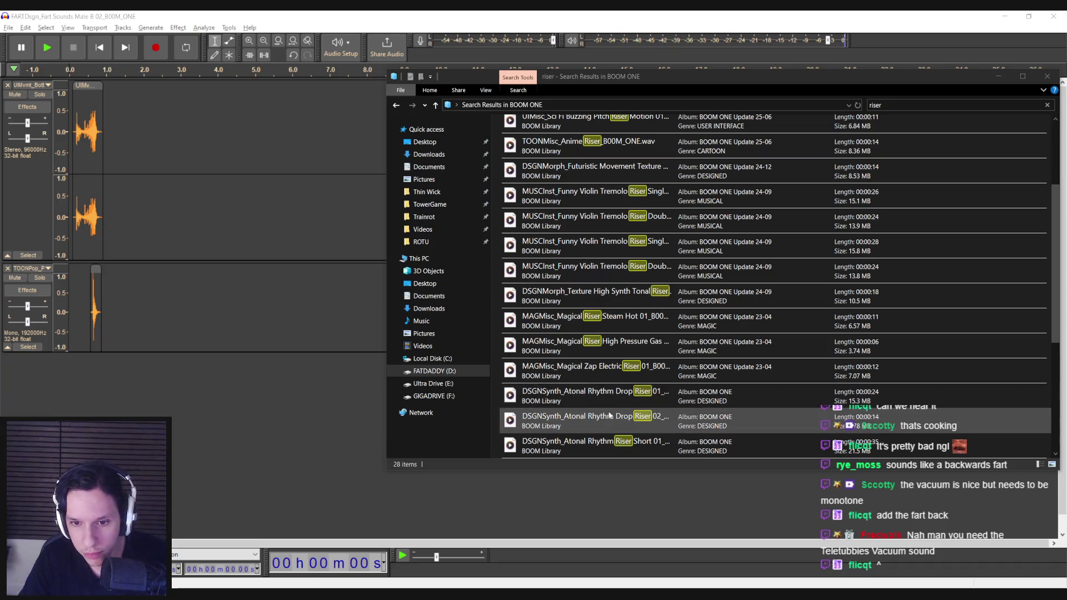
pyautogui.doubleClick(612, 392)
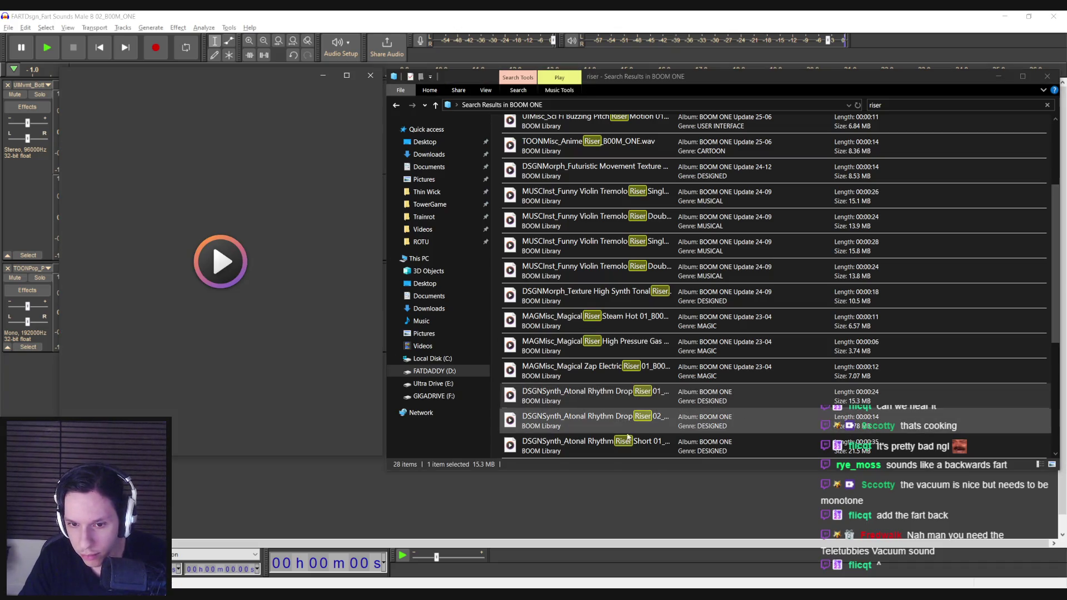
pyautogui.doubleClick(606, 421)
pyautogui.scroll(-1, 599, 422)
pyautogui.click(599, 422)
pyautogui.doubleClick(599, 422)
pyautogui.doubleClick(601, 443)
# Preview Heavy Bass Riser 01, Detuned Synth Riser Low, Organic Glitch Riser and Scream Riser.
pyautogui.scroll(-1, 601, 441)
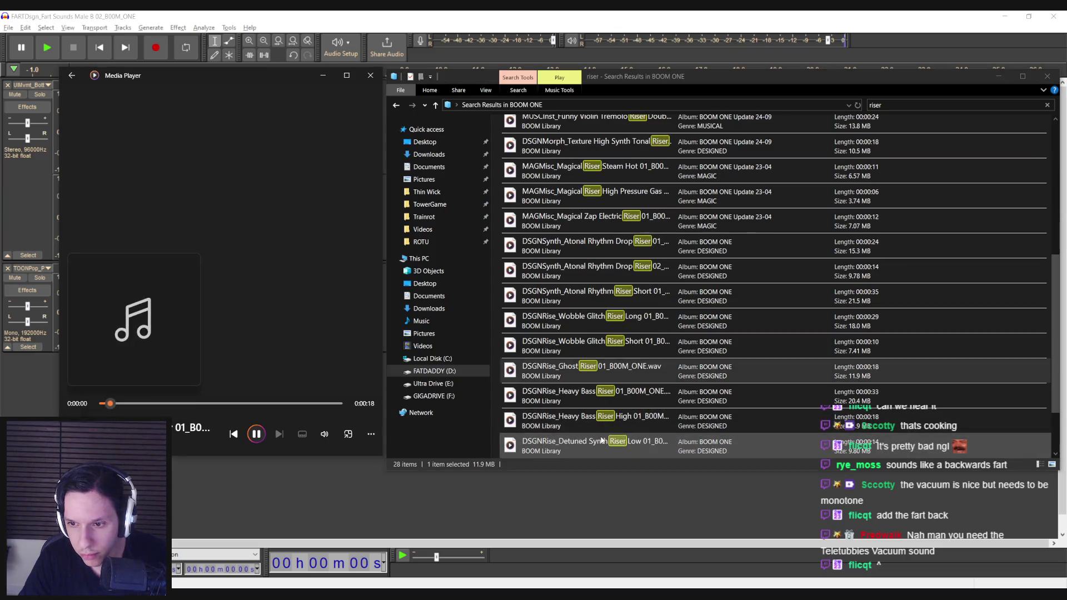
pyautogui.doubleClick(602, 395)
pyautogui.scroll(-1, 601, 395)
pyautogui.click(602, 397)
pyautogui.doubleClick(600, 370)
pyautogui.click(597, 405)
pyautogui.doubleClick(598, 418)
pyautogui.click(593, 443)
pyautogui.doubleClick(593, 442)
# Preview the Sci Fi Swipe, Buzzing Pitch Riser Motion 02 and Futuristic Movement Texture clips.
pyautogui.scroll(5, 595, 306)
pyautogui.click(639, 181)
pyautogui.doubleClick(622, 206)
pyautogui.click(603, 235)
pyautogui.doubleClick(604, 238)
pyautogui.click(603, 276)
pyautogui.doubleClick(603, 305)
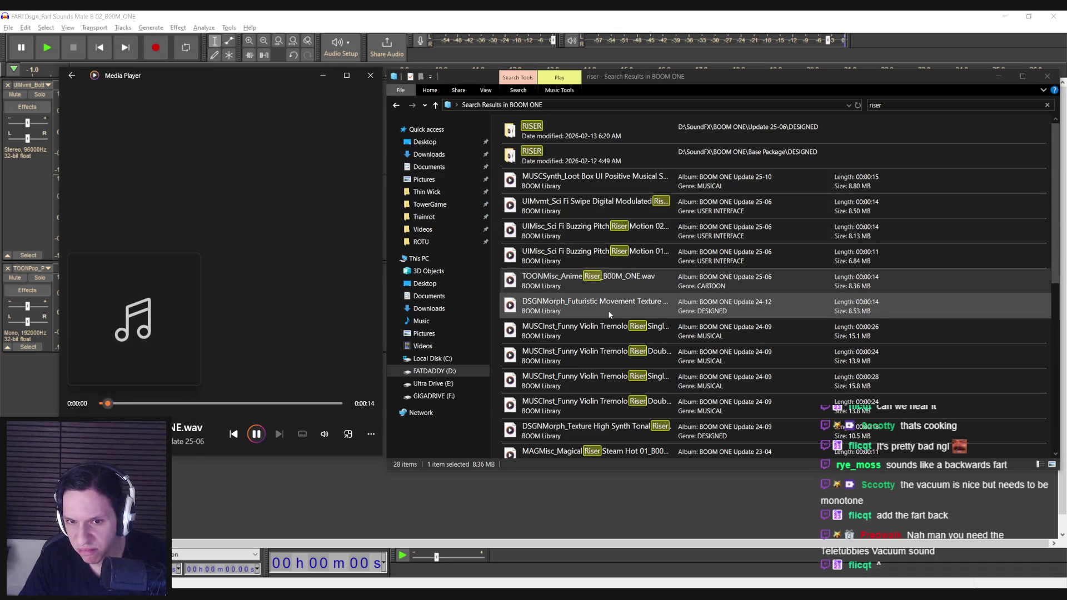
pyautogui.click(608, 329)
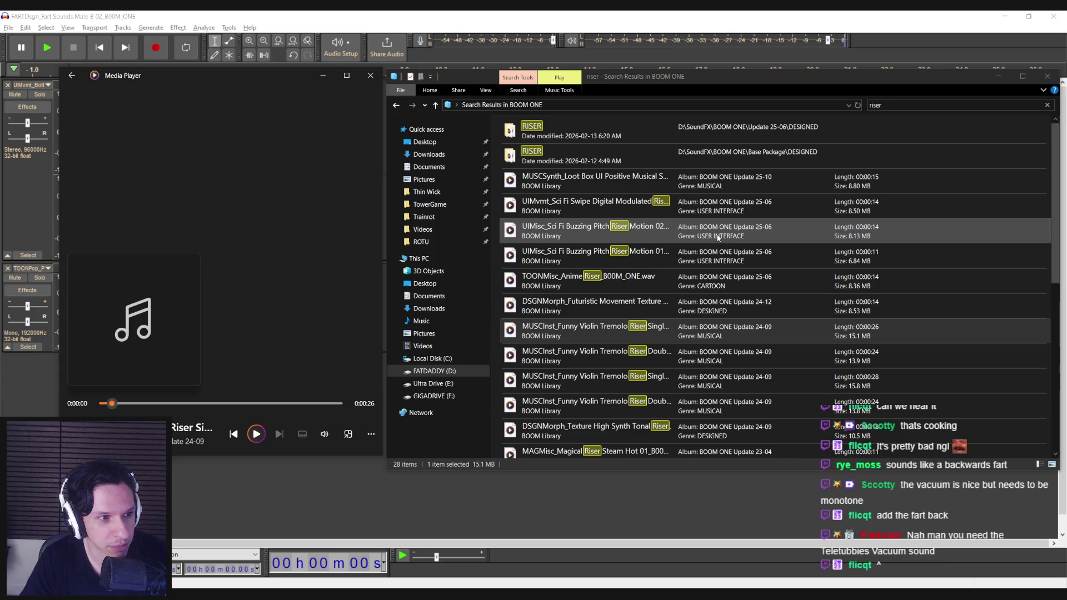
pyautogui.click(912, 106)
pyautogui.write('water')
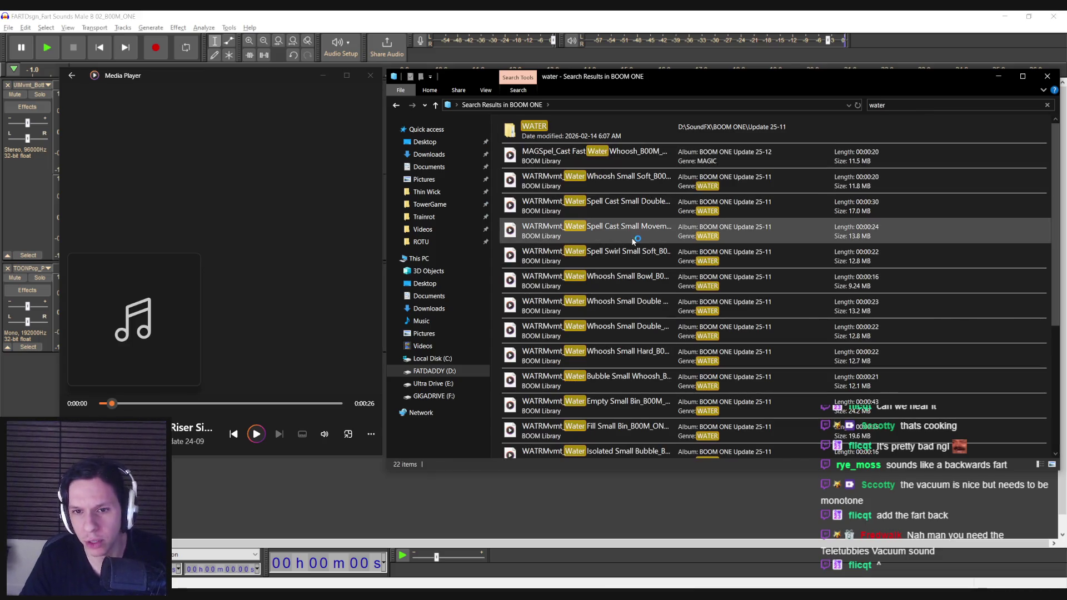
# Browse the 'water' results, selecting Spell Swirl, Isolated Small Bubble, Glass and Jug sounds.
pyautogui.click(629, 247)
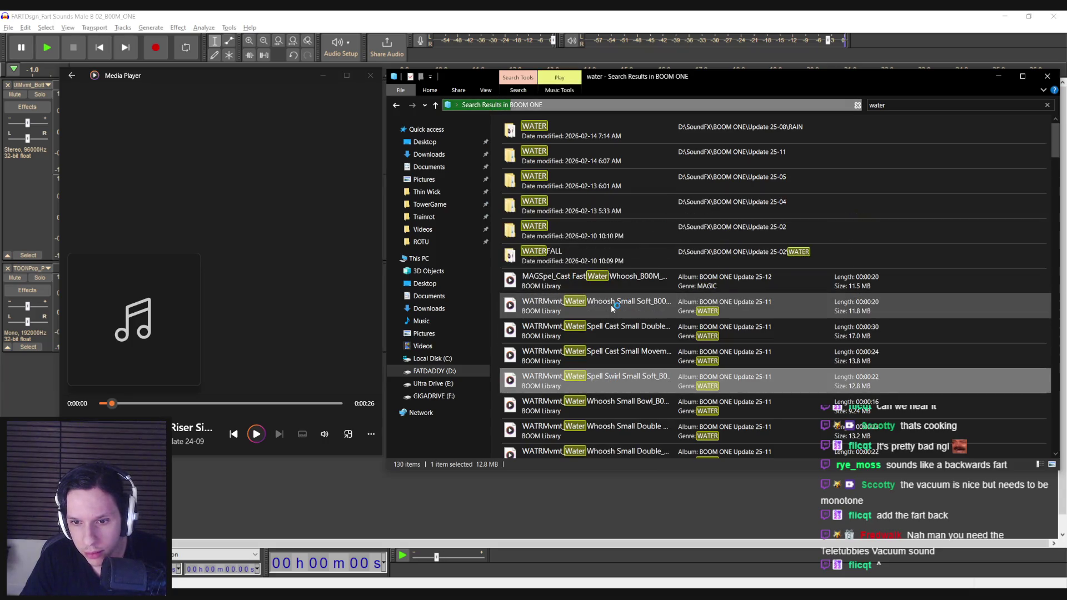
pyautogui.scroll(-2, 616, 309)
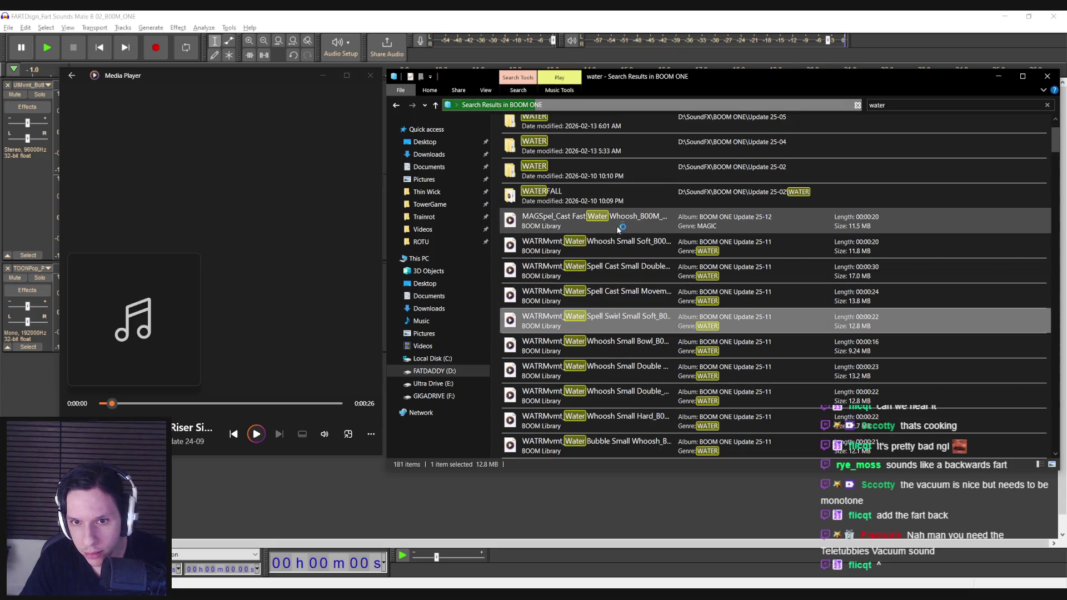
pyautogui.scroll(-5, 617, 254)
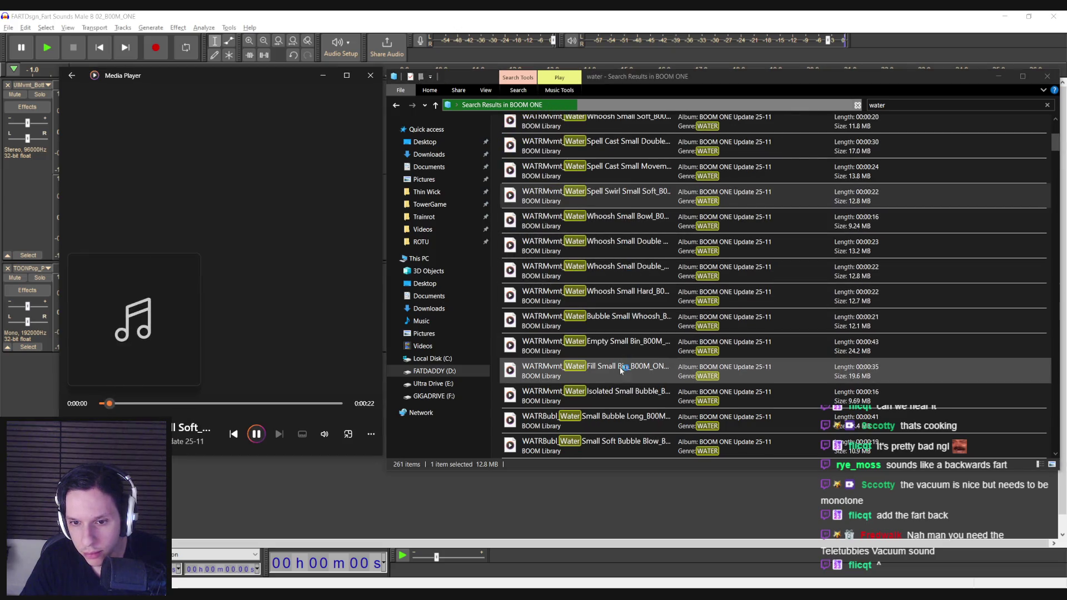
pyautogui.click(616, 396)
pyautogui.scroll(-3, 616, 351)
pyautogui.click(625, 345)
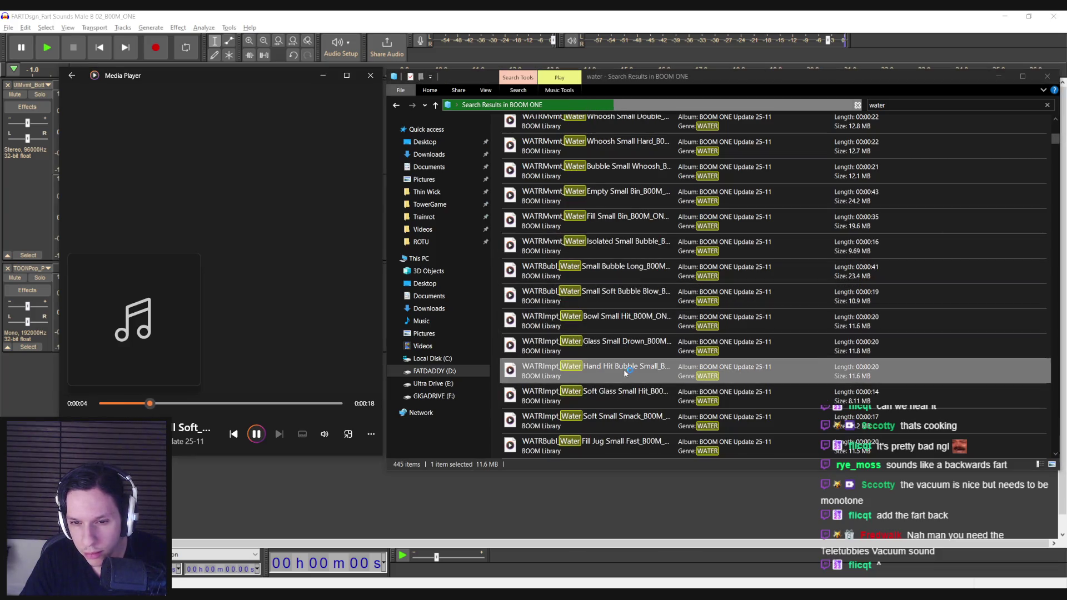
pyautogui.click(626, 390)
pyautogui.scroll(-1, 625, 390)
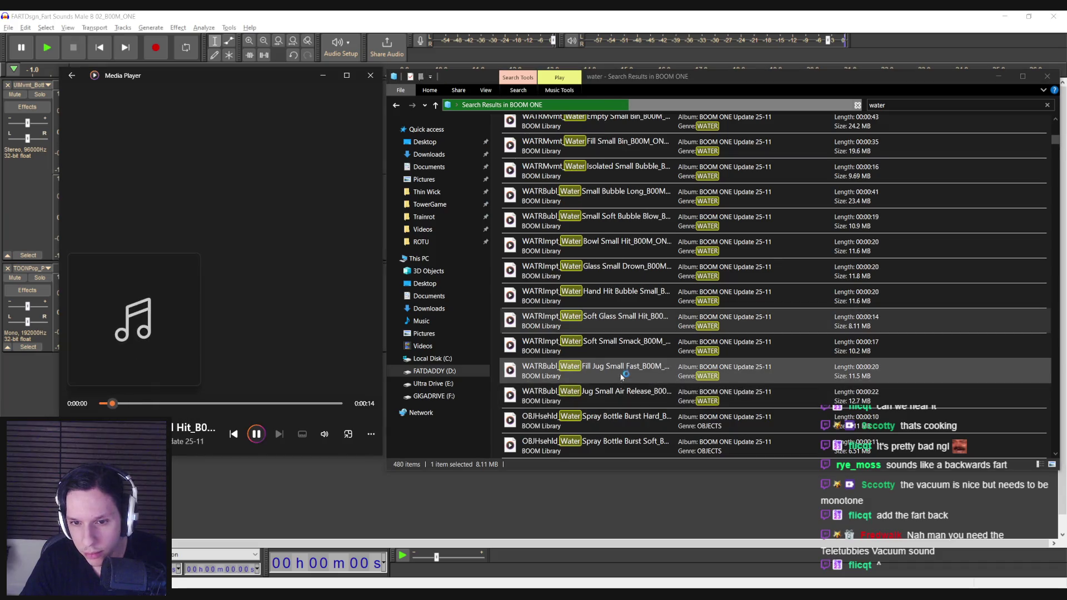
pyautogui.click(621, 373)
pyautogui.click(622, 395)
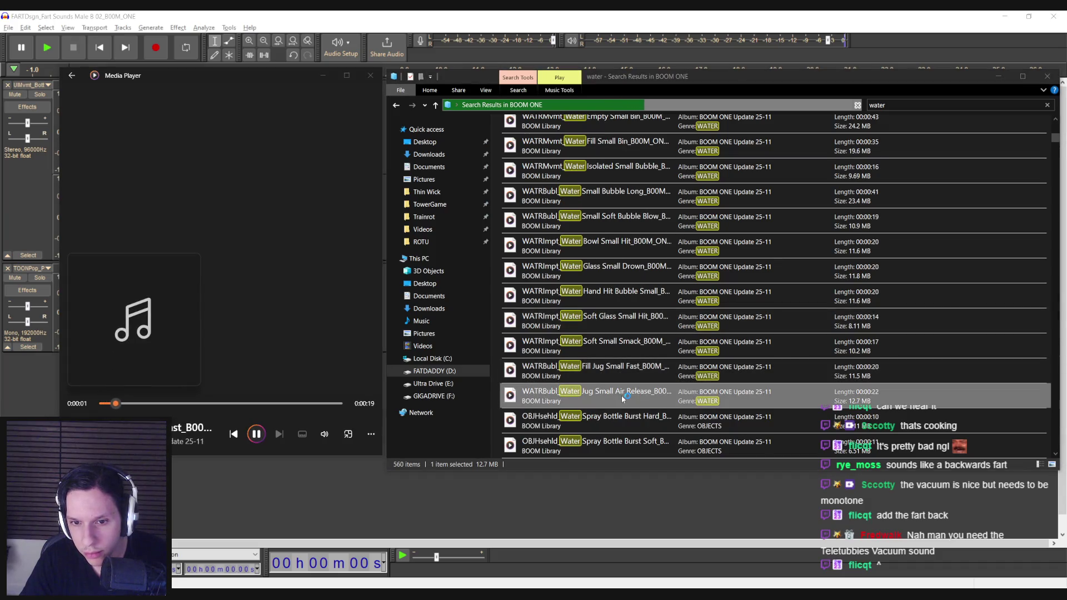
# Continue down the list, selecting Spray Bottle Burst, Pistol Click 01 and Whoosh Granular Water Hydro.
pyautogui.scroll(-1, 620, 394)
pyautogui.click(621, 345)
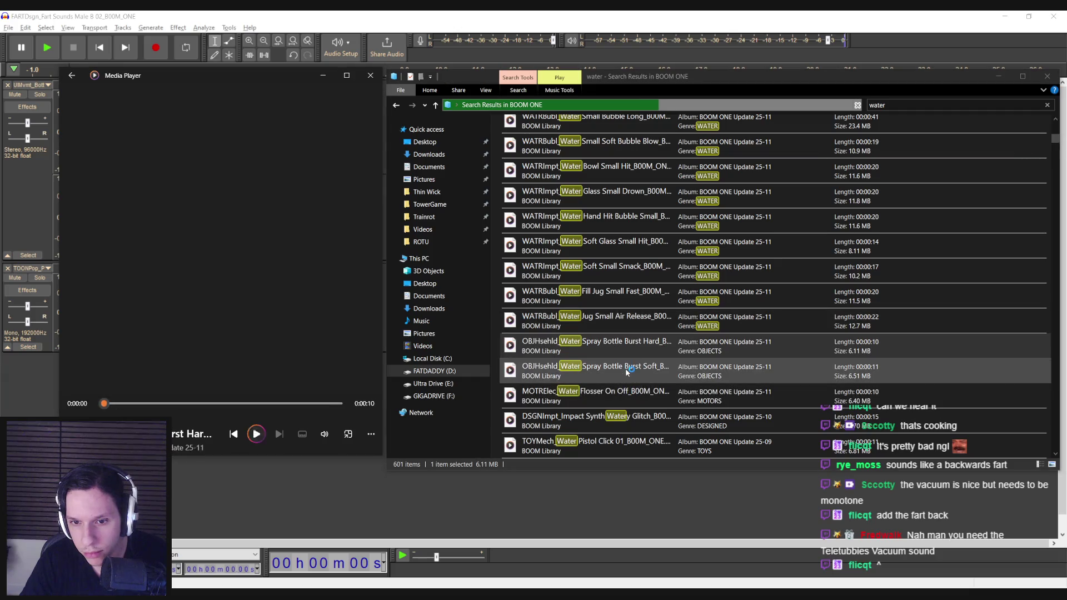
pyautogui.click(624, 369)
pyautogui.click(631, 395)
pyautogui.scroll(-1, 631, 395)
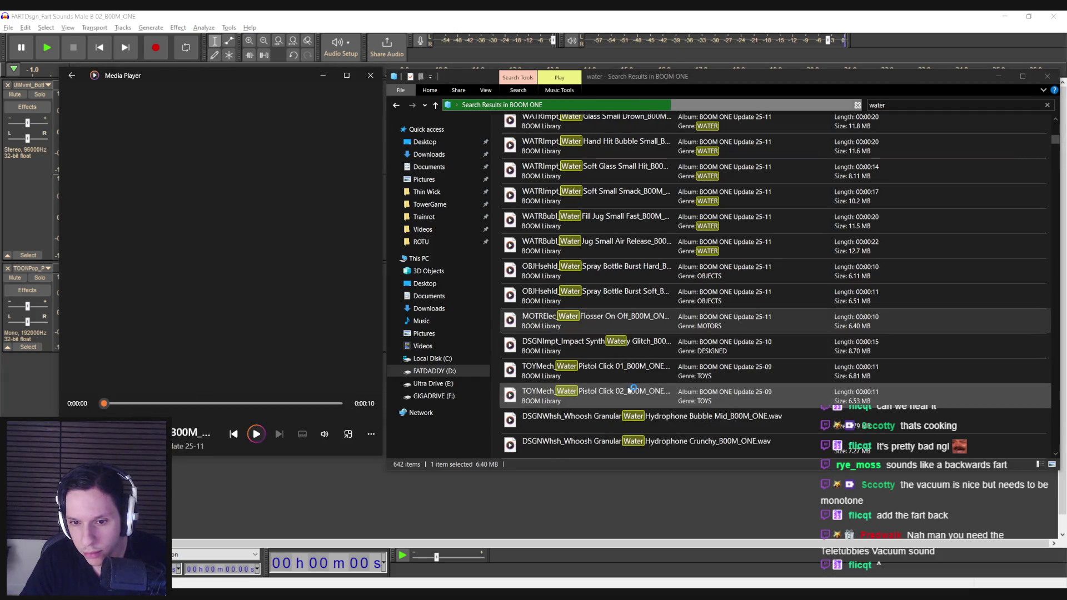
pyautogui.click(623, 369)
pyautogui.scroll(-1, 623, 369)
pyautogui.click(623, 346)
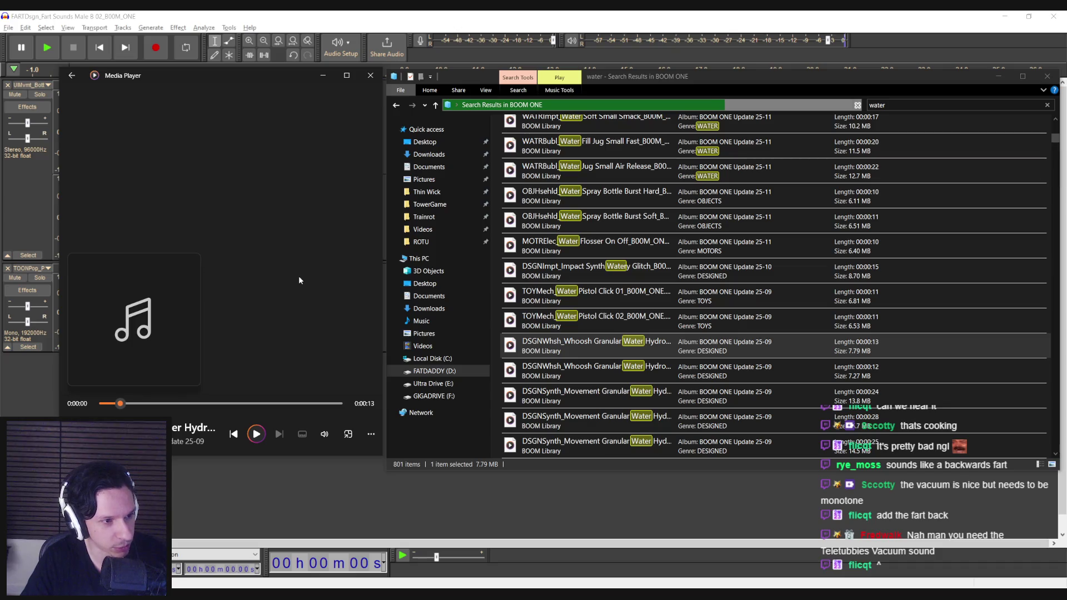
pyautogui.scroll(-3, 633, 314)
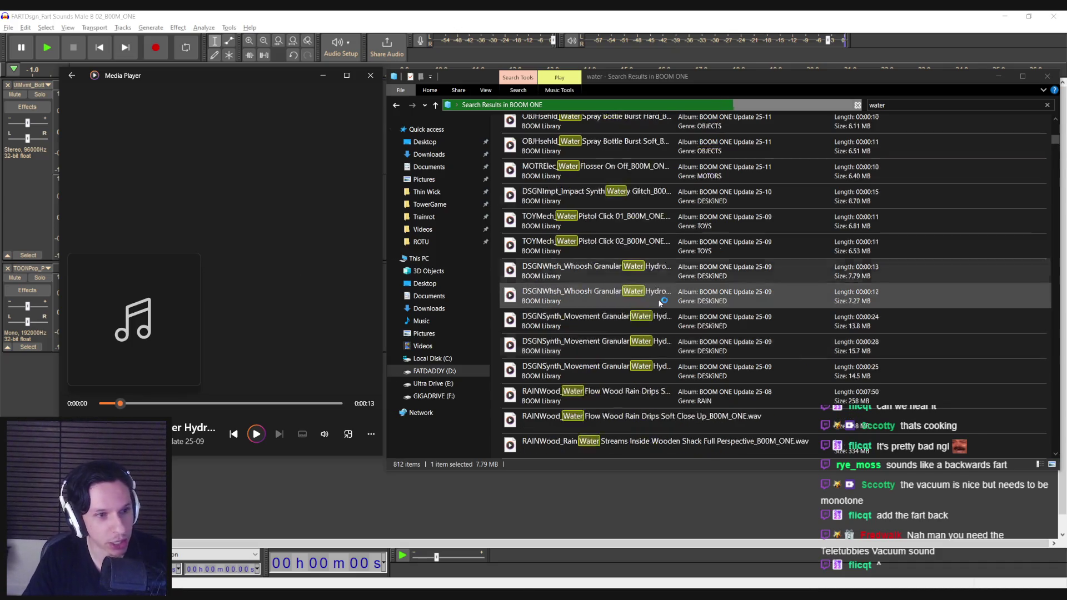
# Preview the Flow Wood Rain Drips, RAINPlas, Metal Tile Roof and rain-into-glass sounds.
pyautogui.doubleClick(628, 242)
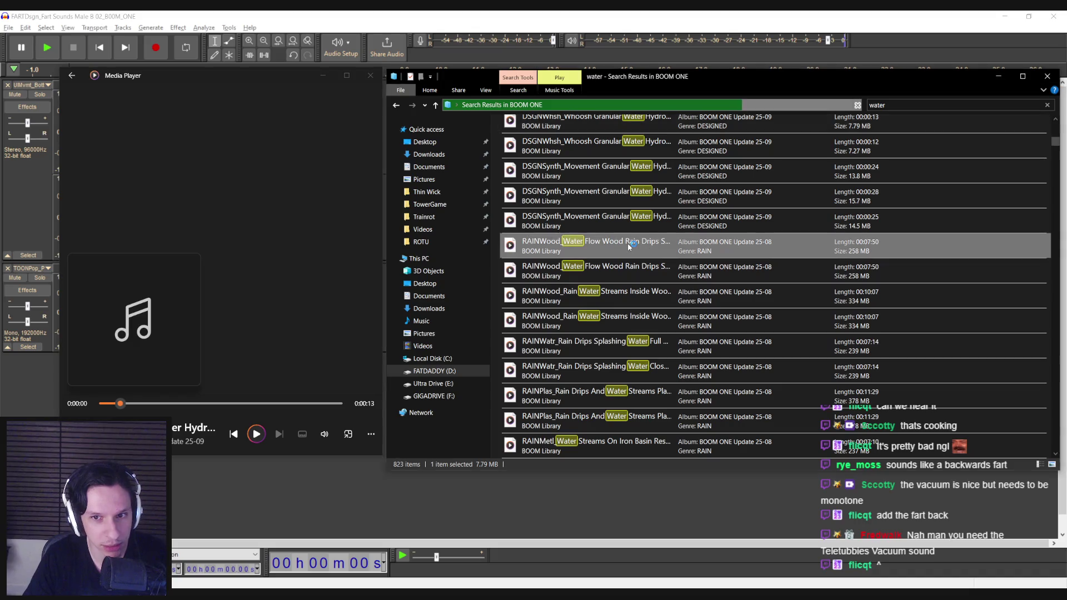
pyautogui.scroll(-1, 621, 225)
pyautogui.doubleClick(595, 318)
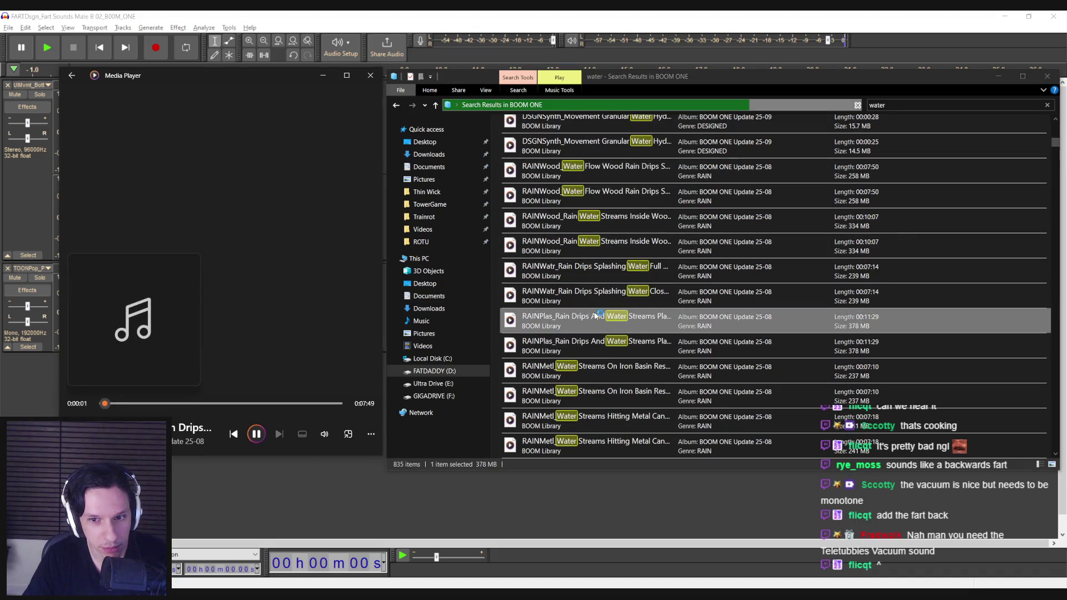
pyautogui.scroll(-2, 595, 338)
pyautogui.doubleClick(594, 337)
pyautogui.scroll(-2, 596, 330)
pyautogui.doubleClick(597, 319)
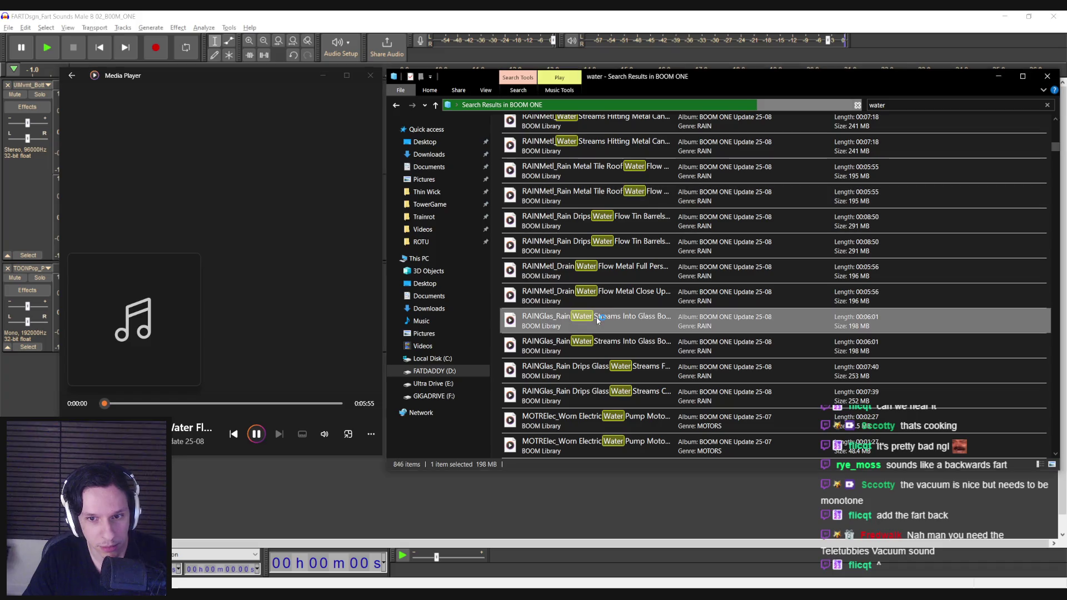
pyautogui.scroll(-3, 597, 318)
# Preview Watery Beeps 02, bottle, hydrant and FIRESizz water-hiss clips, then close the search window.
pyautogui.doubleClick(599, 270)
pyautogui.doubleClick(598, 297)
pyautogui.doubleClick(600, 323)
pyautogui.doubleClick(602, 356)
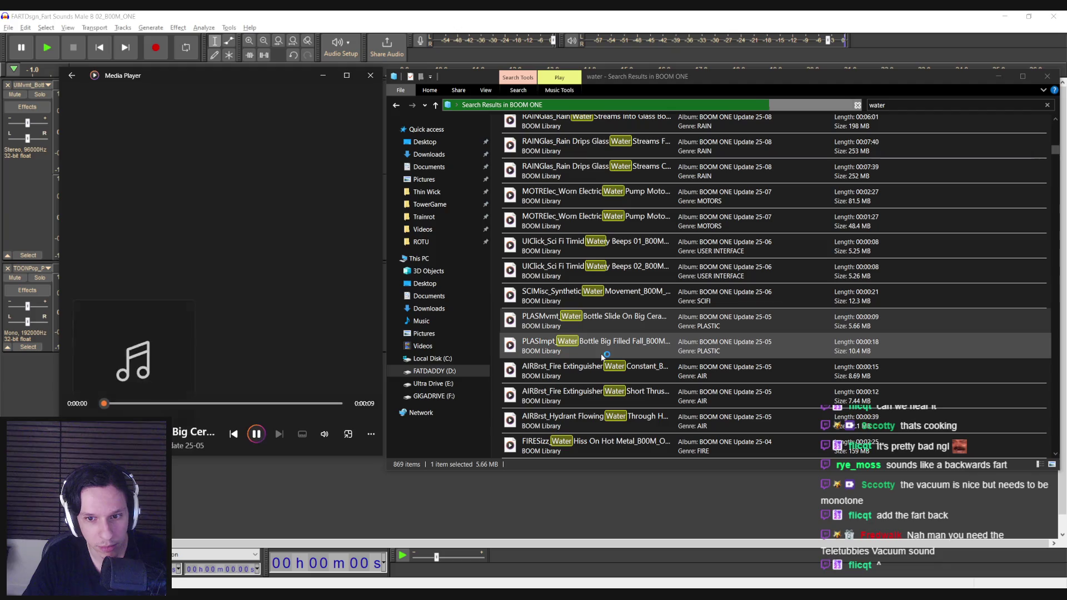
pyautogui.doubleClick(600, 418)
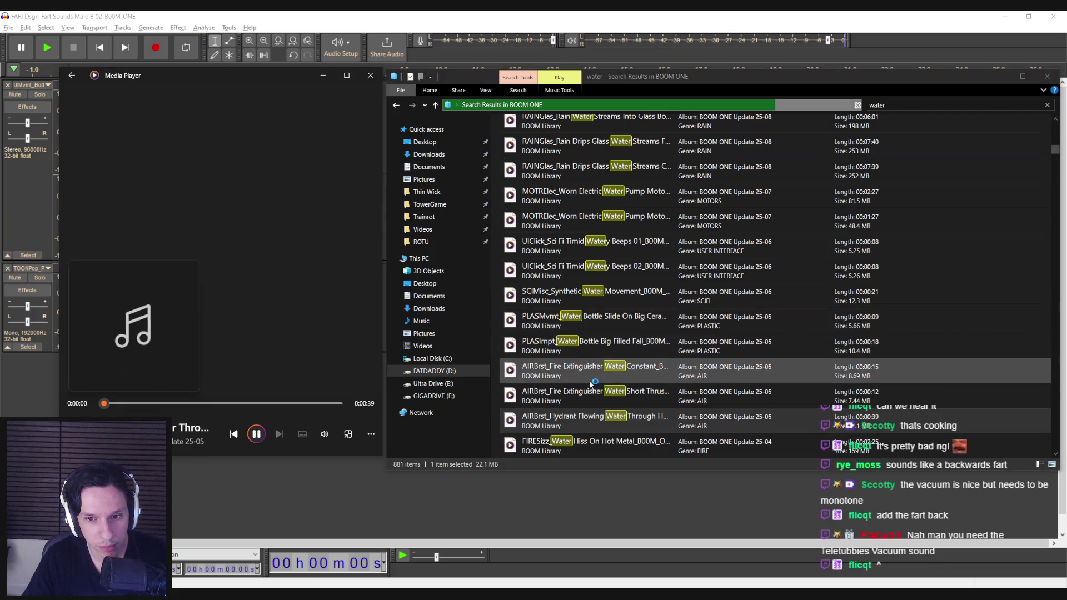
pyautogui.doubleClick(555, 445)
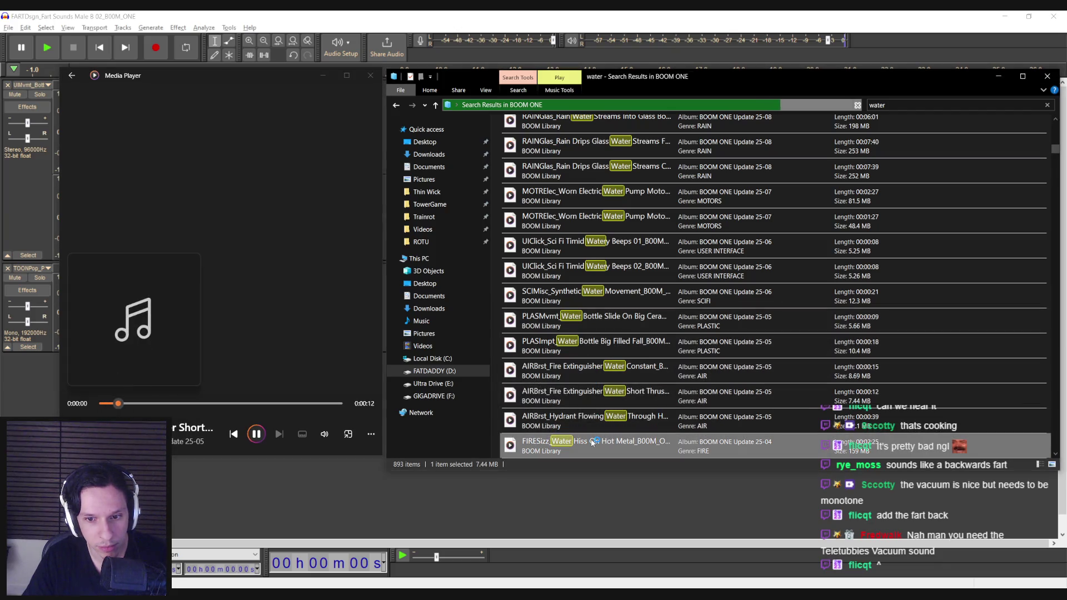
pyautogui.click(1047, 76)
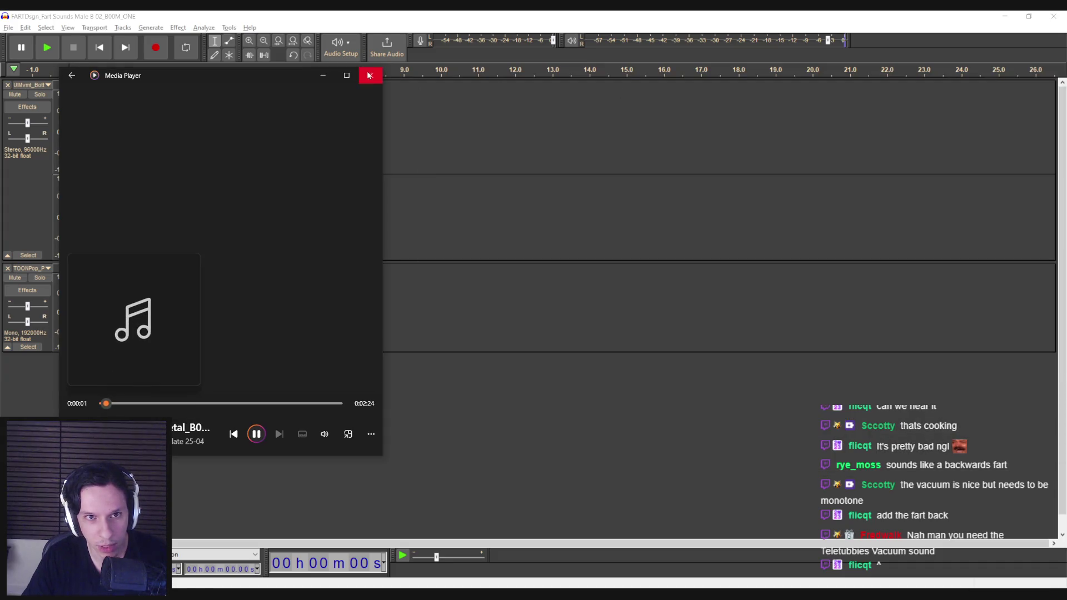
# Close Media Player and undo the recent track edits to restore the FART clip.
pyautogui.click(370, 75)
pyautogui.click(76, 158)
pyautogui.press('space')
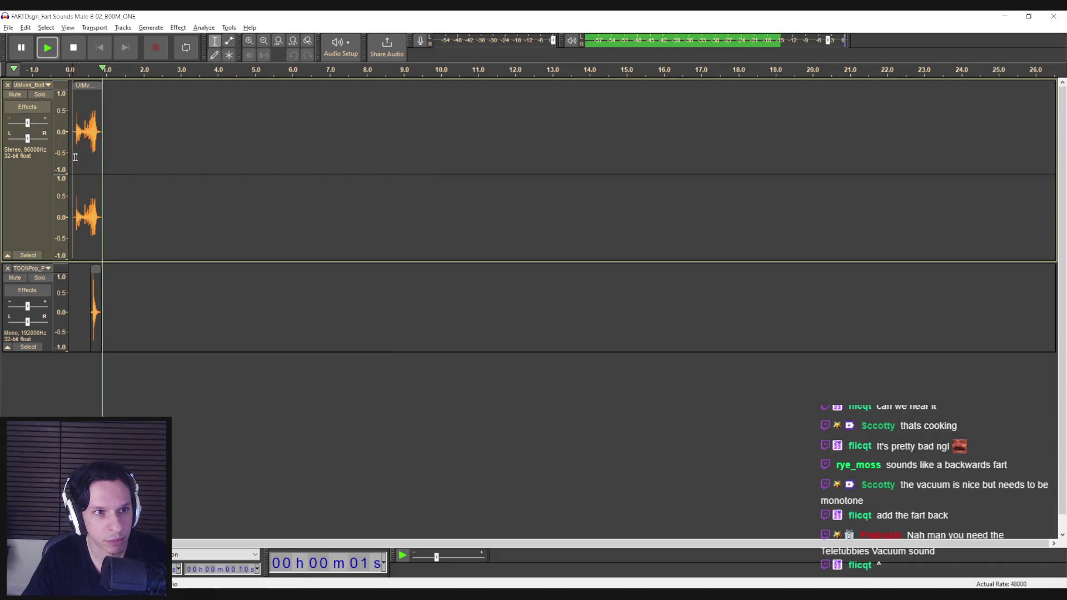
pyautogui.hotkey('ctrl', 'z')
pyautogui.hotkey('ctrl', 'z')
pyautogui.press('space')
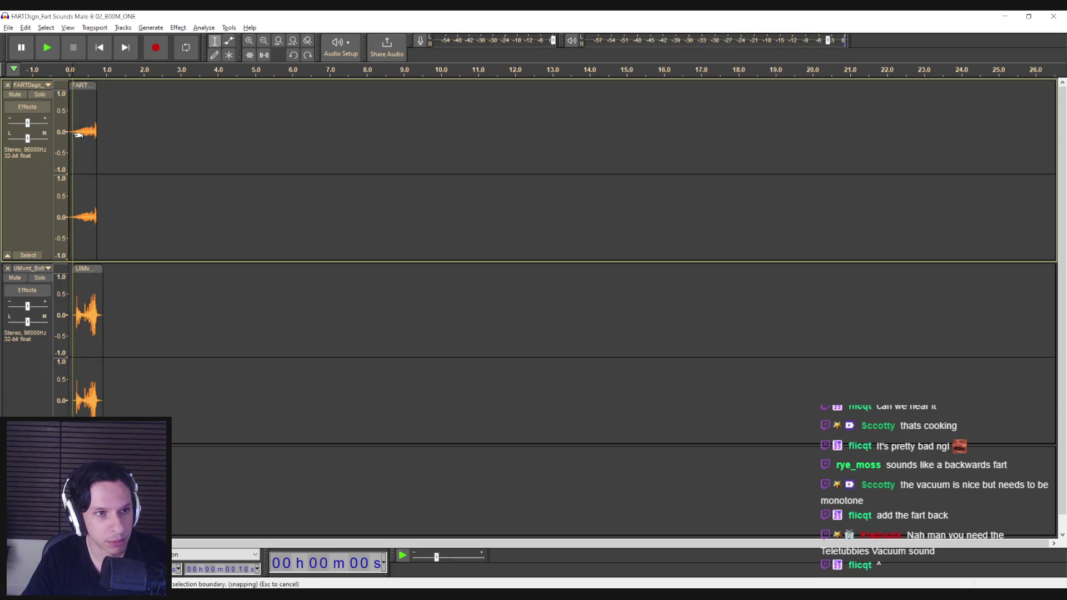
# Apply Reverb to the whole FART clip, listen back, and select the first 0.92 seconds.
pyautogui.doubleClick(78, 134)
pyautogui.click(178, 28)
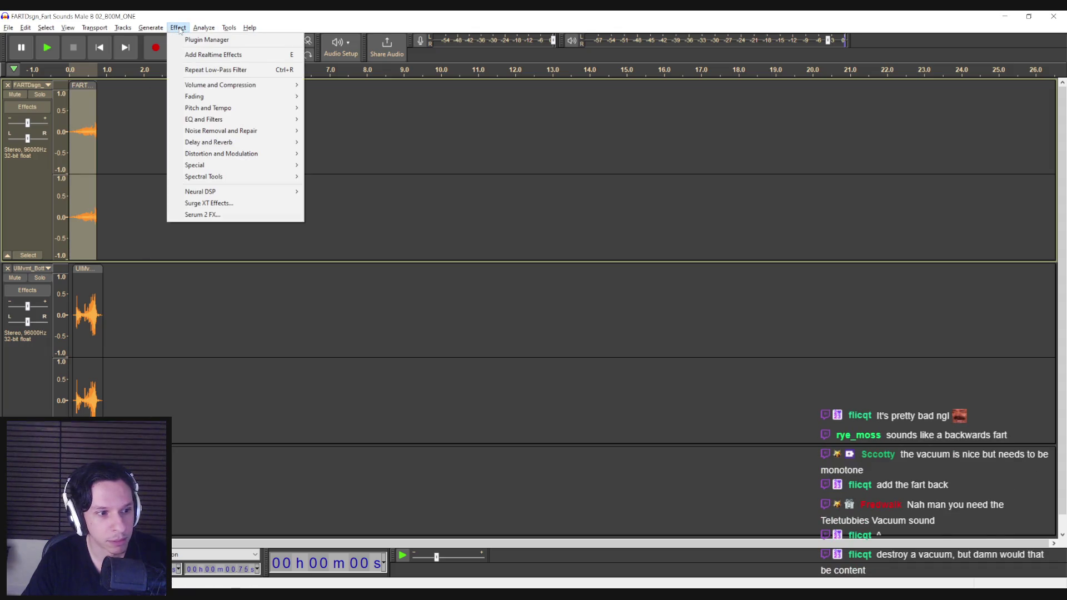
pyautogui.moveTo(201, 90)
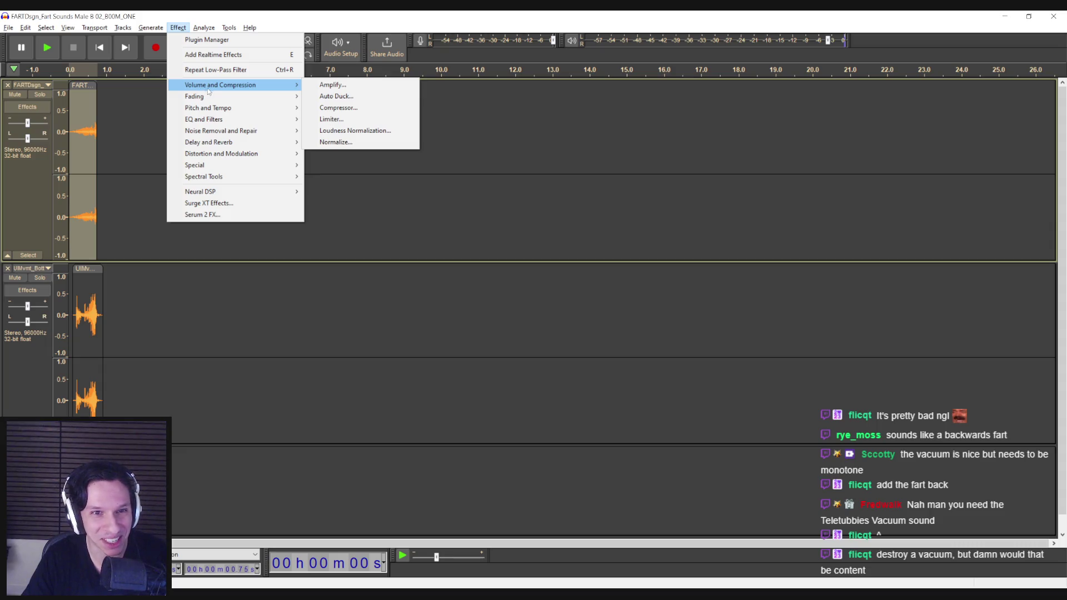
pyautogui.moveTo(214, 108)
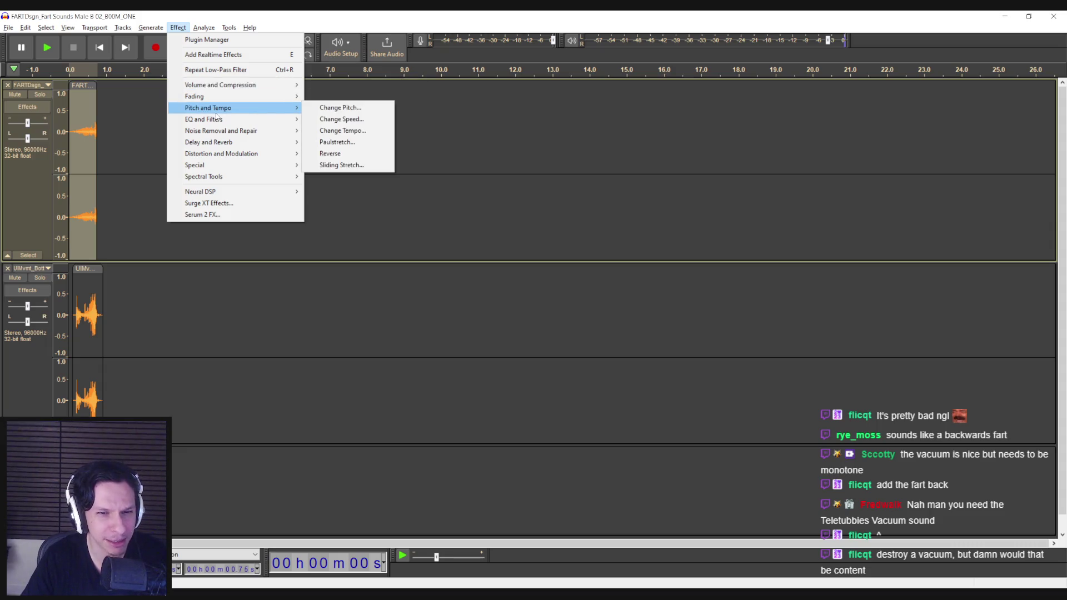
pyautogui.moveTo(244, 142)
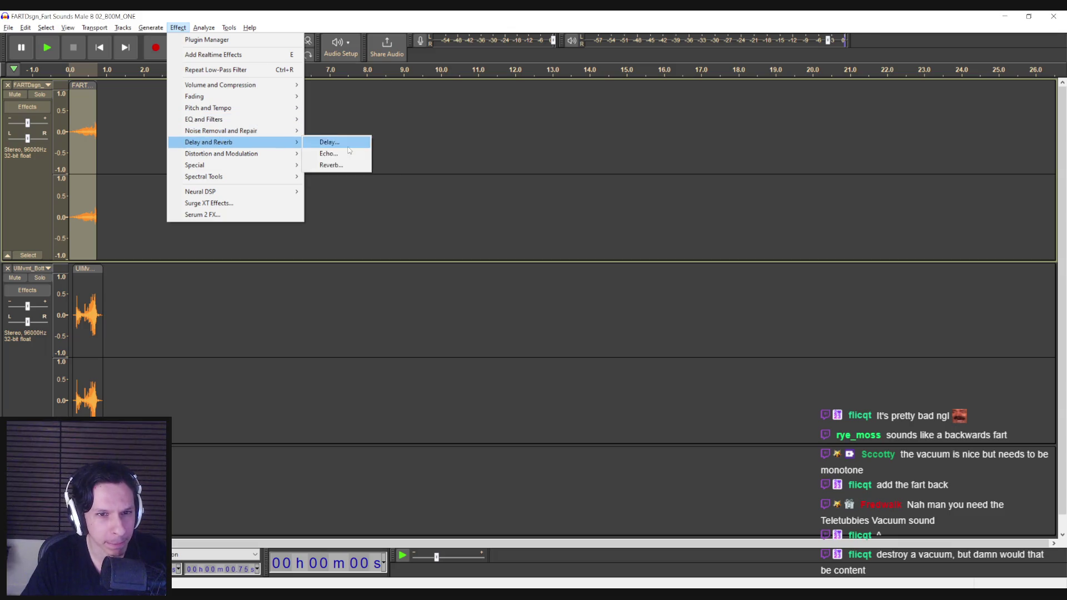
pyautogui.click(331, 165)
pyautogui.click(590, 220)
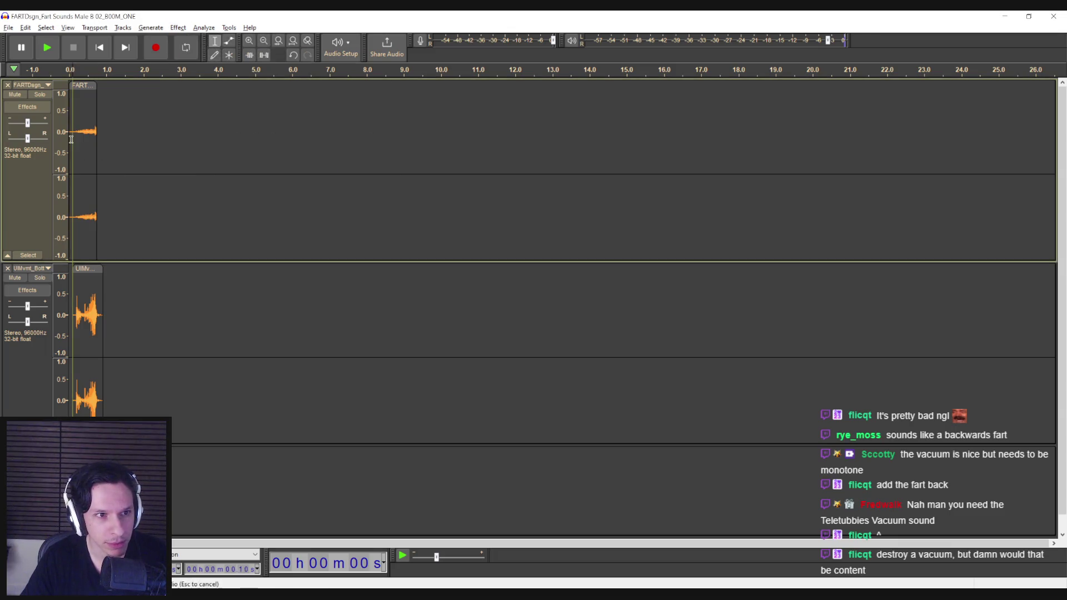
pyautogui.press('space')
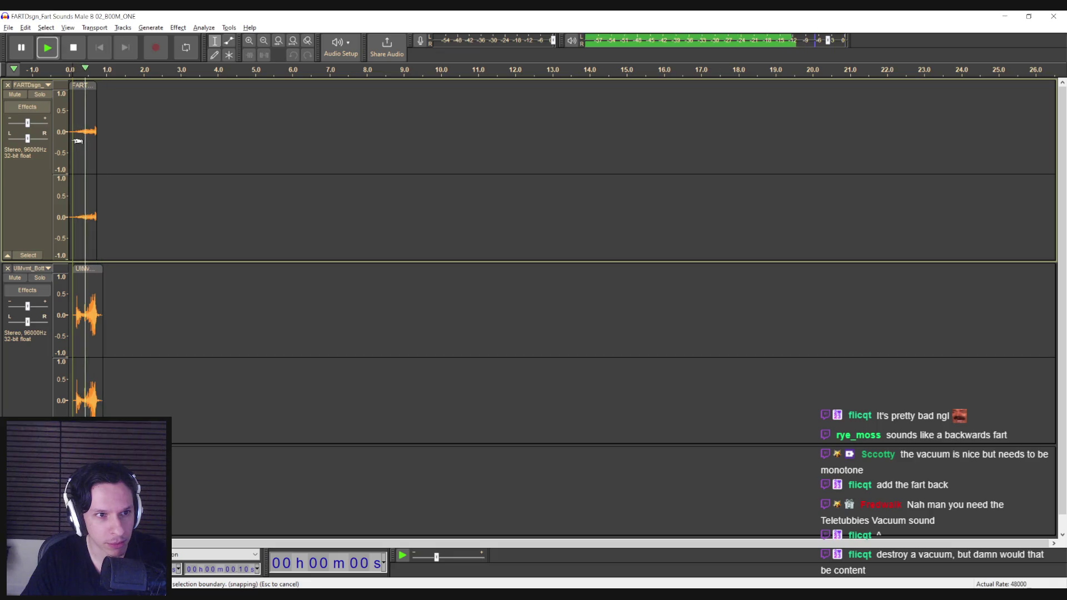
pyautogui.scroll(-1, 120, 231)
pyautogui.press('space')
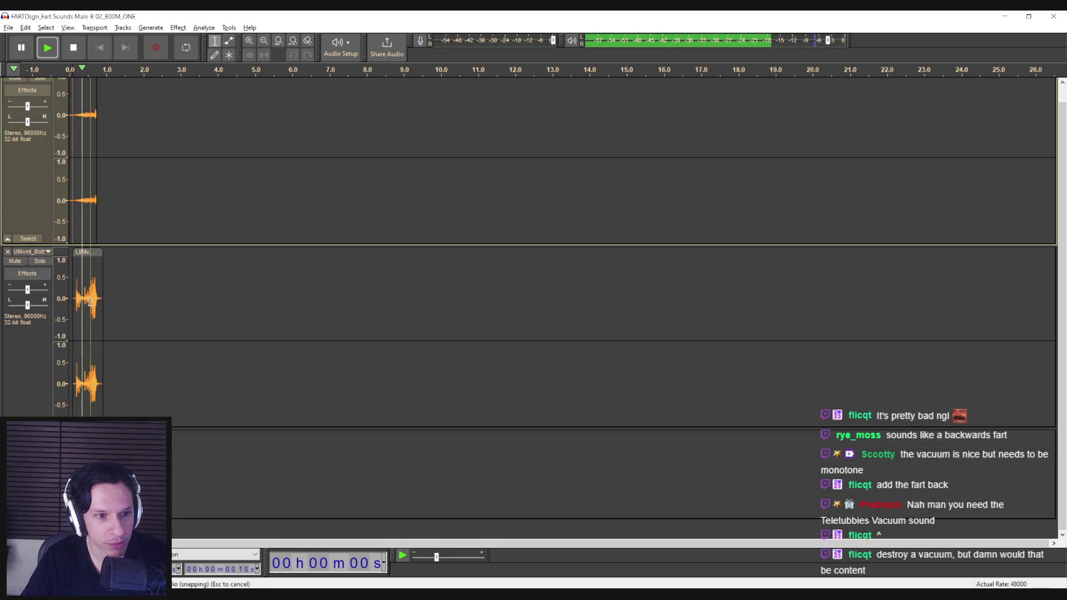
pyautogui.moveTo(103, 124); pyautogui.dragTo(70, 124)
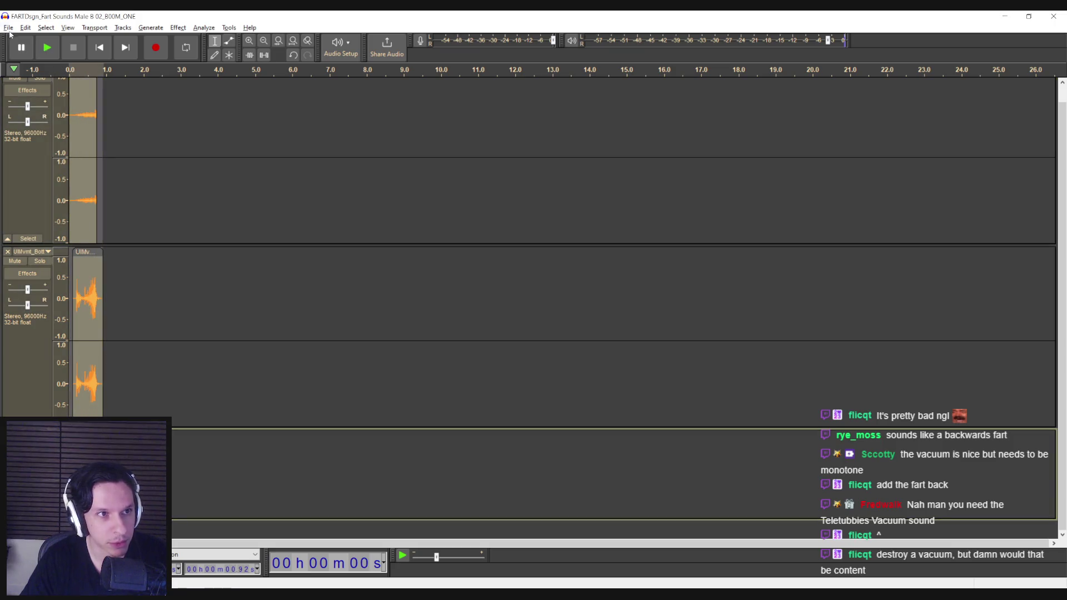
pyautogui.click(9, 28)
# Export the audio as Objects_BuySuckPipeStart.wav, adapting the pipe movement file name, and accept the mono warning.
pyautogui.moveTo(33, 104)
pyautogui.click(152, 149)
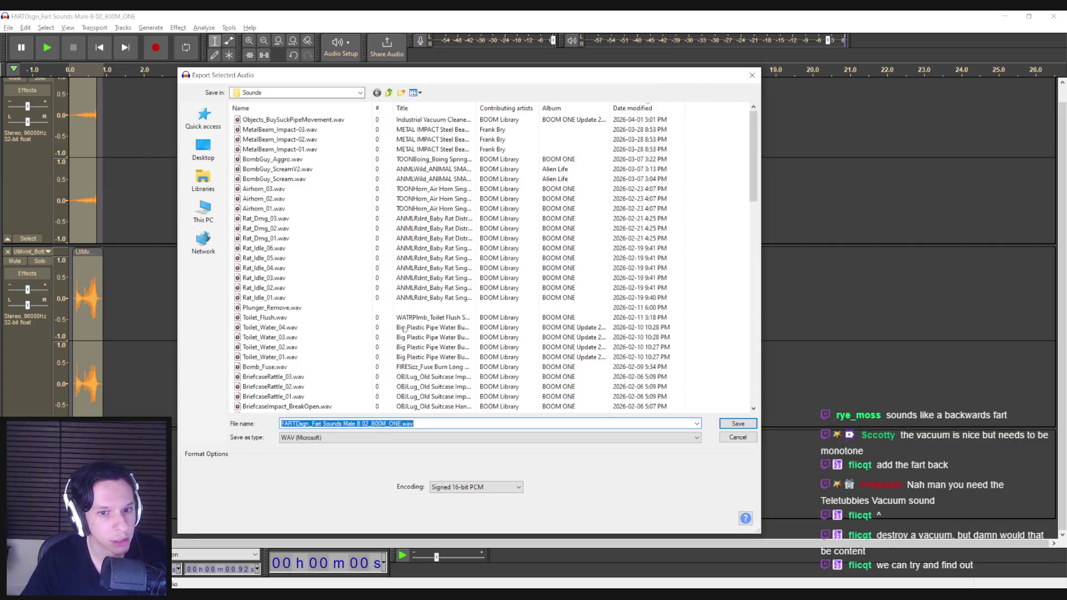
pyautogui.click(738, 438)
pyautogui.click(9, 28)
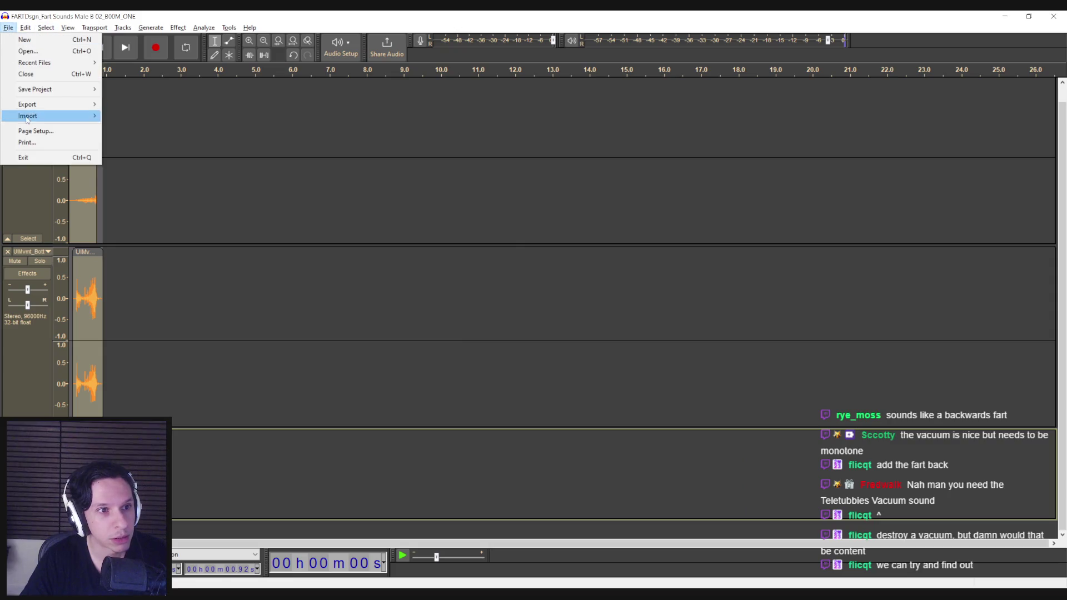
pyautogui.moveTo(33, 104)
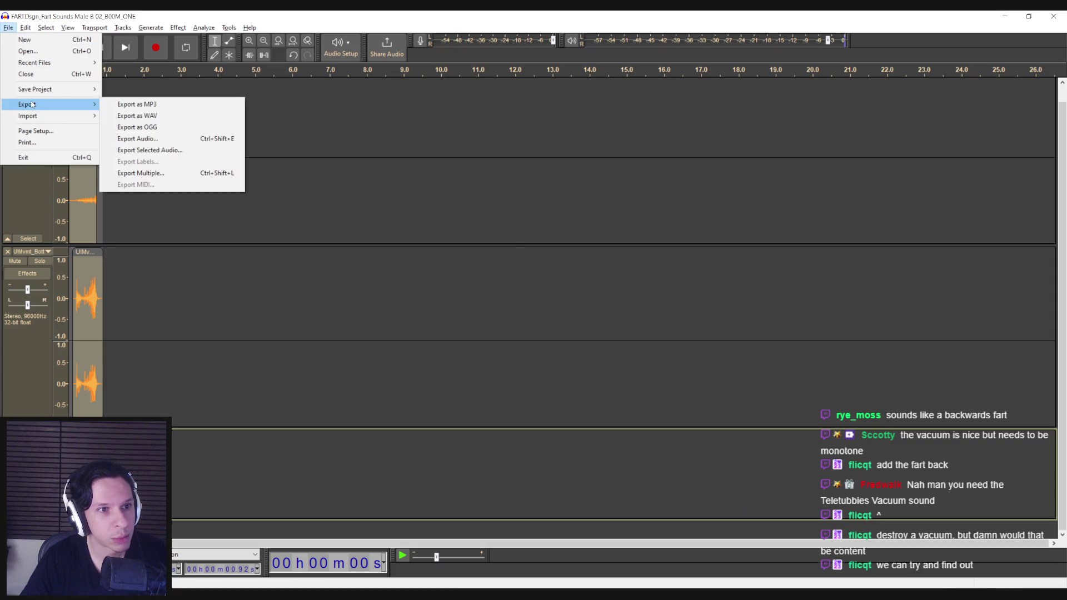
pyautogui.click(151, 114)
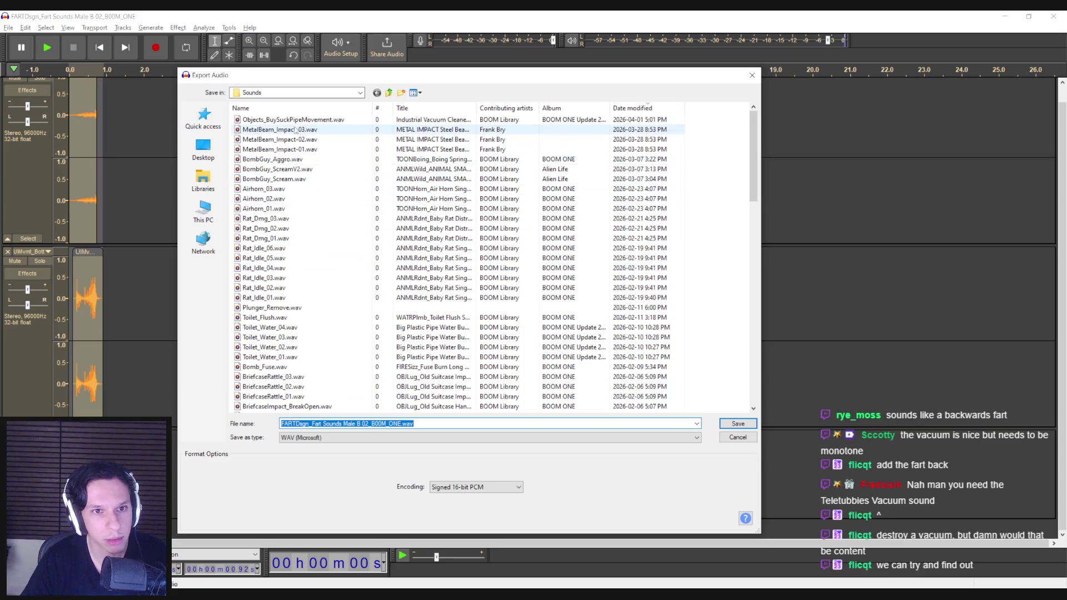
pyautogui.click(289, 120)
pyautogui.doubleClick(362, 424)
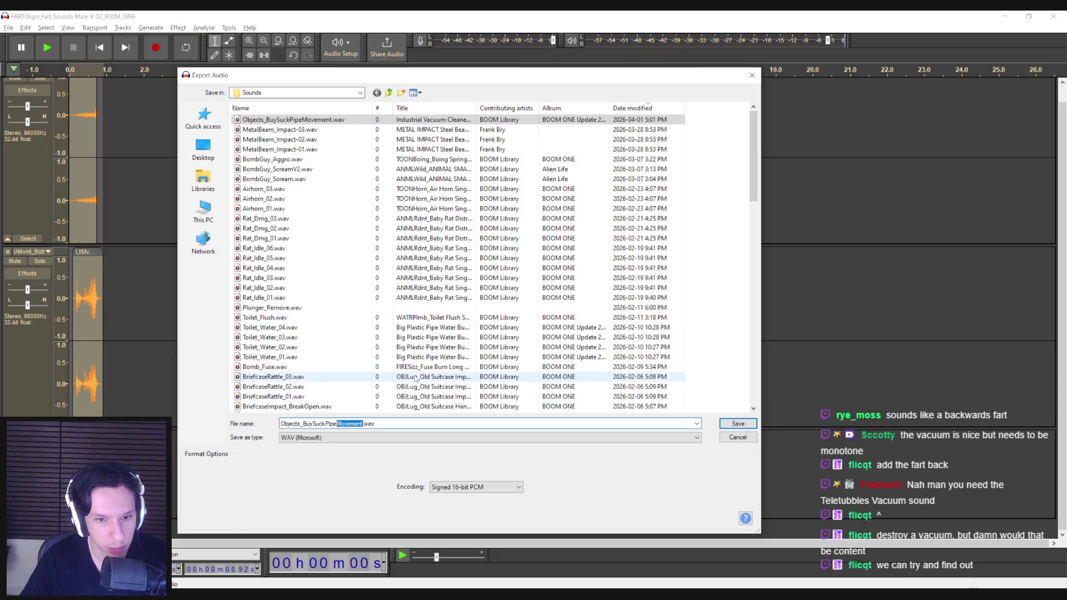
pyautogui.write('uck')
pyautogui.click(738, 423)
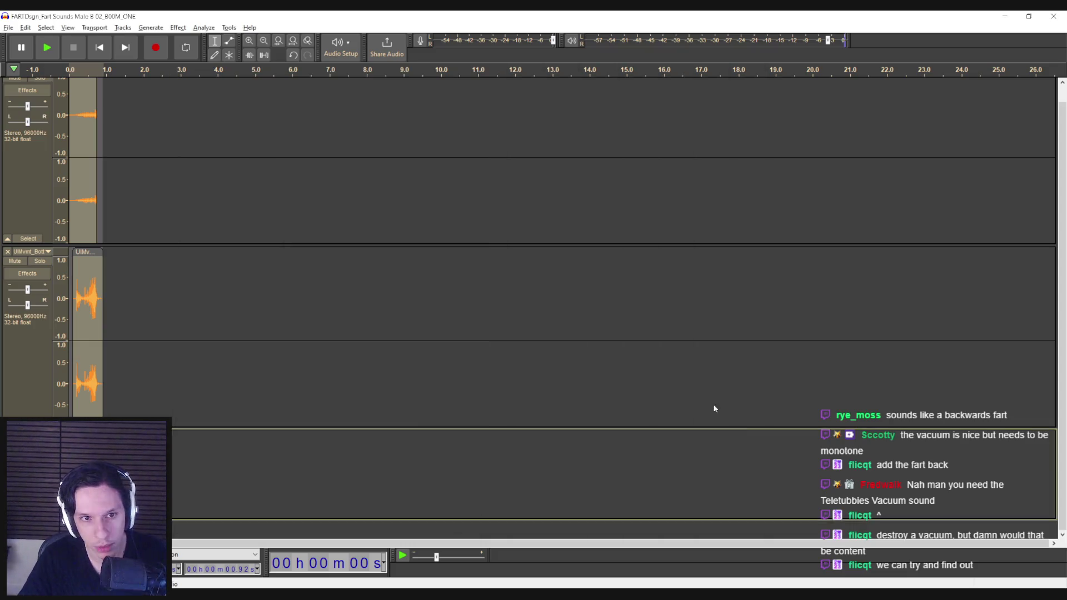
pyautogui.click(562, 322)
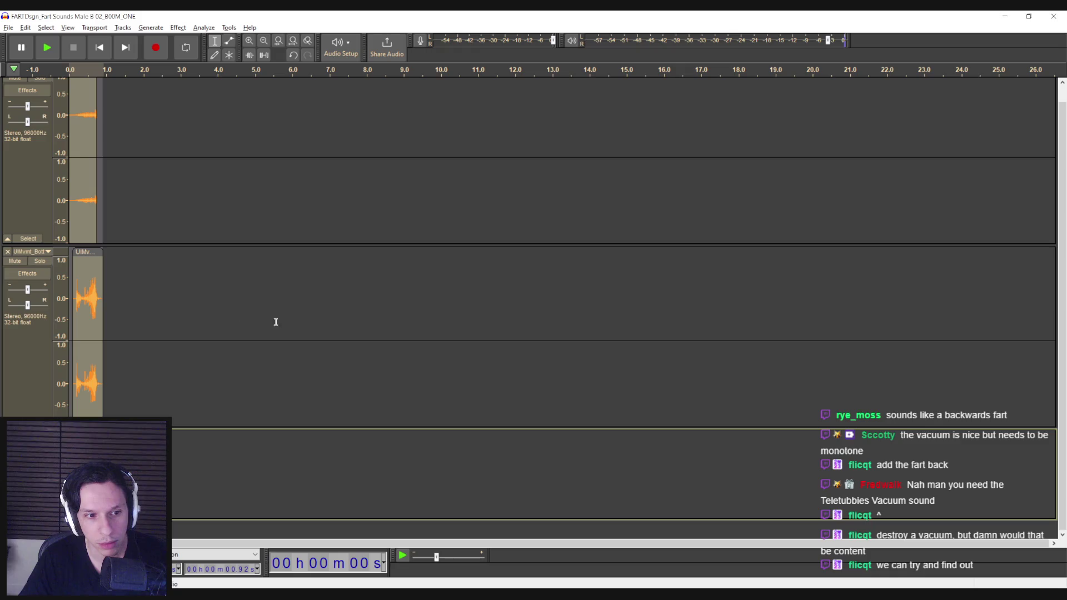
# Mix the UIMvmt track and the top track down to mono.
pyautogui.click(90, 269)
pyautogui.click(151, 28)
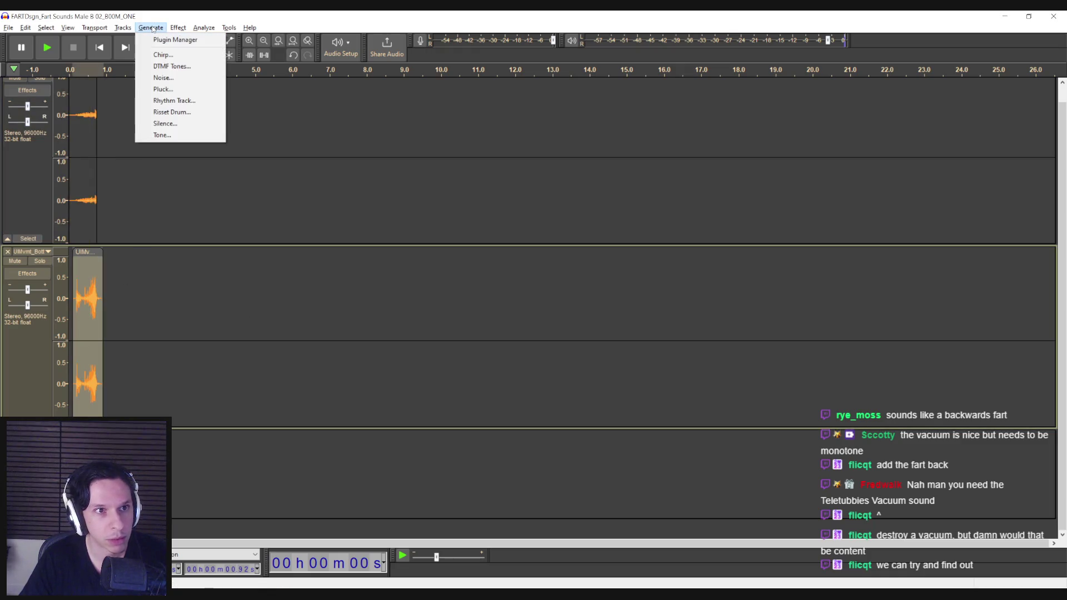
pyautogui.moveTo(178, 27)
pyautogui.click(123, 27)
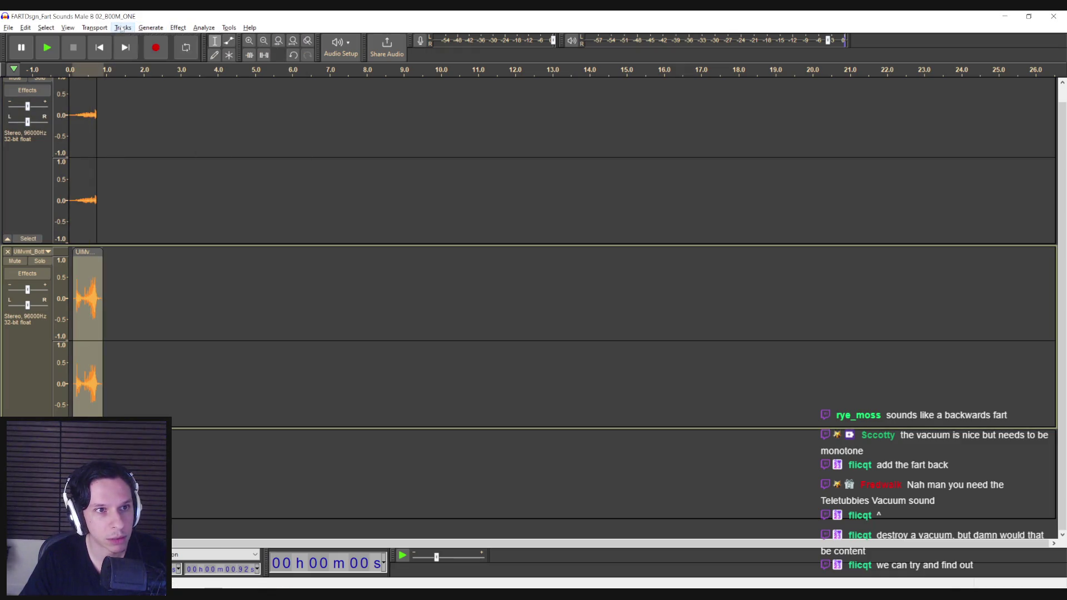
pyautogui.click(123, 27)
pyautogui.moveTo(166, 54)
pyautogui.click(278, 58)
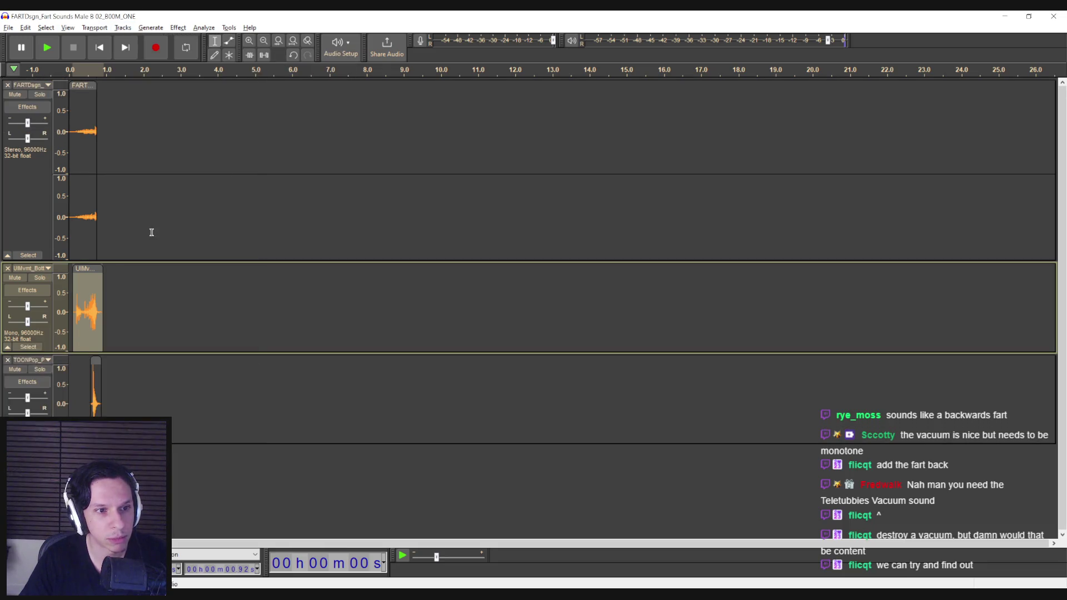
pyautogui.click(83, 167)
pyautogui.click(123, 28)
pyautogui.moveTo(167, 55)
pyautogui.click(267, 54)
# Select all clips and re-export, replacing Objects_BuySuckPipeStart.wav and accepting the mono warning.
pyautogui.click(103, 306)
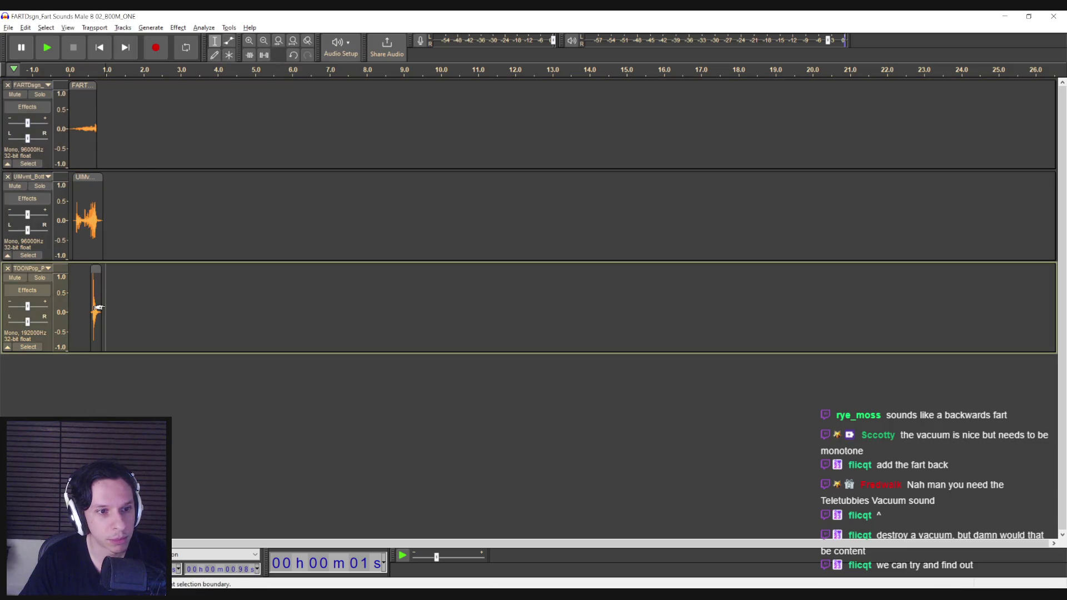
pyautogui.hotkey('ctrl', 'a')
pyautogui.click(10, 28)
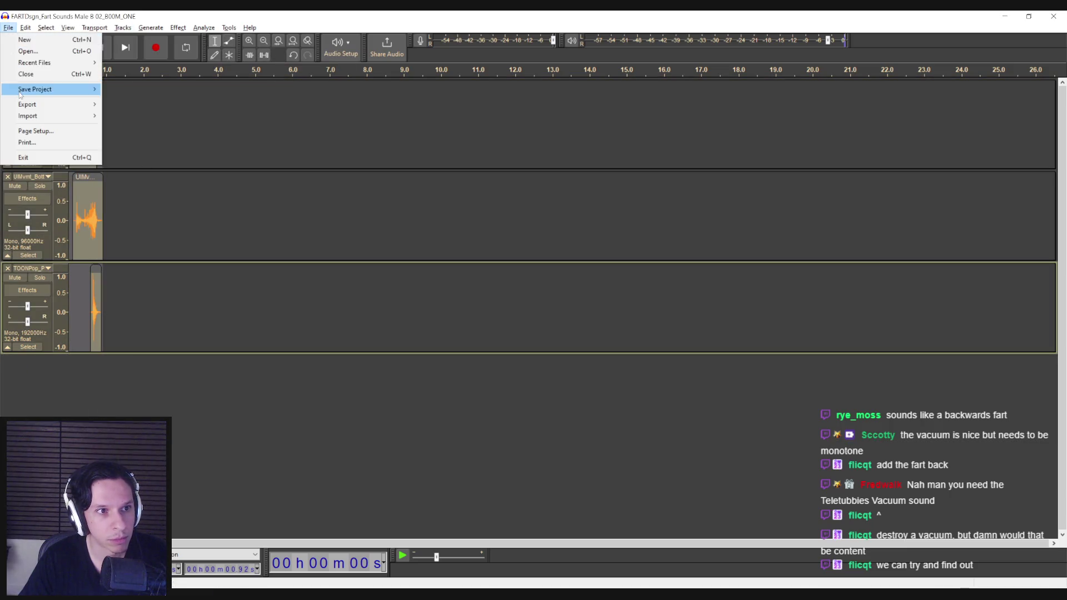
pyautogui.click(293, 139)
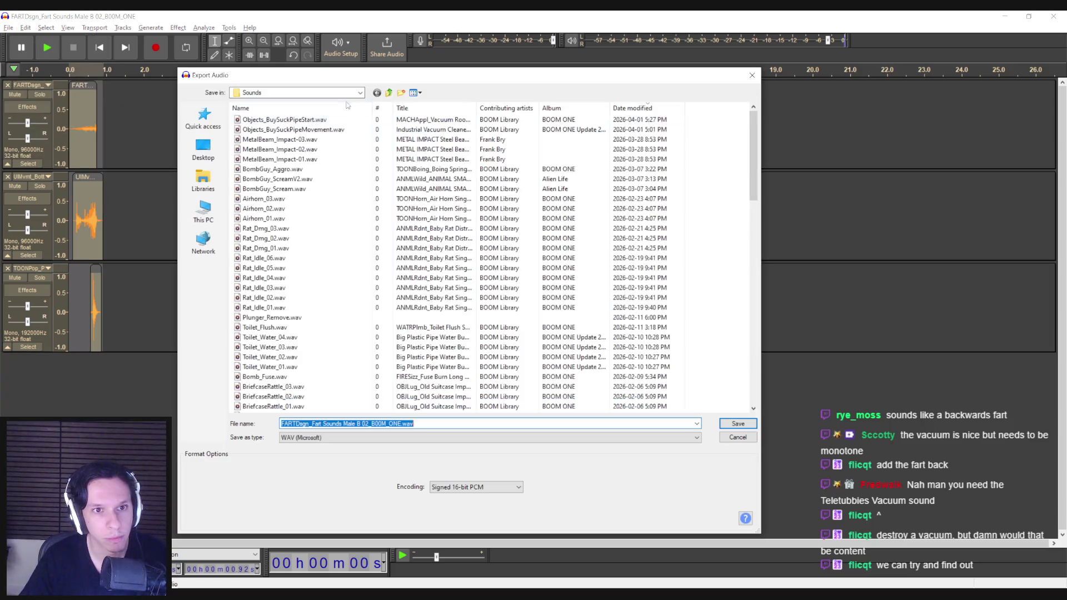
pyautogui.press('Return')
pyautogui.click(607, 309)
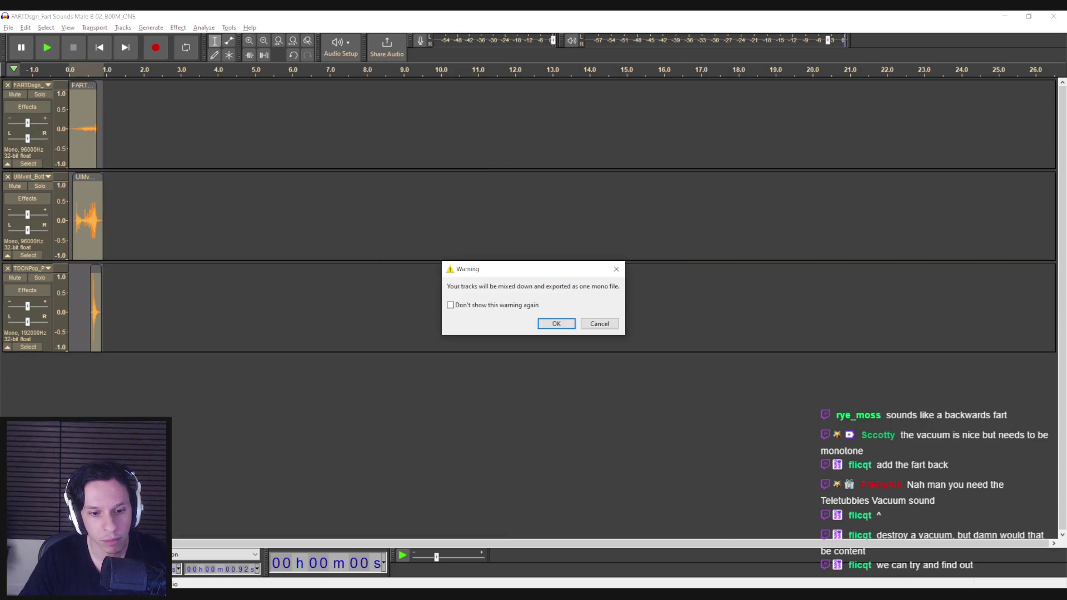
pyautogui.press('Return')
pyautogui.click(1006, 17)
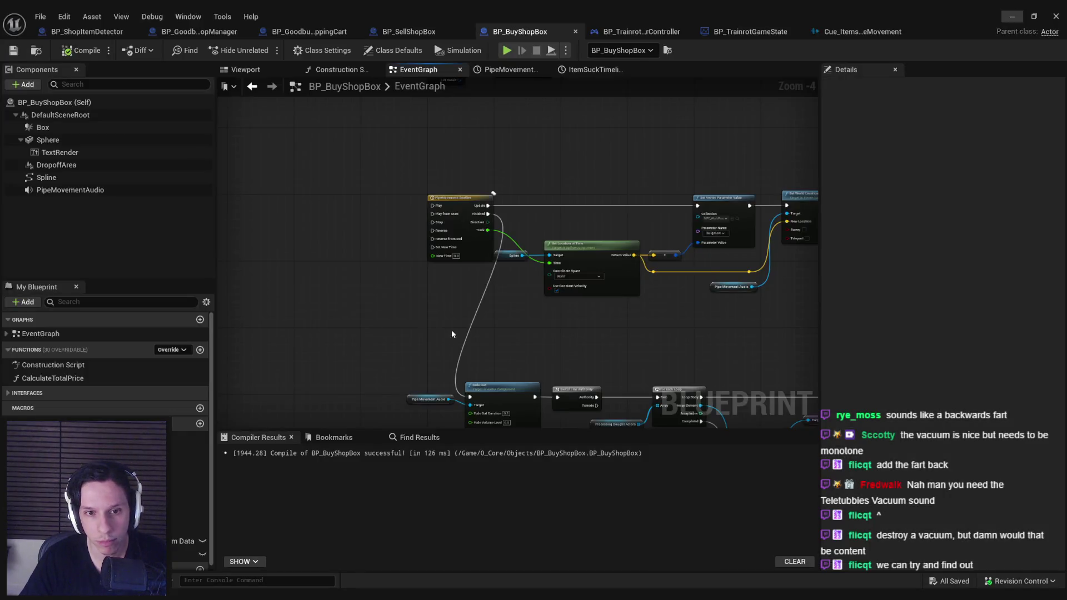
# Import the exported Objects_BuySuckPipeStart sound into the 2_Audio folder and save all.
pyautogui.click(1011, 20)
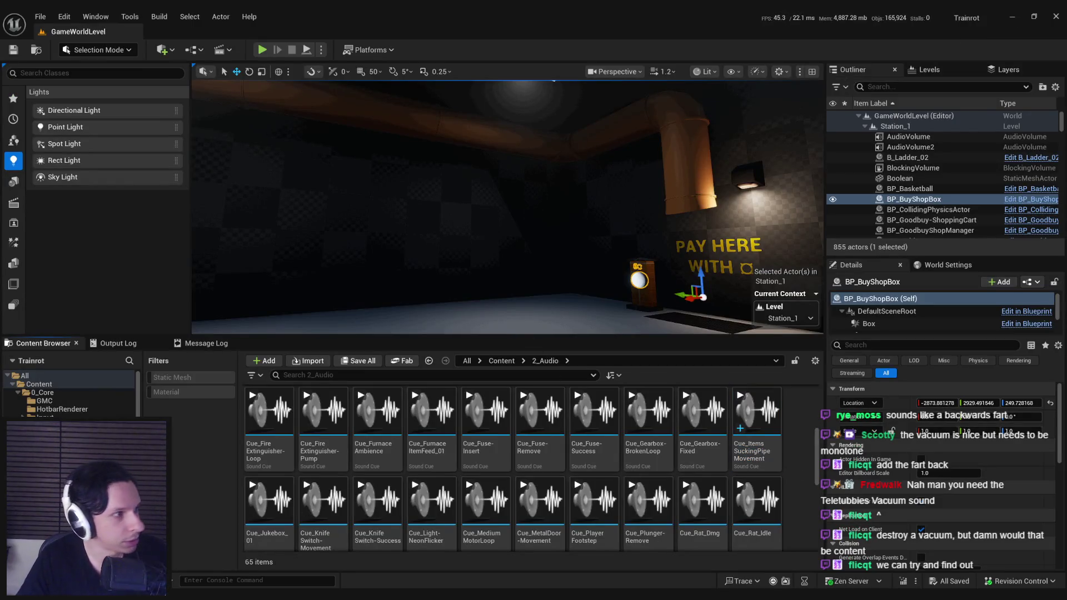
pyautogui.moveTo(801, 489); pyautogui.dragTo(799, 485)
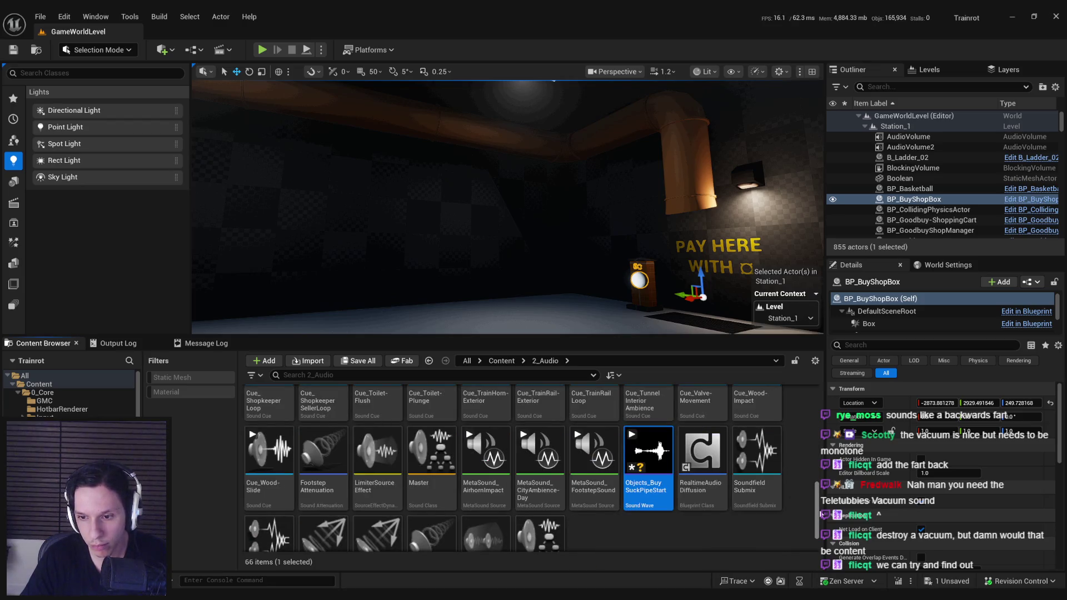
pyautogui.click(762, 520)
pyautogui.hotkey('ctrl', 'shift', 's')
pyautogui.scroll(5, 751, 464)
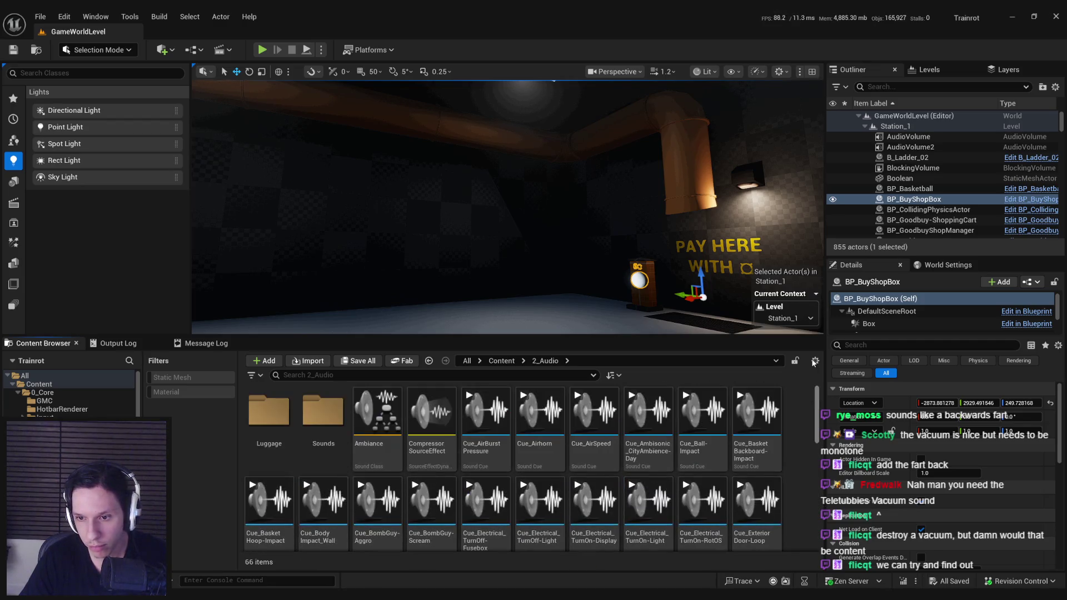
pyautogui.scroll(-3, 755, 489)
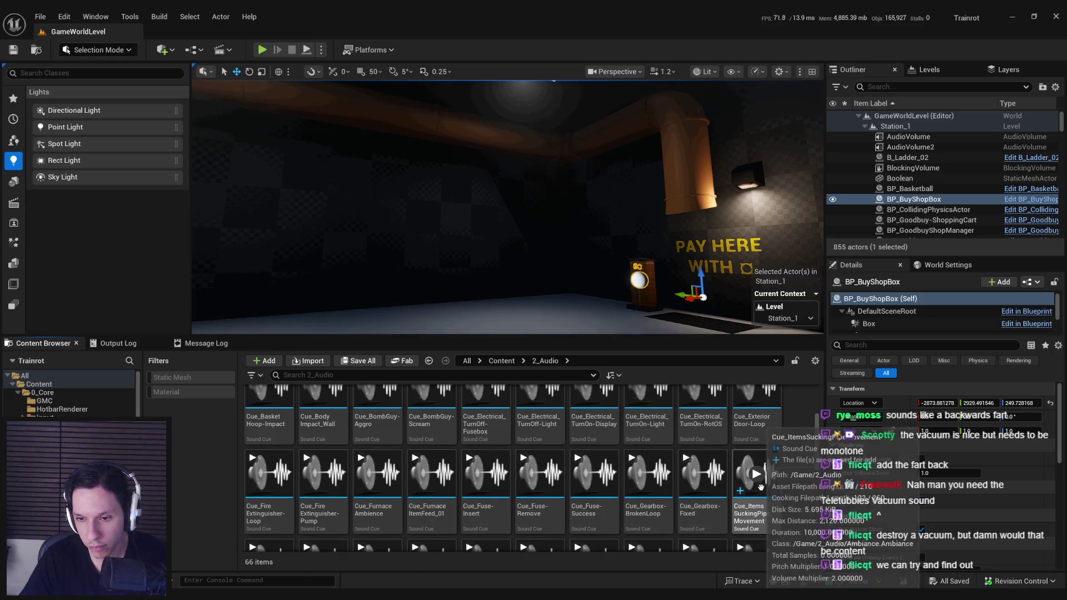
# Duplicate Cue_ItemsSuckingPipeMovement as Cue_ItemsSuck-Start and open it in the Sound Cue editor.
pyautogui.click(766, 517)
pyautogui.rightClick(766, 517)
pyautogui.click(811, 257)
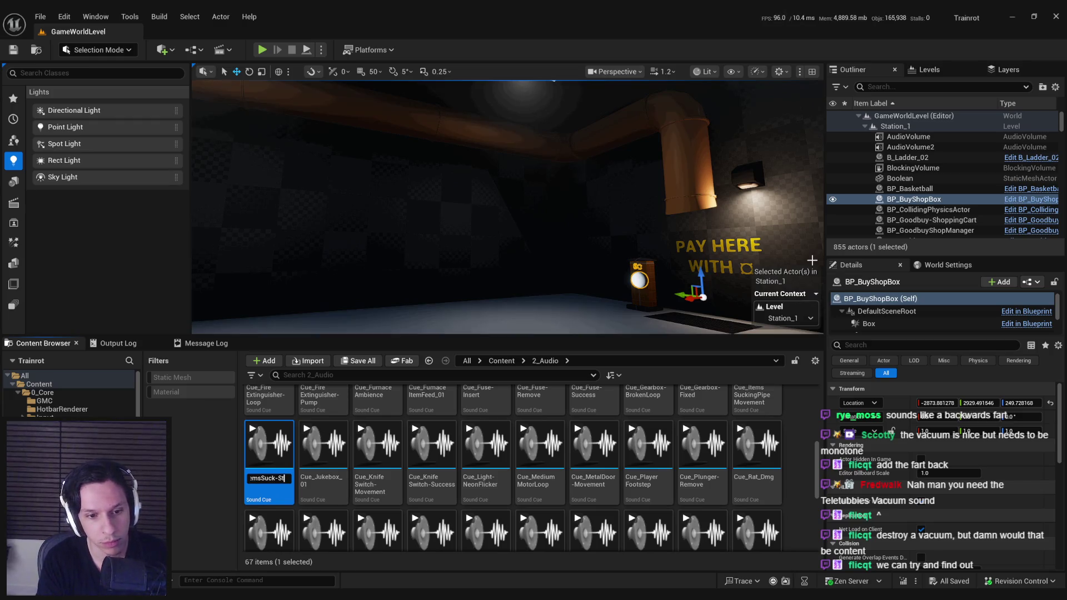
pyautogui.press('Return')
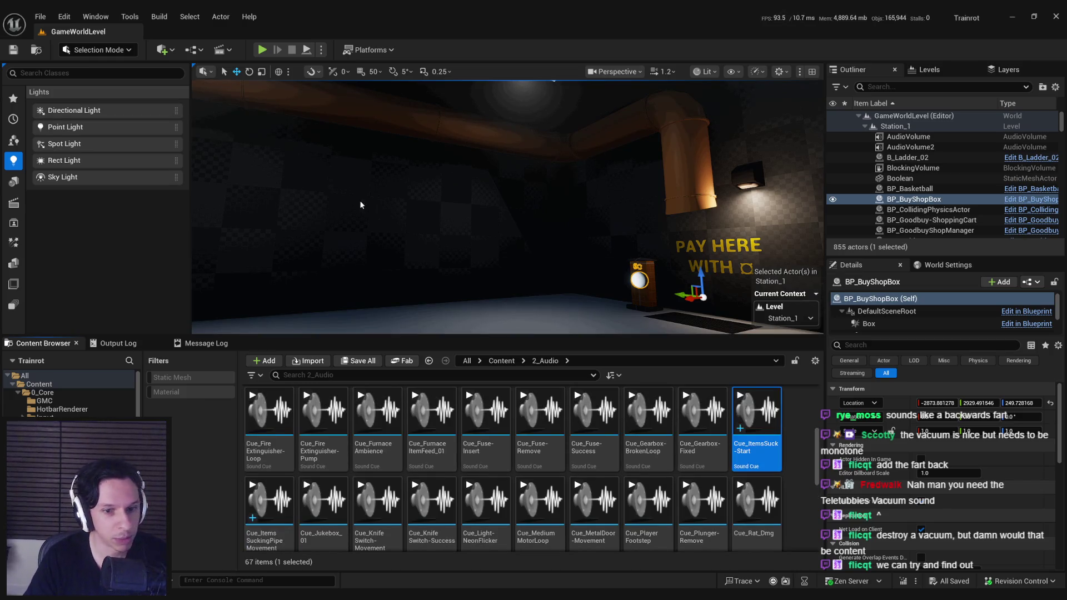
pyautogui.doubleClick(756, 411)
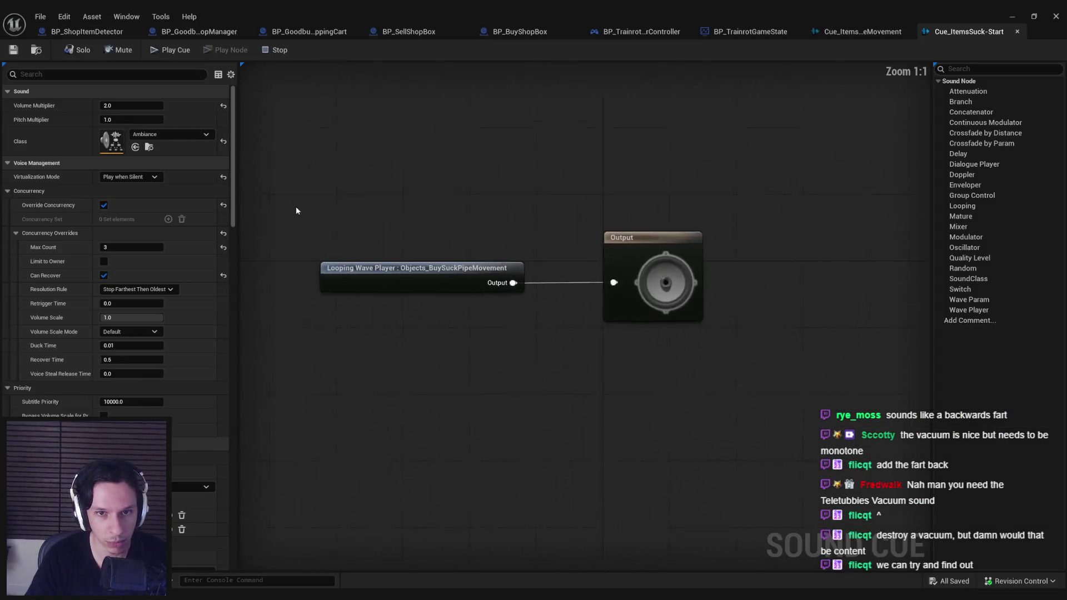
# Insert a Modulator node between the wave player and the output.
pyautogui.moveTo(556, 309); pyautogui.dragTo(439, 309)
pyautogui.moveTo(471, 324)
pyautogui.mouseDown()
pyautogui.moveTo(568, 309)
pyautogui.moveTo(712, 328)
pyautogui.moveTo(688, 323)
pyautogui.mouseUp()
pyautogui.write('modul')
pyautogui.press('Return')
pyautogui.click(605, 409)
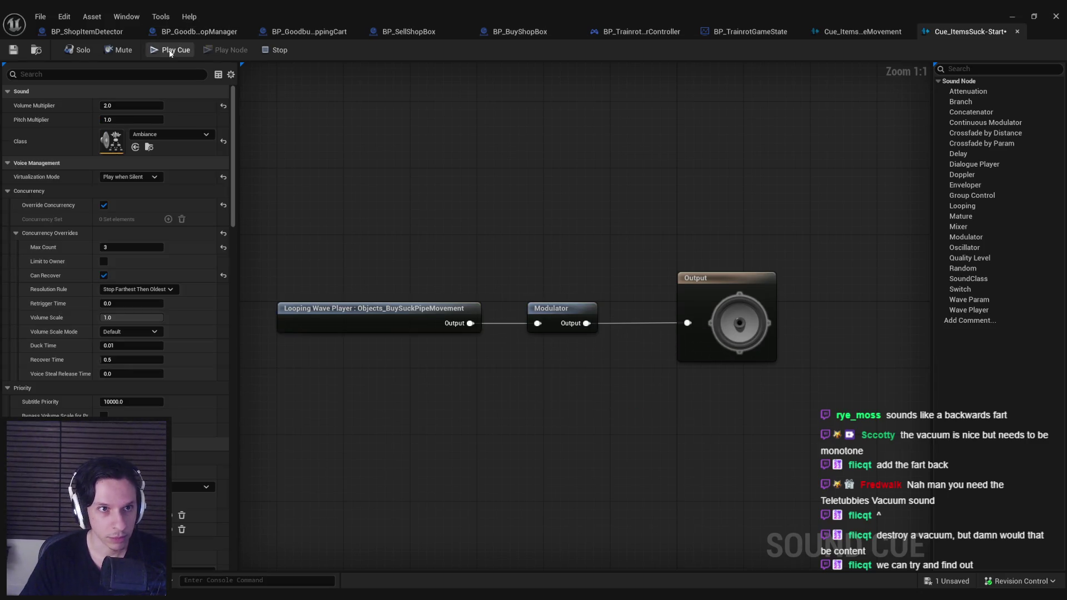
# Set the wave player's Sound Wave to Objects_BuySuckPipeStart and save the cue.
pyautogui.click(390, 318)
pyautogui.click(171, 107)
pyautogui.write('suck')
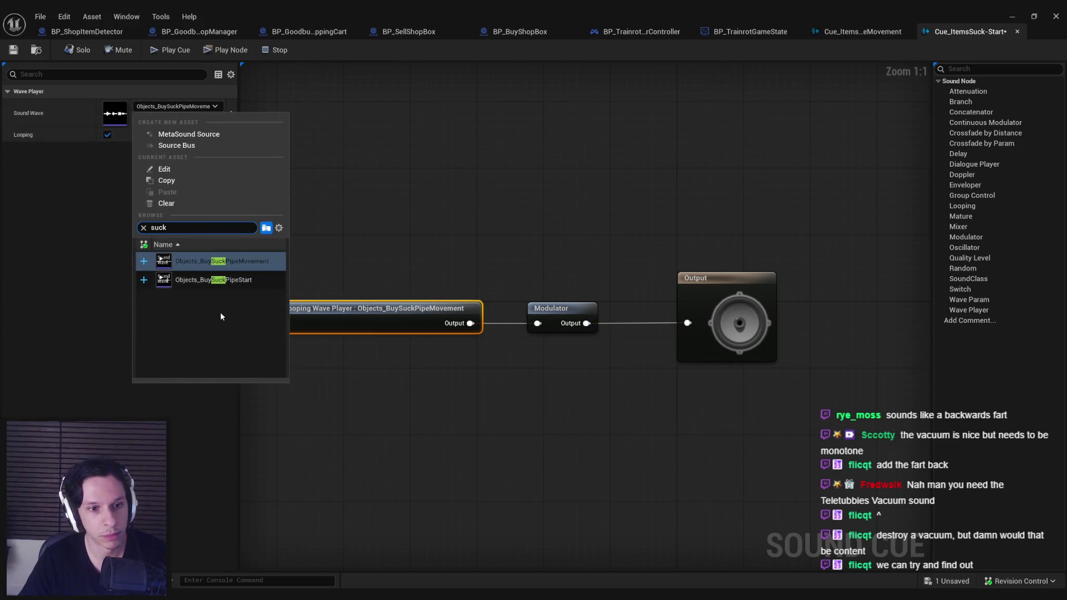
pyautogui.click(214, 279)
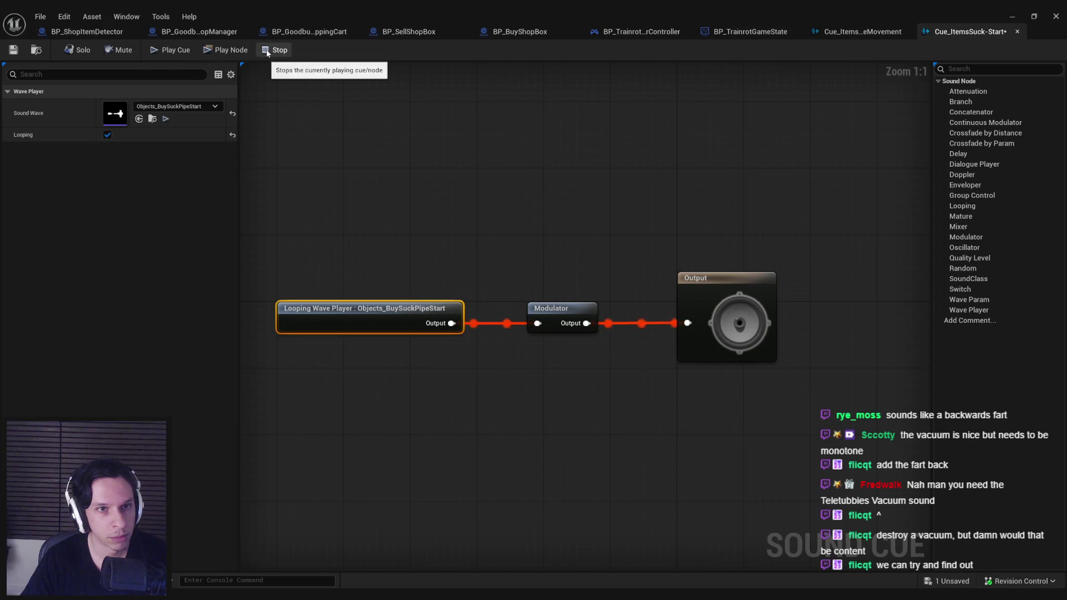
pyautogui.click(395, 158)
pyautogui.hotkey('ctrl', 's')
# Uncheck Looping on the wave player, reposition it, and save the cue.
pyautogui.click(372, 308)
pyautogui.click(112, 141)
pyautogui.click(274, 150)
pyautogui.hotkey('ctrl', 's')
pyautogui.click(340, 321)
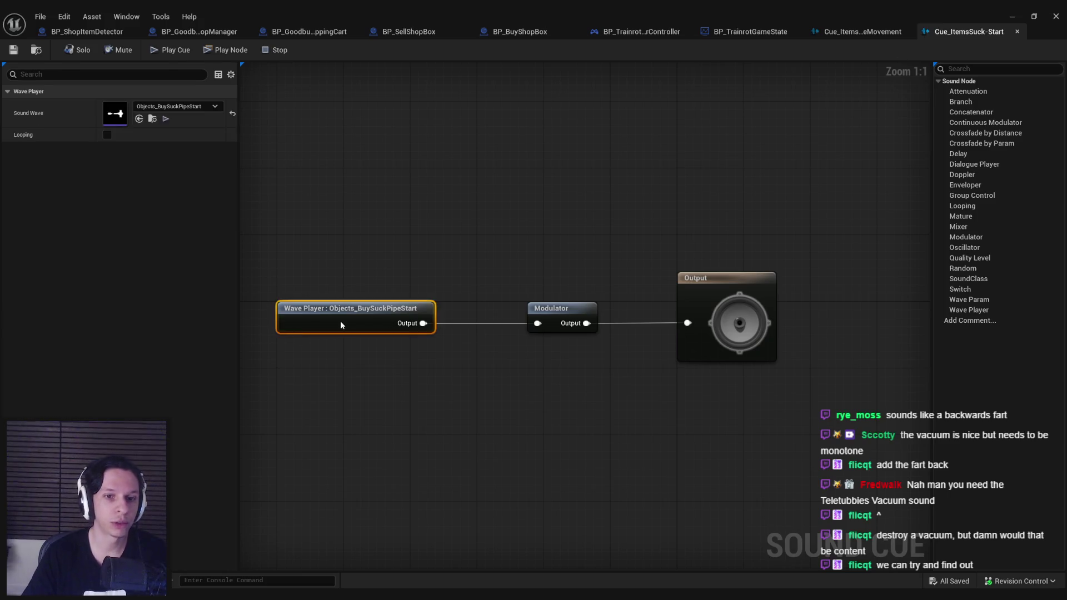
pyautogui.moveTo(340, 321); pyautogui.dragTo(405, 321)
pyautogui.moveTo(550, 364)
pyautogui.mouseDown()
pyautogui.moveTo(412, 320)
pyautogui.moveTo(447, 325)
pyautogui.moveTo(458, 339)
pyautogui.mouseUp()
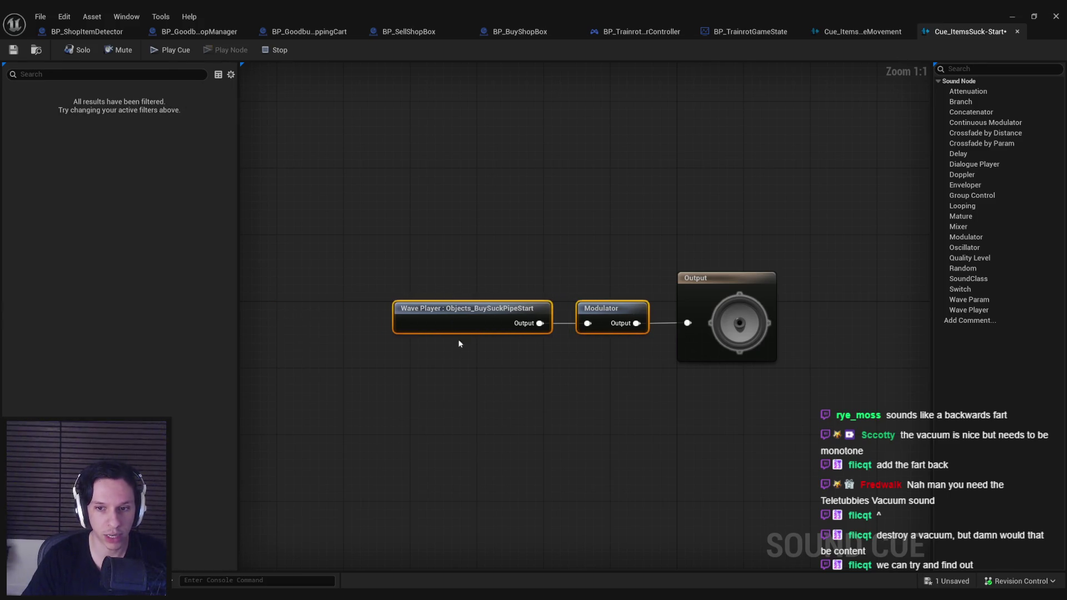
pyautogui.click(459, 367)
pyautogui.hotkey('ctrl', 's')
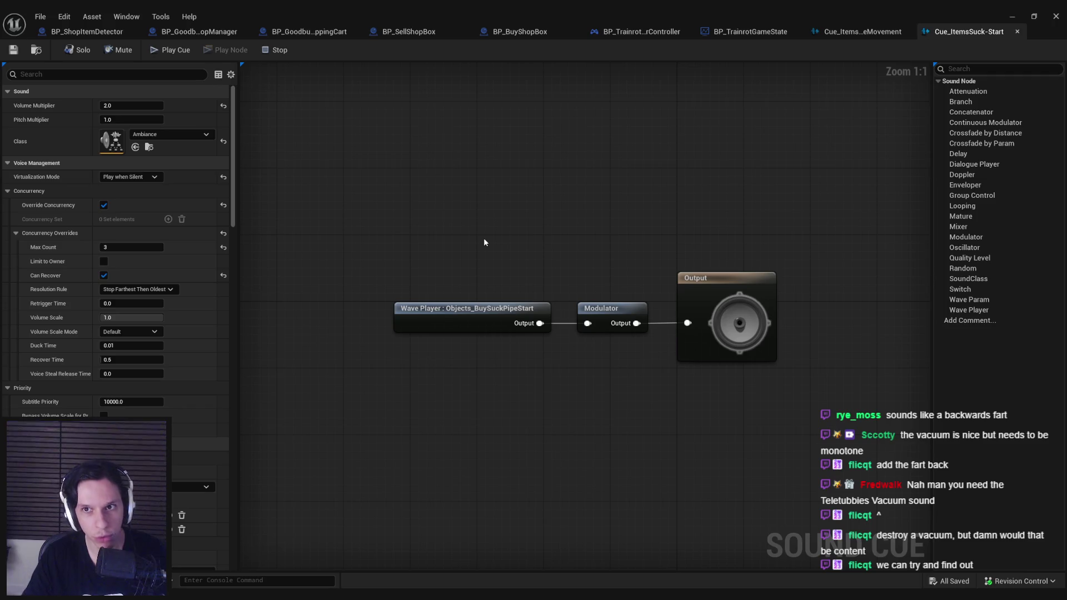
# Add a Looping node after the Modulator in the Cue_ItemsSuck-Start graph.
pyautogui.click(501, 33)
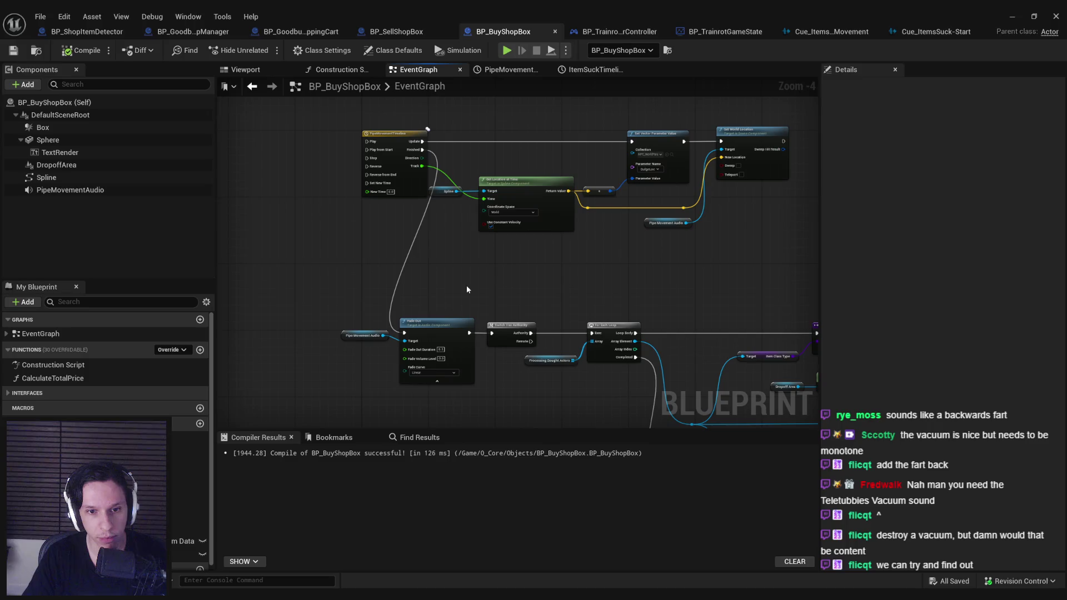
pyautogui.scroll(-1, 467, 286)
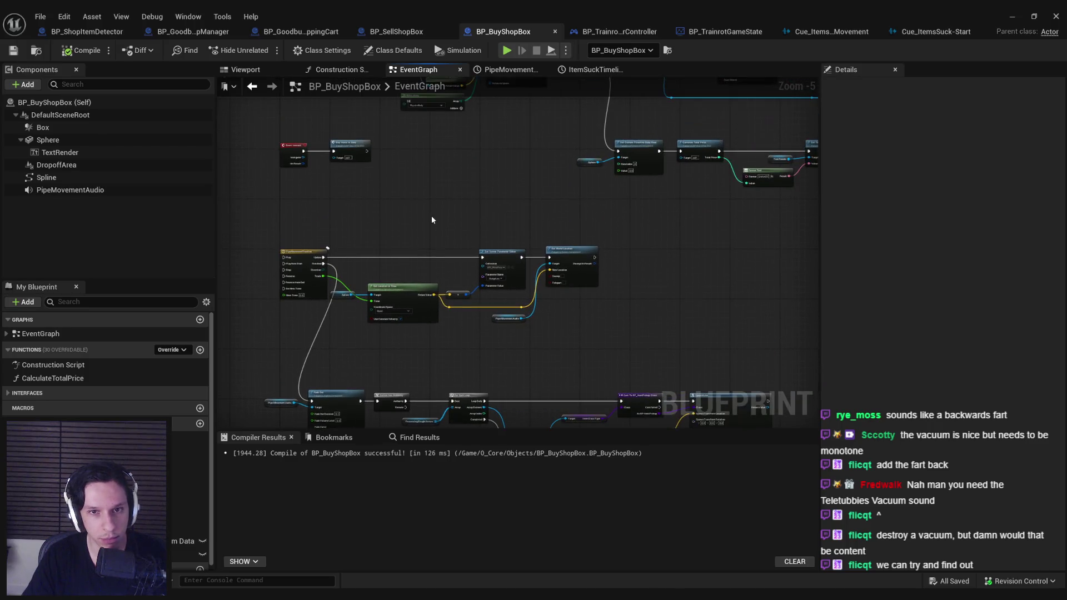
pyautogui.scroll(-1, 432, 219)
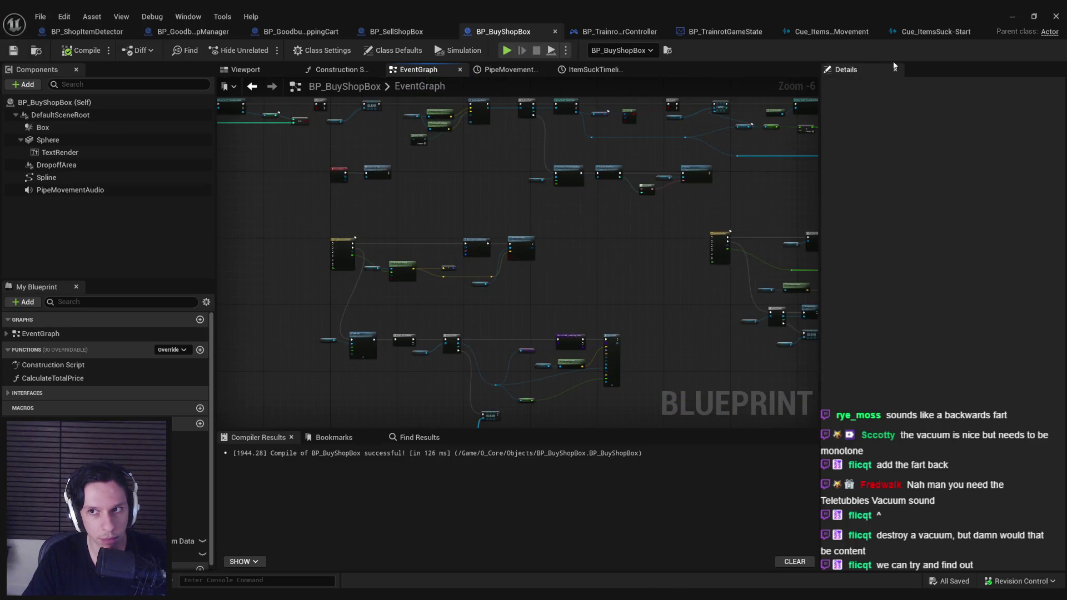
pyautogui.click(936, 32)
pyautogui.moveTo(494, 351)
pyautogui.mouseDown()
pyautogui.moveTo(598, 314)
pyautogui.moveTo(480, 314)
pyautogui.mouseUp()
pyautogui.rightClick(452, 327)
pyautogui.click(480, 314)
pyautogui.rightClick(535, 328)
pyautogui.write('l')
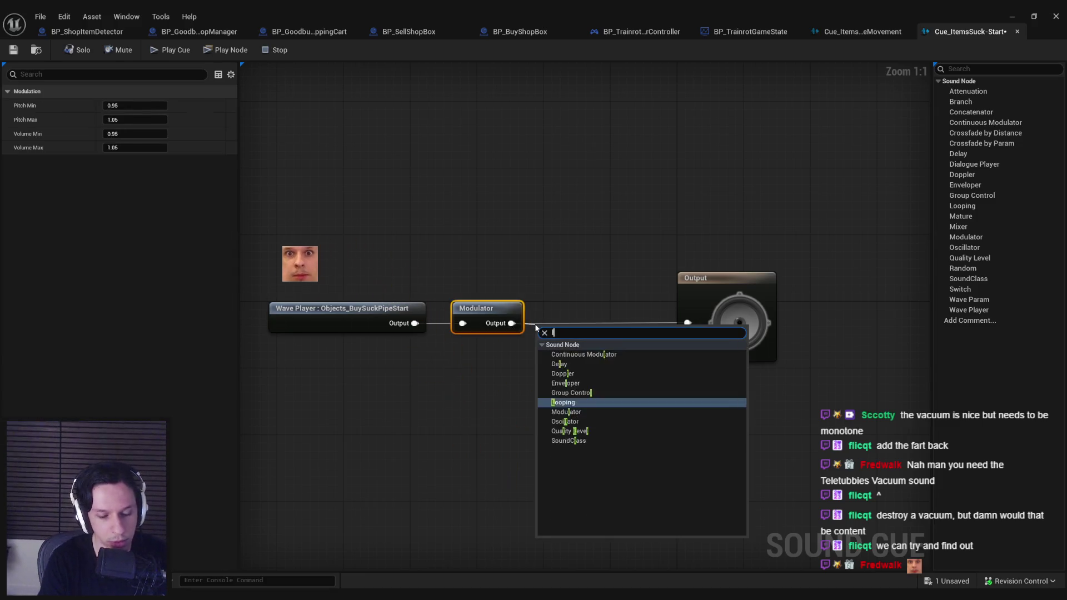
pyautogui.write('oop')
pyautogui.press('Return')
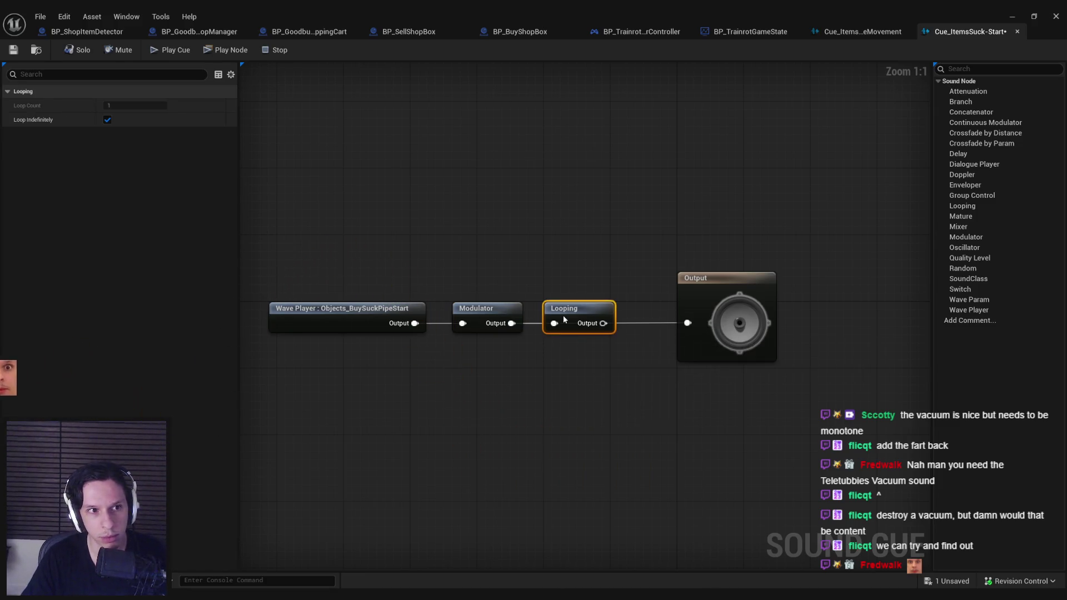
# Try a fixed loop count, then delete the Looping node, shift nodes toward Output, and save.
pyautogui.click(107, 120)
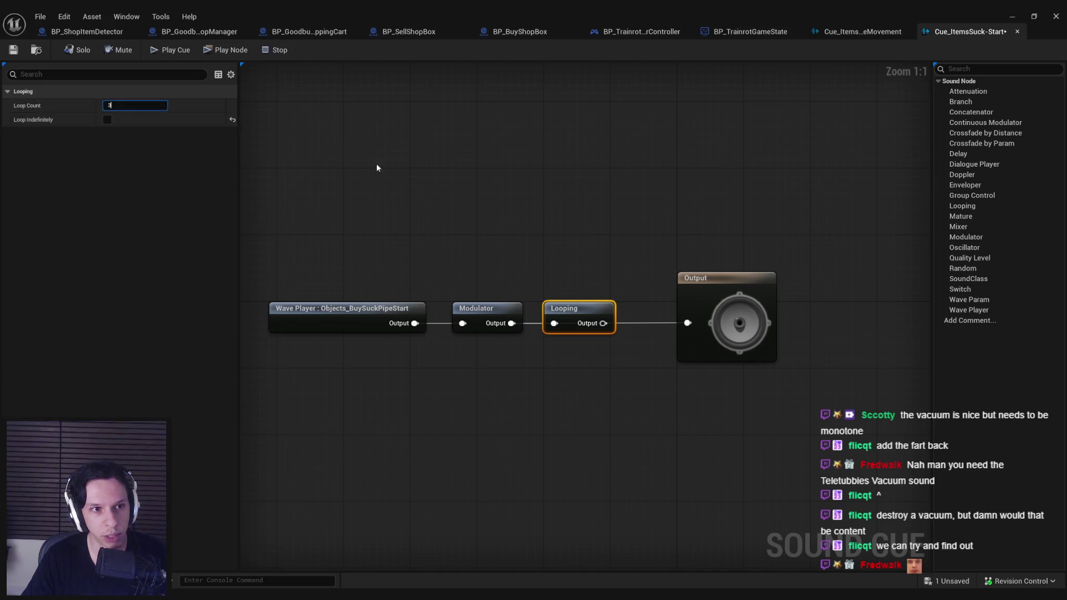
pyautogui.click(376, 167)
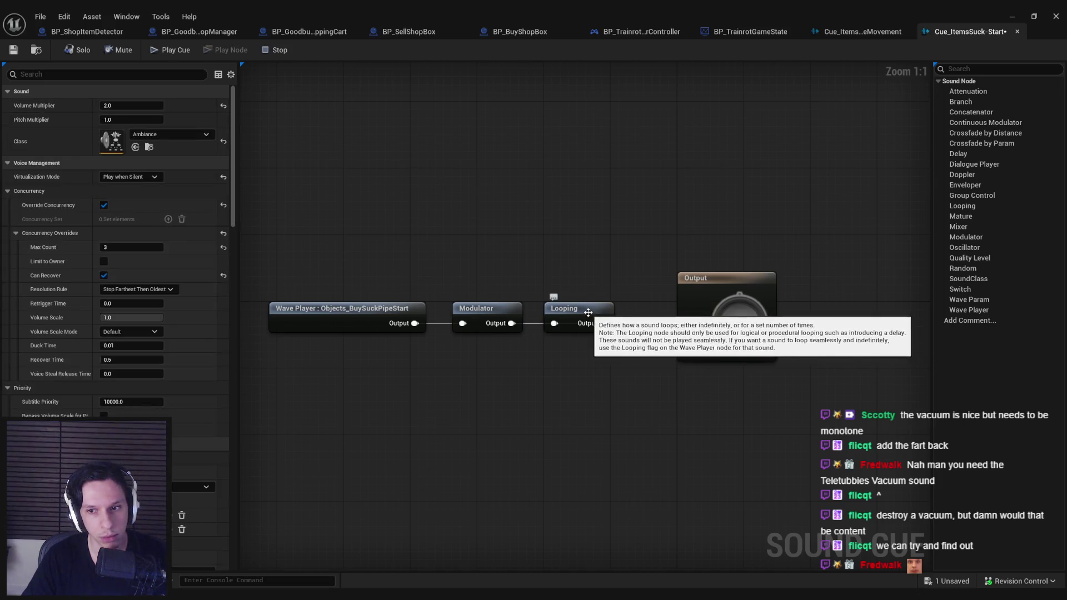
pyautogui.click(589, 326)
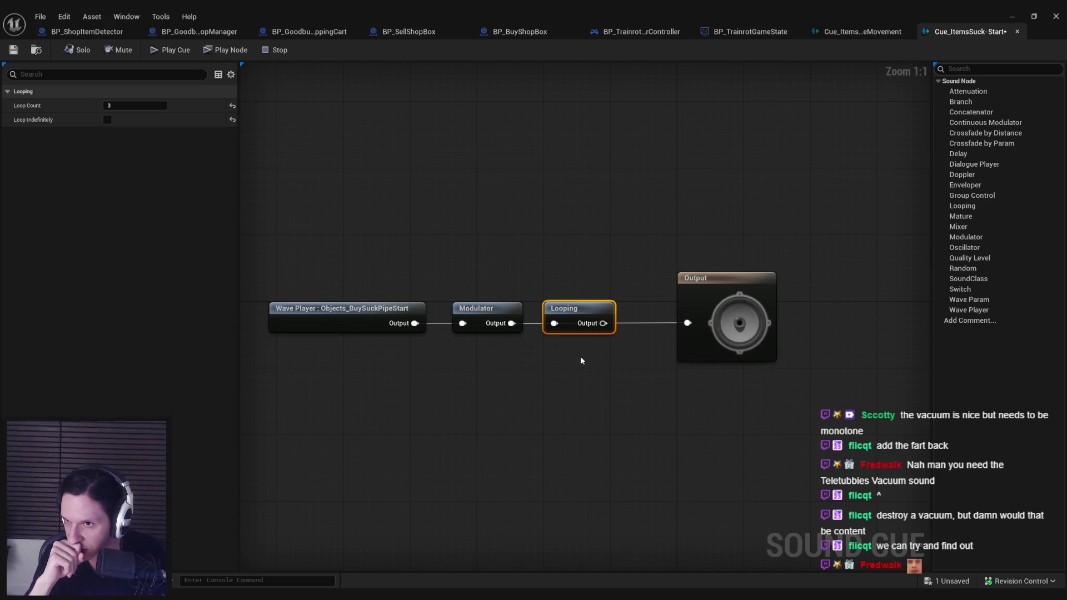
pyautogui.press('Delete')
pyautogui.moveTo(572, 345); pyautogui.dragTo(261, 295)
pyautogui.moveTo(480, 314); pyautogui.dragTo(605, 314)
pyautogui.click(548, 260)
pyautogui.hotkey('ctrl', 's')
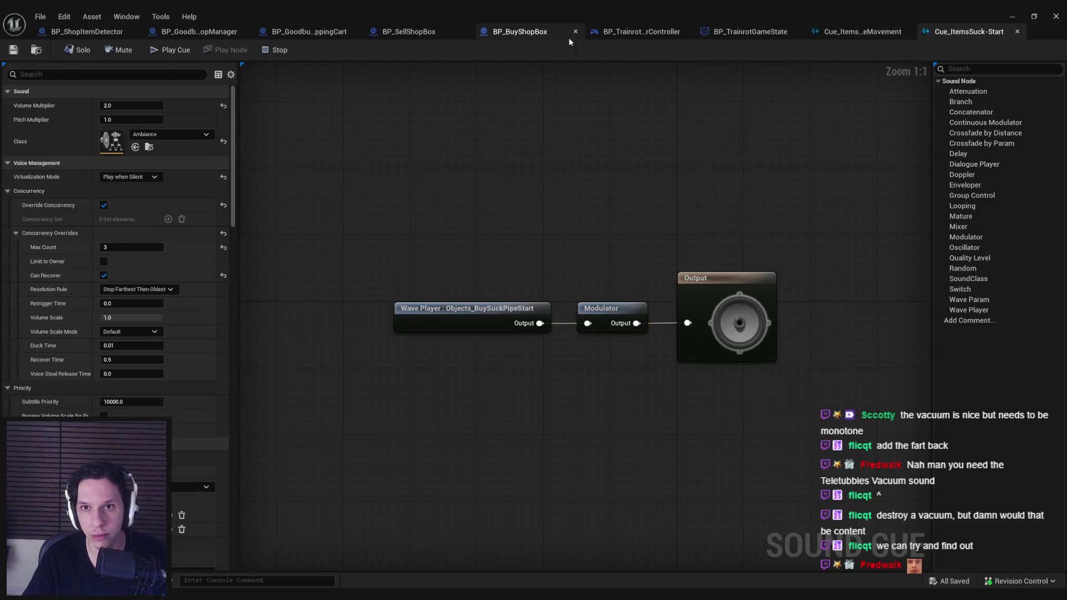
pyautogui.click(492, 33)
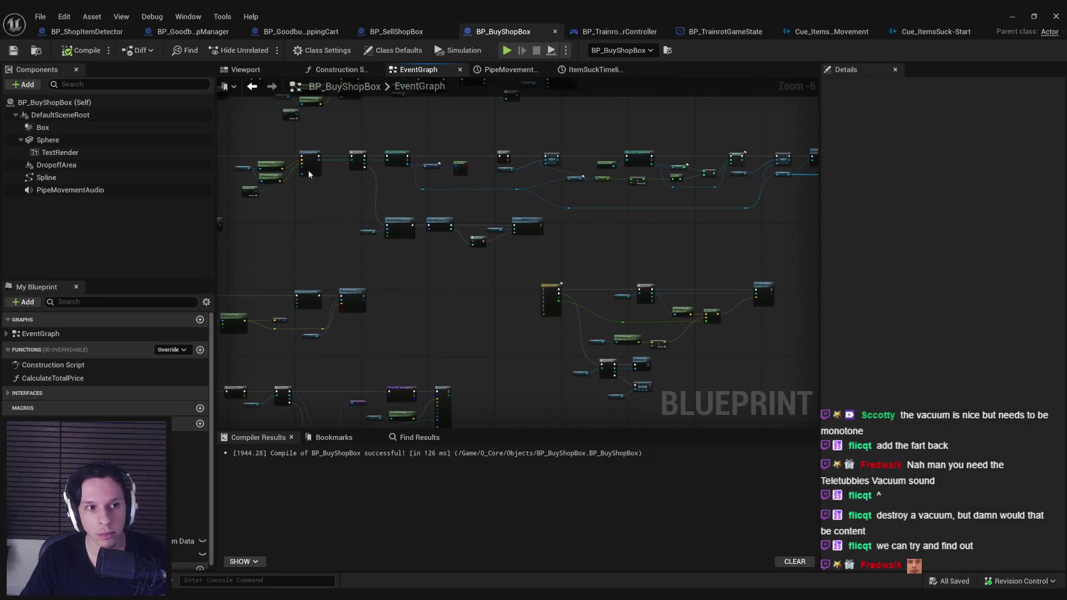
# Pan and zoom the event graph across the spline movement and Set World Location nodes.
pyautogui.moveTo(651, 247); pyautogui.dragTo(405, 248)
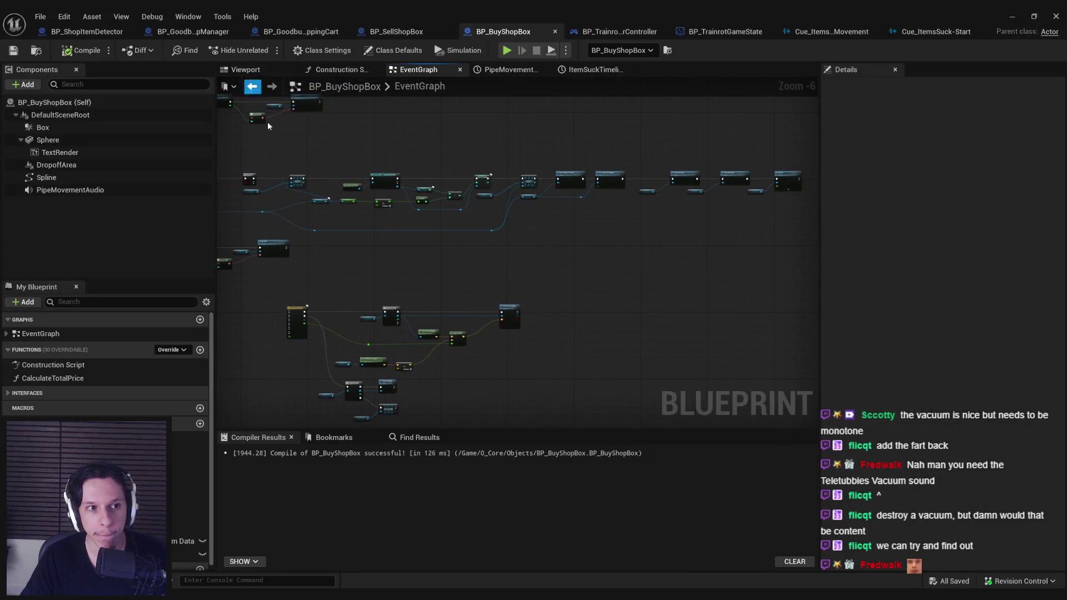
pyautogui.scroll(4, 562, 269)
pyautogui.scroll(-2, 661, 257)
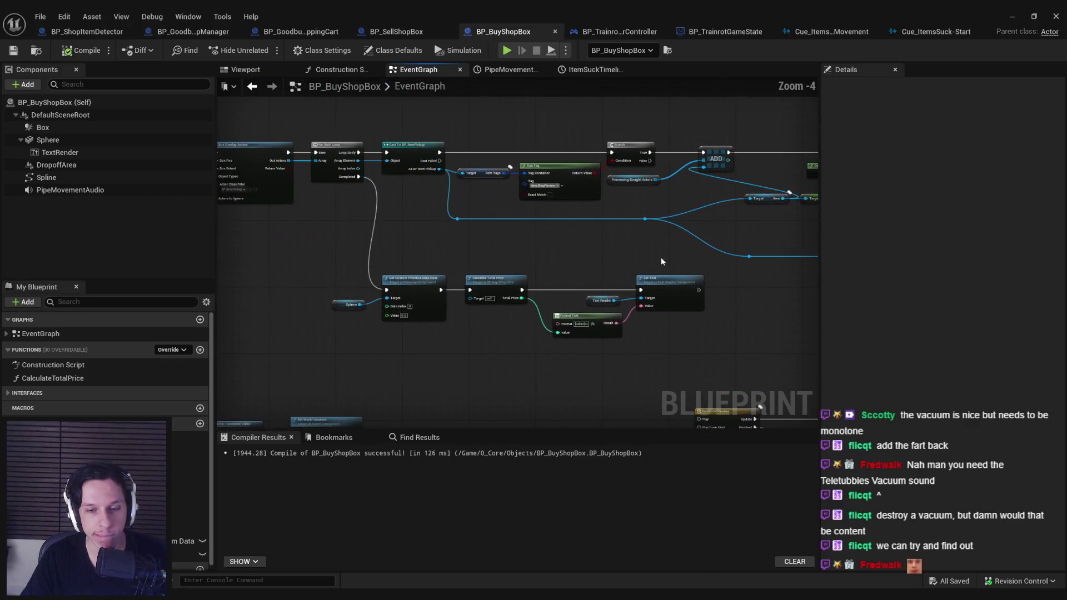
pyautogui.scroll(-3, 501, 343)
pyautogui.moveTo(398, 279); pyautogui.dragTo(550, 232)
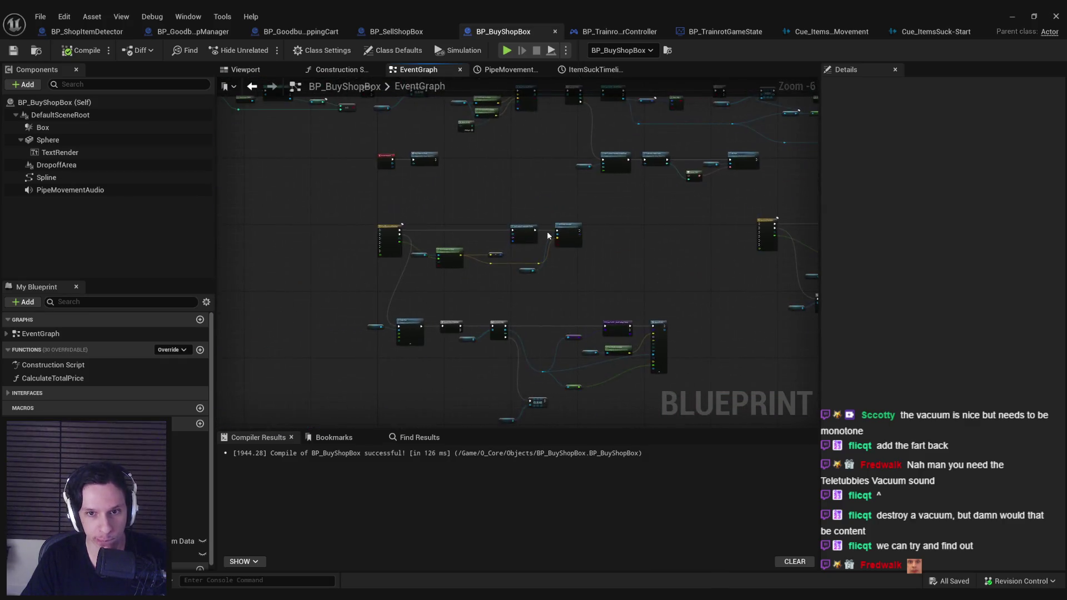
pyautogui.scroll(4, 585, 341)
pyautogui.scroll(-1, 584, 338)
pyautogui.moveTo(596, 318); pyautogui.dragTo(504, 329)
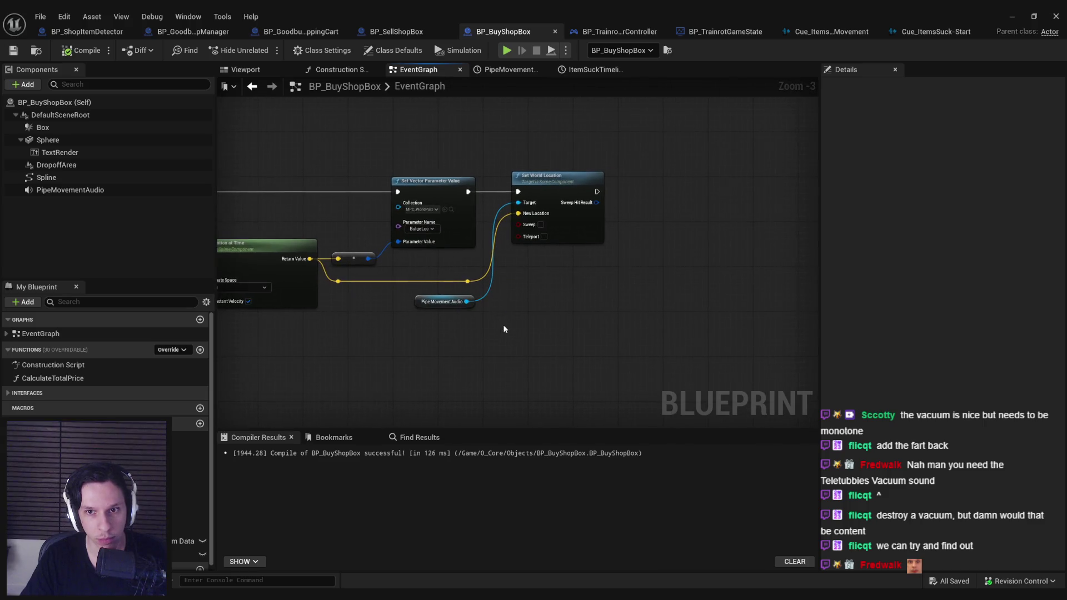
pyautogui.scroll(2, 451, 312)
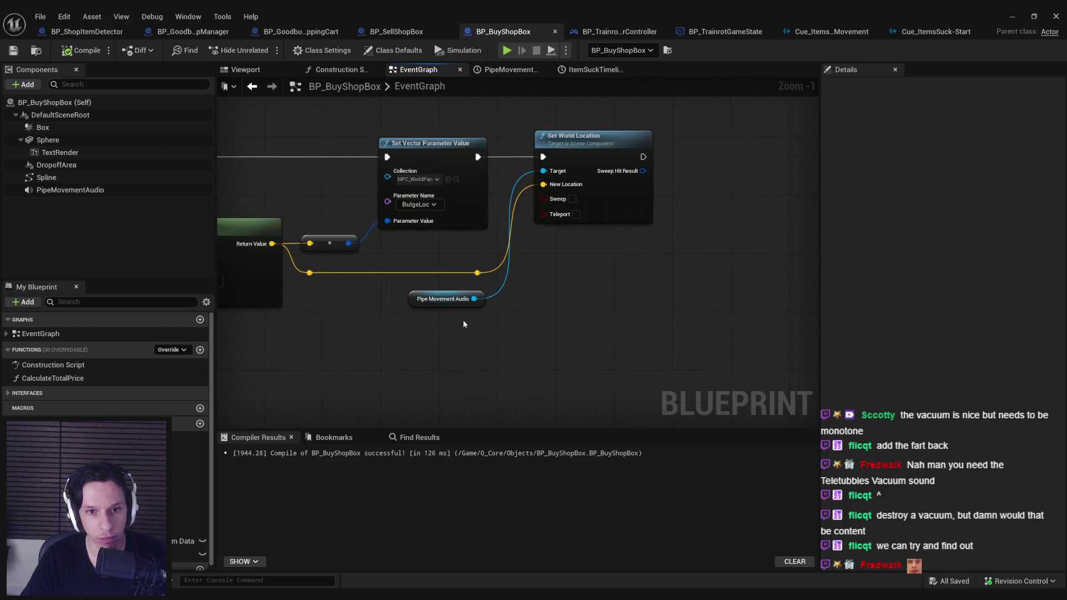
pyautogui.scroll(-2, 463, 324)
pyautogui.moveTo(458, 317)
pyautogui.mouseDown()
pyautogui.moveTo(510, 295)
pyautogui.moveTo(454, 325)
pyautogui.mouseUp()
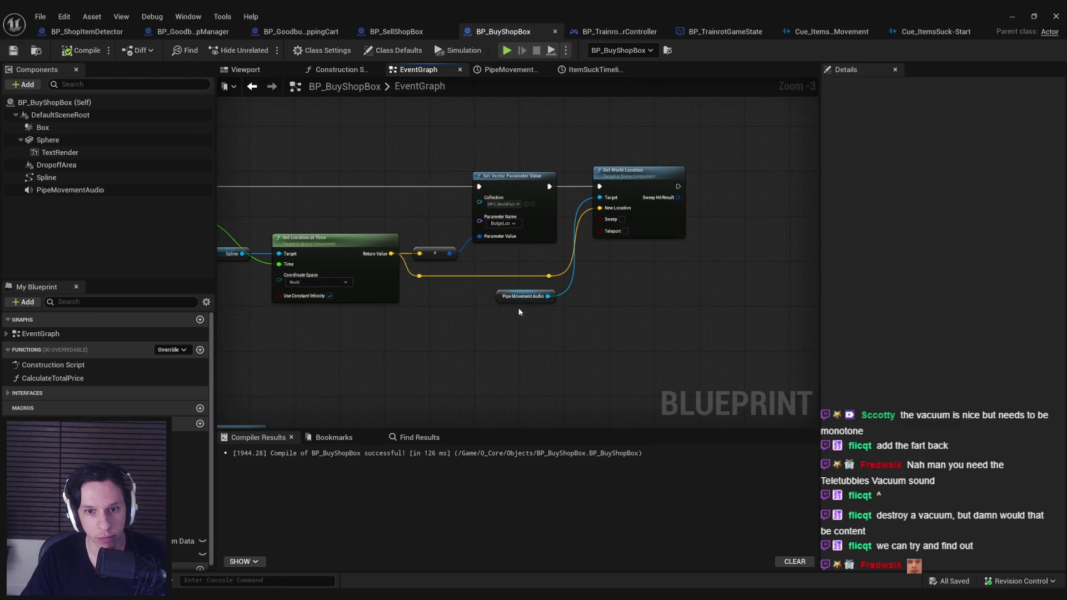
pyautogui.scroll(-1, 566, 286)
# Bring the Fade In, Branch and Has Tag nodes into view and select Processing Bought Actors.
pyautogui.moveTo(567, 287)
pyautogui.mouseDown()
pyautogui.moveTo(369, 309)
pyautogui.moveTo(555, 291)
pyautogui.moveTo(468, 273)
pyautogui.moveTo(614, 309)
pyautogui.mouseUp()
pyautogui.scroll(1, 555, 291)
pyautogui.scroll(-1, 614, 309)
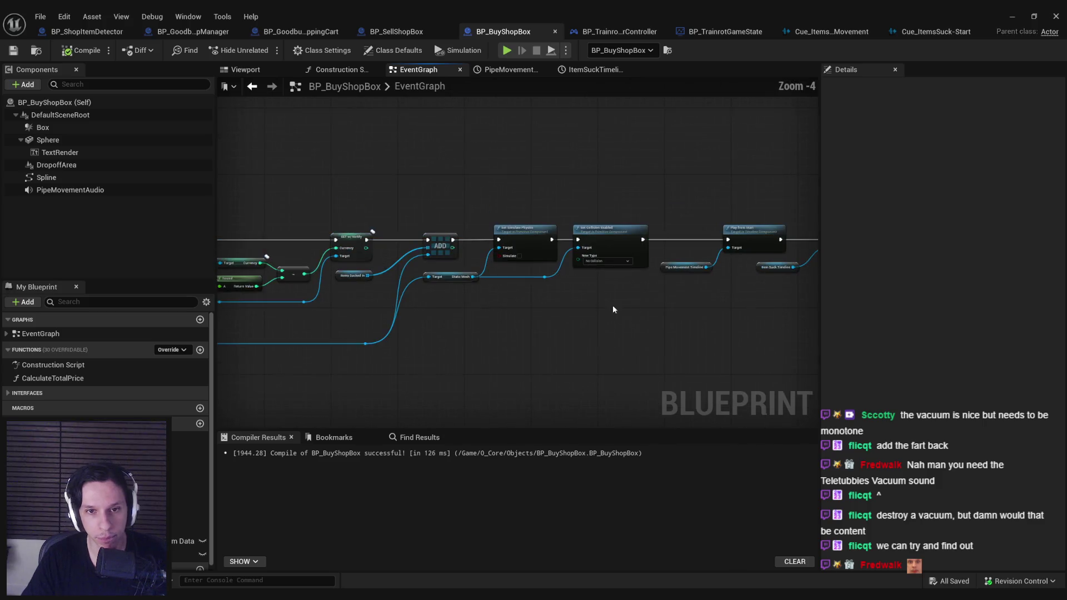
pyautogui.moveTo(392, 282)
pyautogui.mouseDown()
pyautogui.moveTo(361, 291)
pyautogui.moveTo(700, 286)
pyautogui.moveTo(512, 279)
pyautogui.mouseUp()
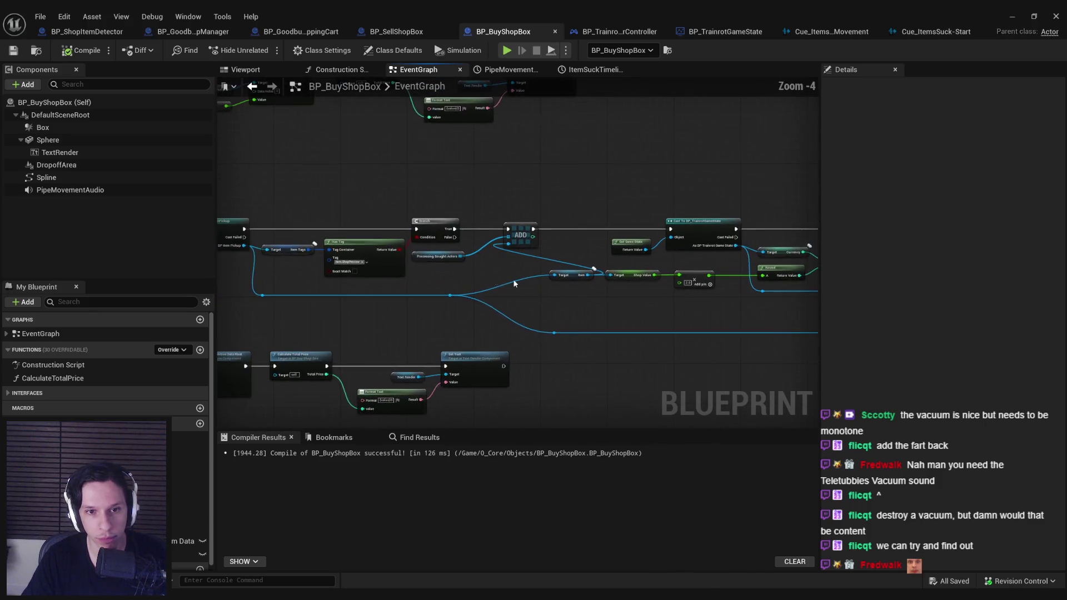
pyautogui.click(462, 257)
pyautogui.moveTo(748, 288)
pyautogui.mouseDown()
pyautogui.moveTo(674, 316)
pyautogui.moveTo(465, 296)
pyautogui.moveTo(525, 278)
pyautogui.mouseUp()
# Move the Processing Bought Actors getter beside Fade In and add a Length node for it.
pyautogui.hotkey('ctrl', 'x')
pyautogui.hotkey('ctrl', 'v')
pyautogui.write('length')
pyautogui.click(575, 351)
pyautogui.scroll(2, 576, 352)
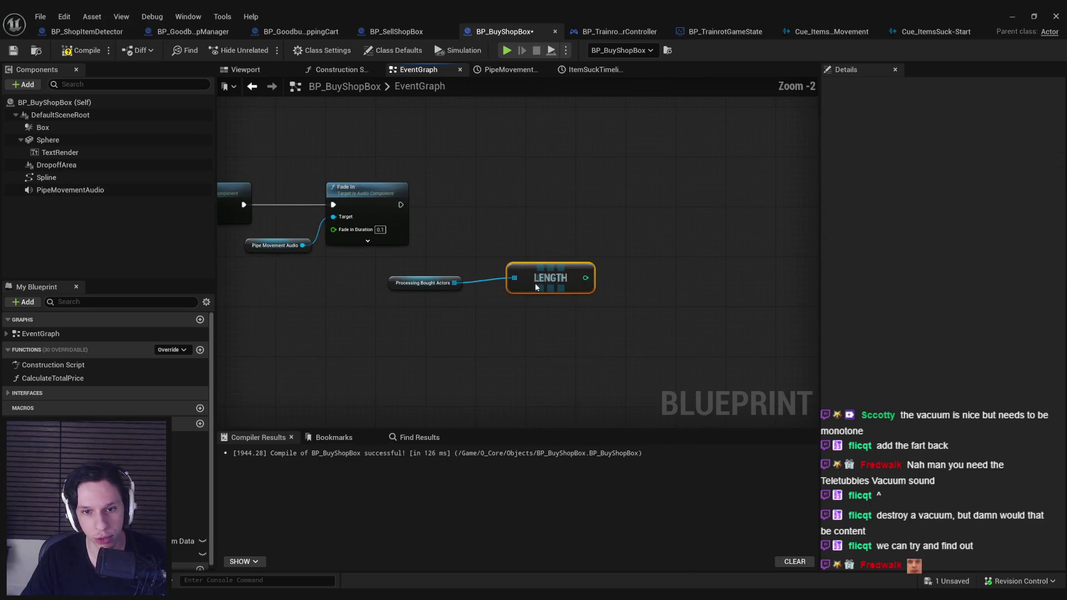
pyautogui.click(567, 330)
# Add a For Loop after Fade In, using the array length as its last index.
pyautogui.rightClick(601, 198)
pyautogui.write('for loop')
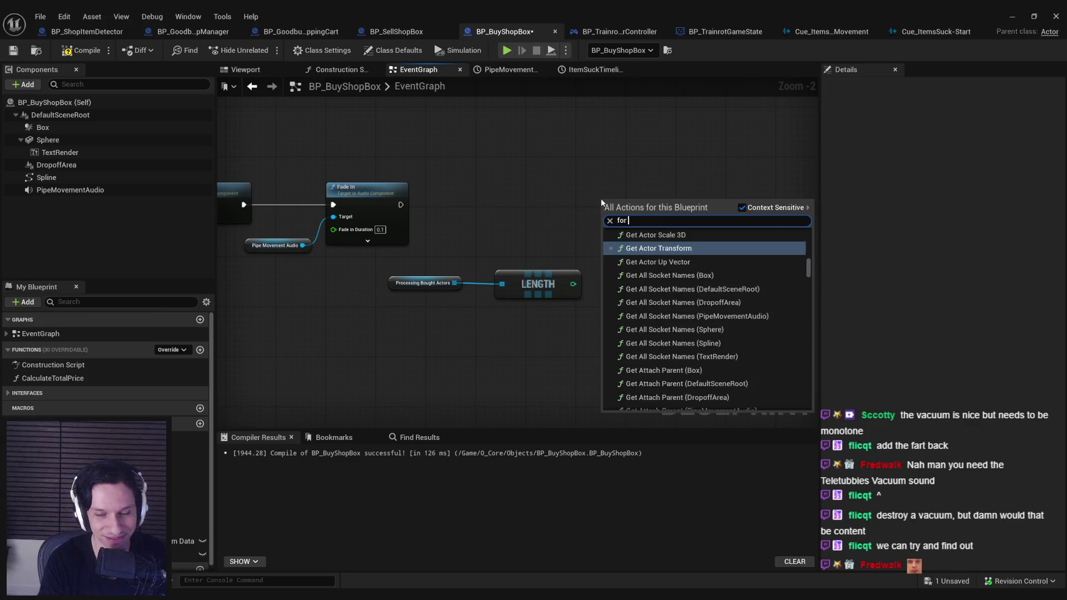
pyautogui.click(646, 343)
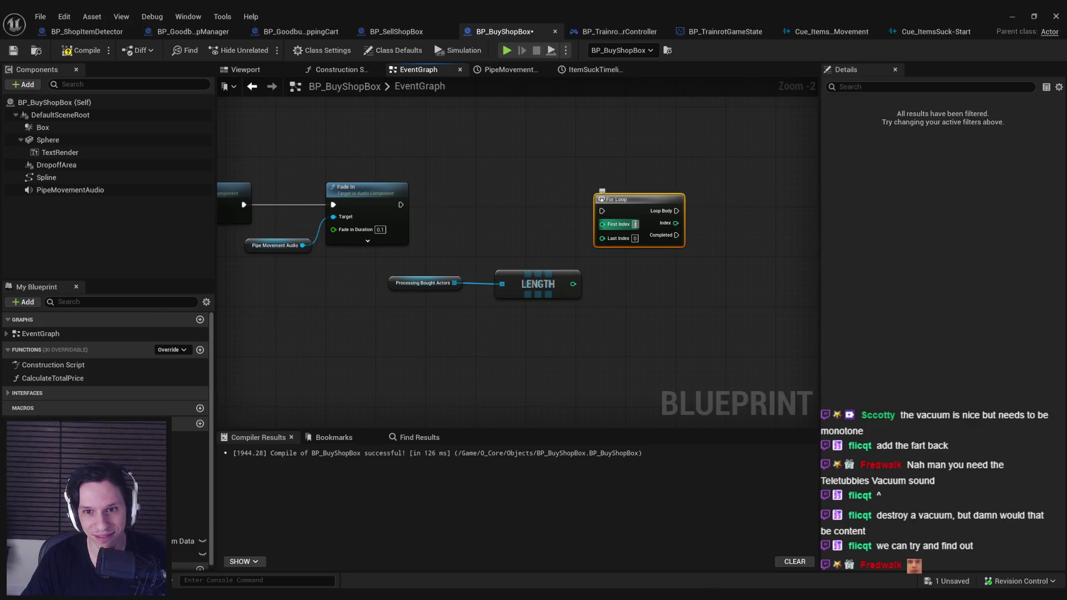
pyautogui.moveTo(602, 211)
pyautogui.mouseDown()
pyautogui.moveTo(400, 205)
pyautogui.moveTo(623, 191)
pyautogui.mouseUp()
pyautogui.moveTo(609, 232)
pyautogui.mouseDown()
pyautogui.moveTo(558, 293)
pyautogui.moveTo(573, 284)
pyautogui.moveTo(550, 272)
pyautogui.mouseUp()
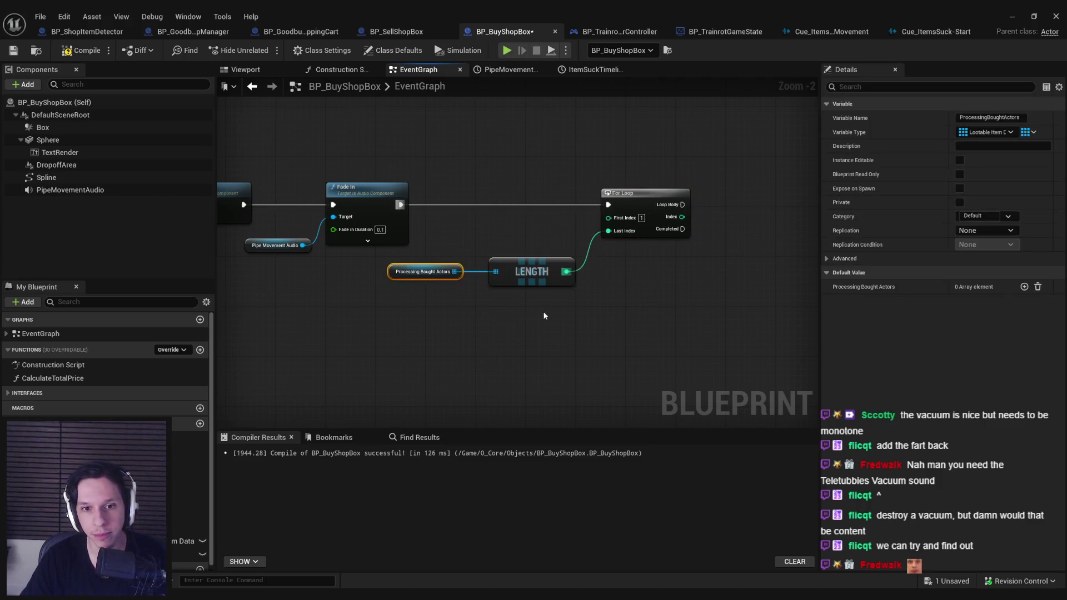
pyautogui.scroll(2, 643, 235)
# Add a Spawn Sound Attached node driven by the loop body.
pyautogui.rightClick(583, 225)
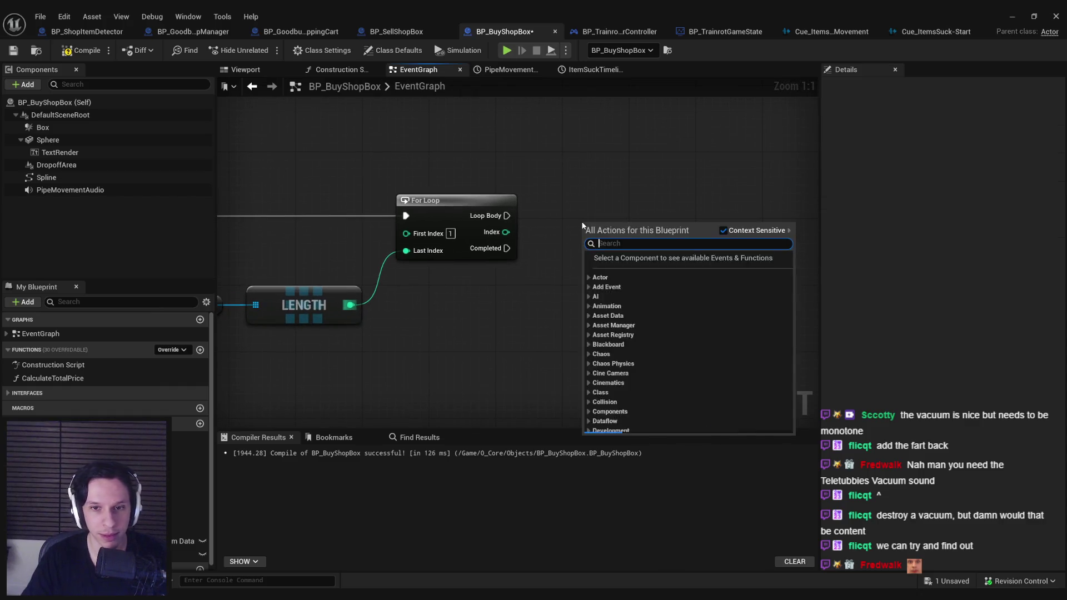
pyautogui.write('spawn sound')
pyautogui.press('Down')
pyautogui.press('Down')
pyautogui.press('Return')
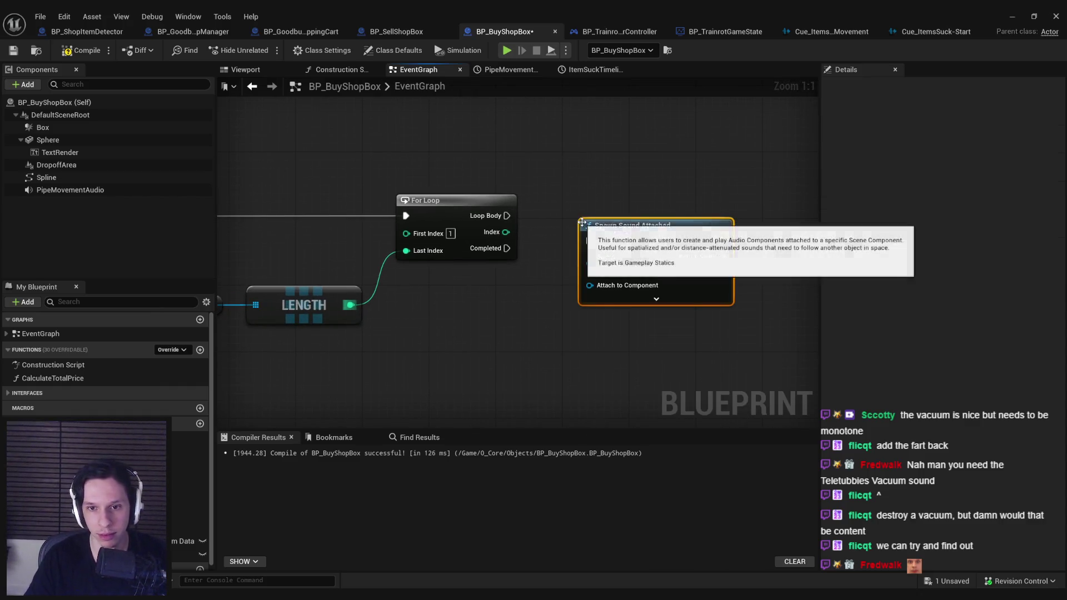
pyautogui.moveTo(507, 216); pyautogui.dragTo(588, 240)
pyautogui.moveTo(672, 245); pyautogui.dragTo(763, 220)
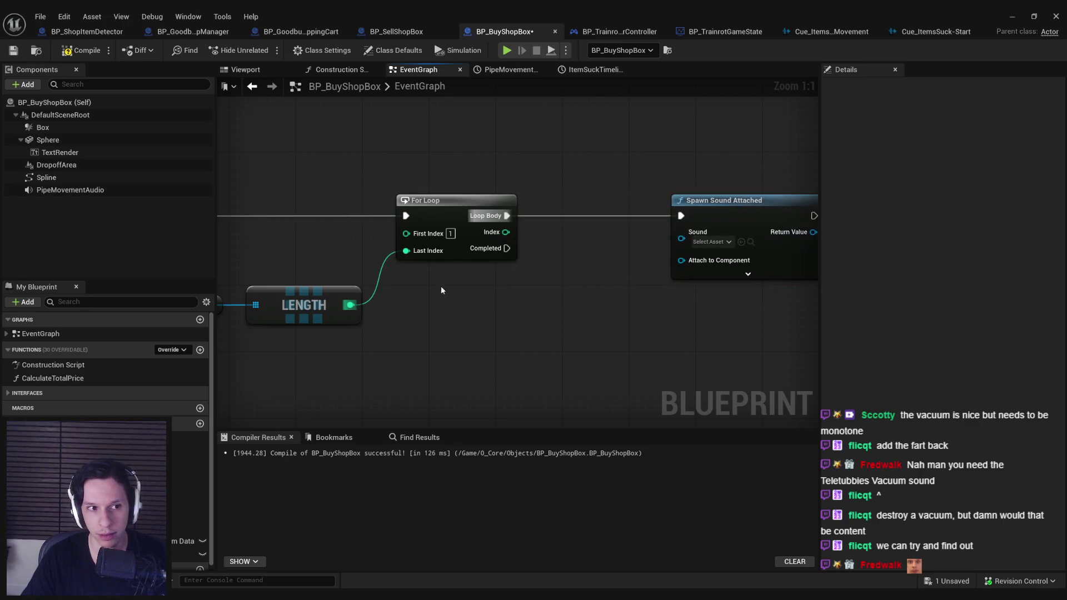
# Attach the sound to a PipeMovementAudio reference and set its Sound to Cue_ItemsSuck-Start.
pyautogui.moveTo(81, 189); pyautogui.dragTo(676, 265)
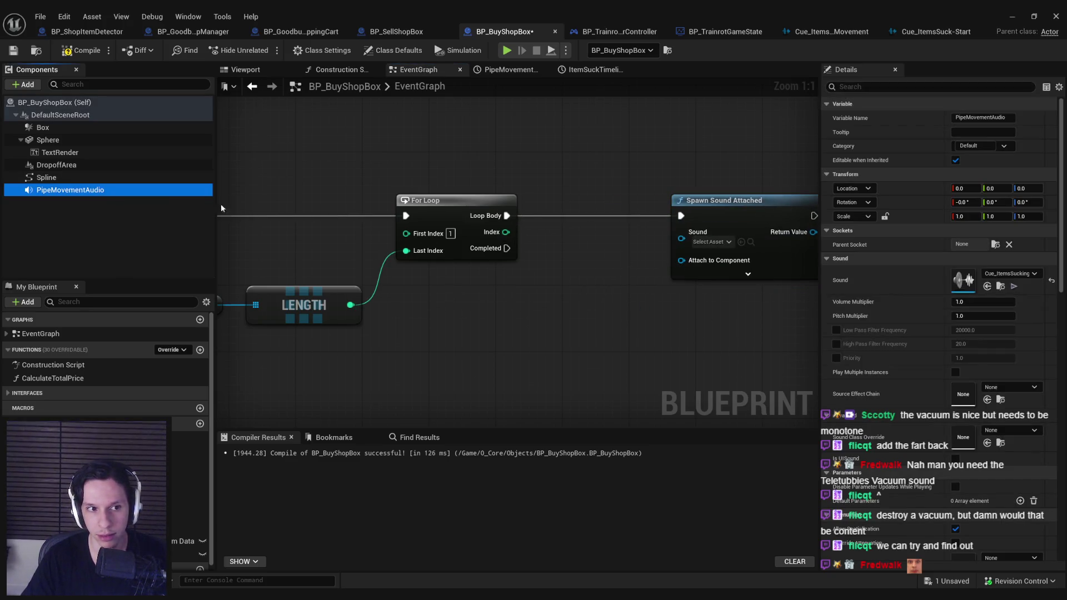
pyautogui.click(711, 242)
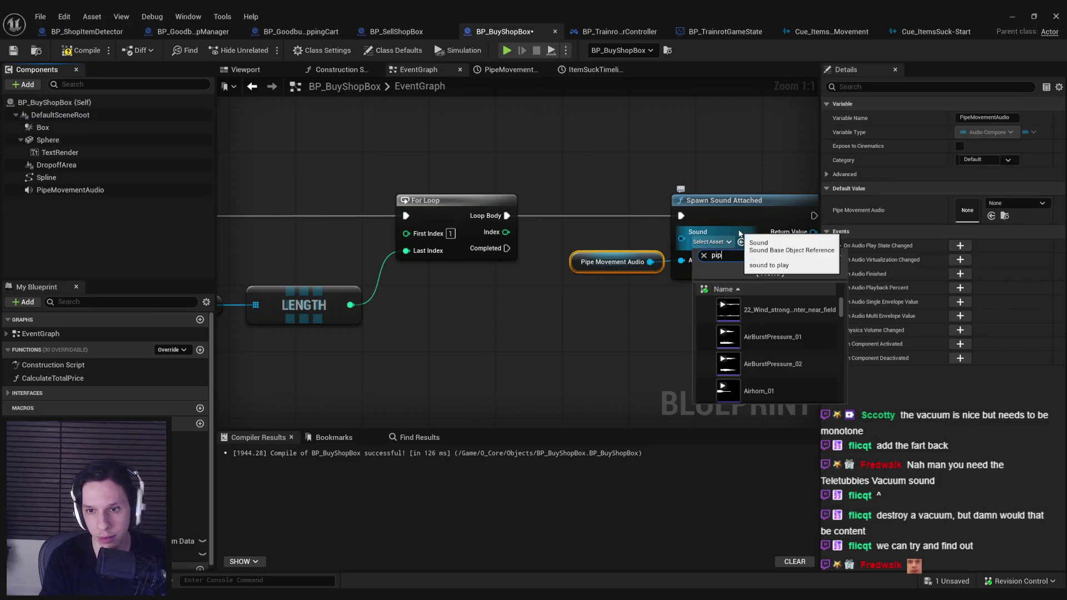
pyautogui.write('pipe')
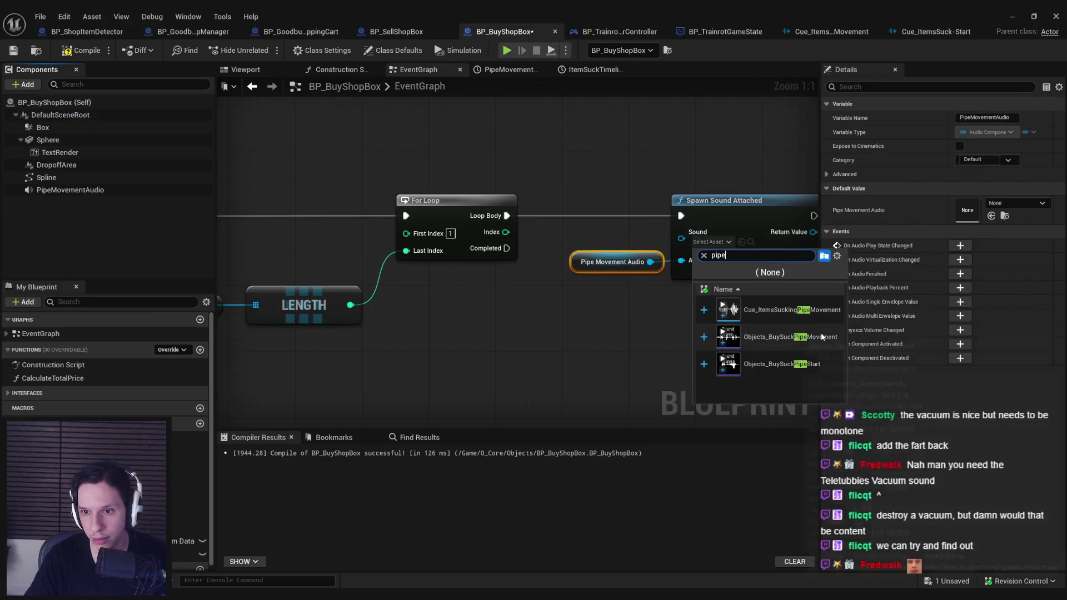
pyautogui.moveTo(685, 266); pyautogui.dragTo(613, 272)
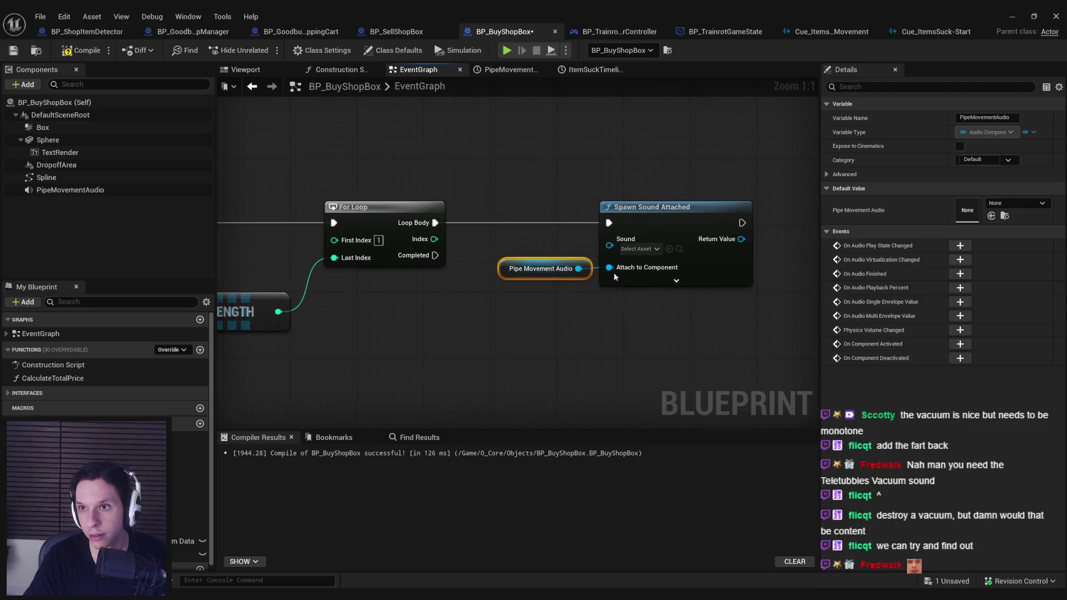
pyautogui.click(955, 35)
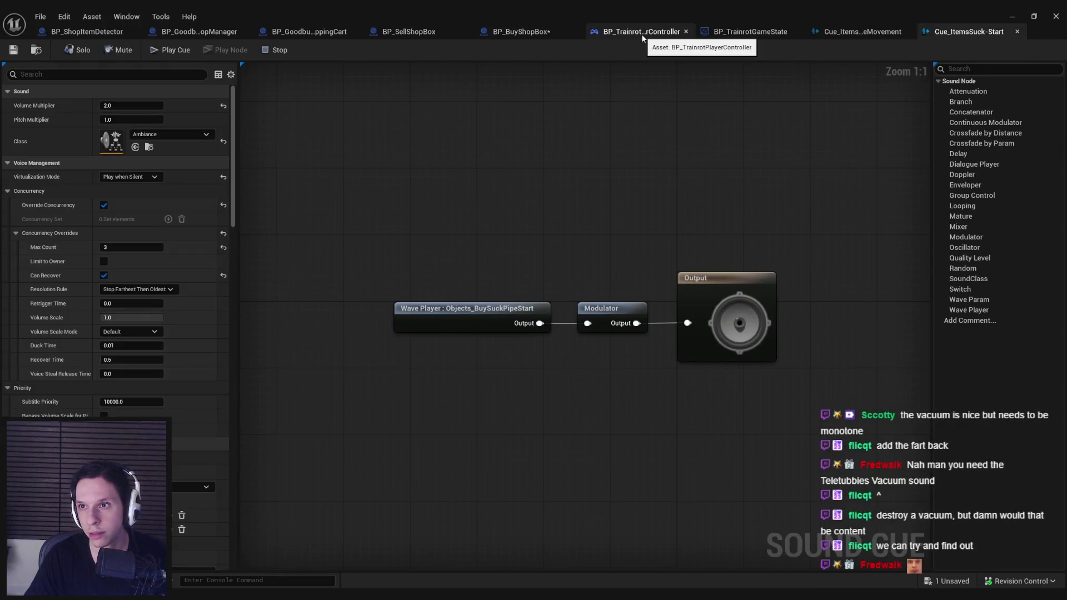
pyautogui.click(521, 32)
pyautogui.click(640, 249)
pyautogui.write('suc')
pyautogui.click(732, 314)
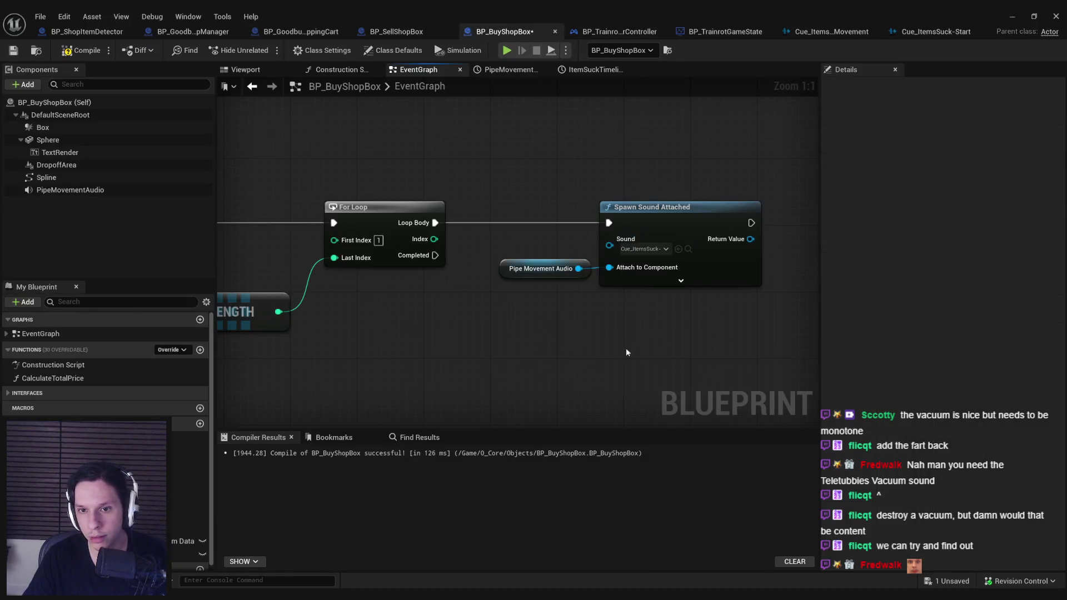
# Expand the Spawn Sound Attached node to show its extra options.
pyautogui.moveTo(626, 348); pyautogui.dragTo(631, 251)
pyautogui.click(631, 252)
pyautogui.scroll(-2, 499, 315)
pyautogui.click(482, 205)
pyautogui.click(475, 215)
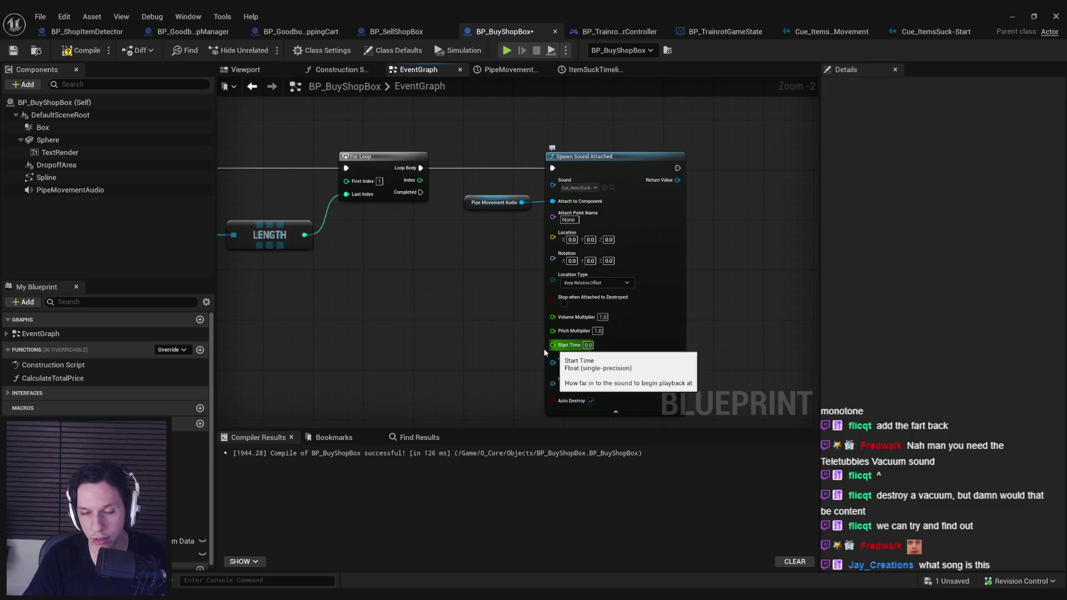
pyautogui.moveTo(570, 348); pyautogui.dragTo(580, 330)
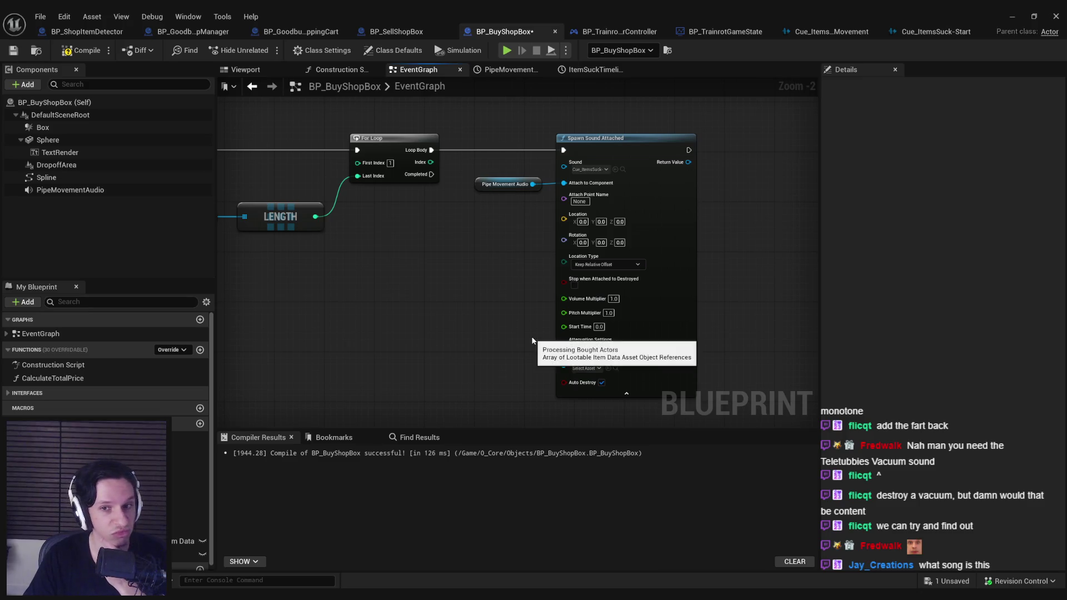
# Bring the music player forward, reposition it, then hide it again.
pyautogui.hotkey('alt', 'Tab')
pyautogui.moveTo(295, 91)
pyautogui.mouseDown()
pyautogui.moveTo(457, 59)
pyautogui.moveTo(326, 65)
pyautogui.moveTo(312, 78)
pyautogui.mouseUp()
pyautogui.scroll(-3, 756, 347)
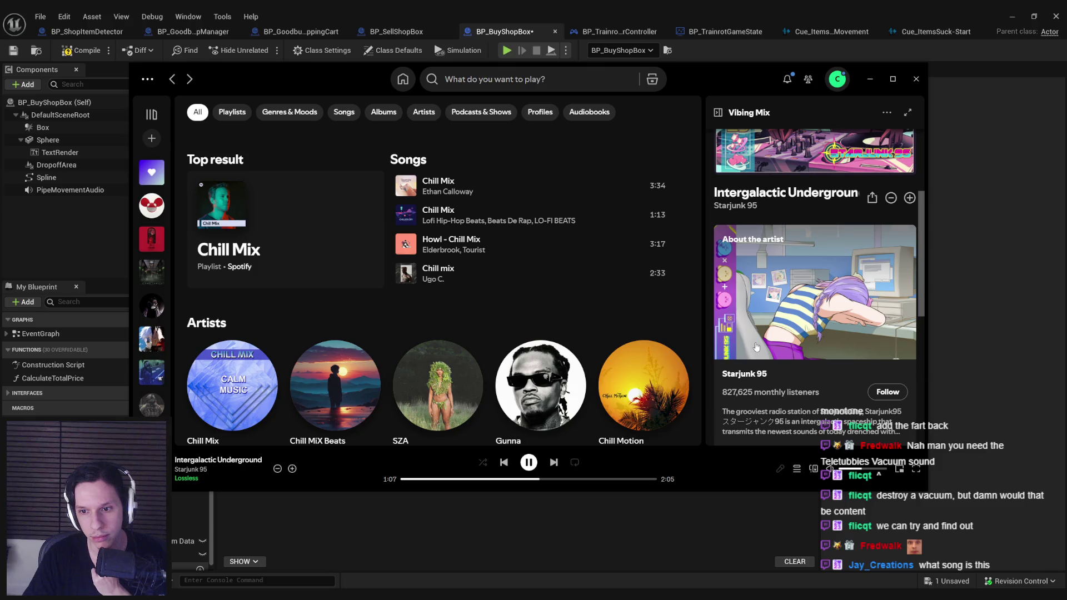
pyautogui.scroll(-3, 755, 347)
pyautogui.scroll(5, 756, 346)
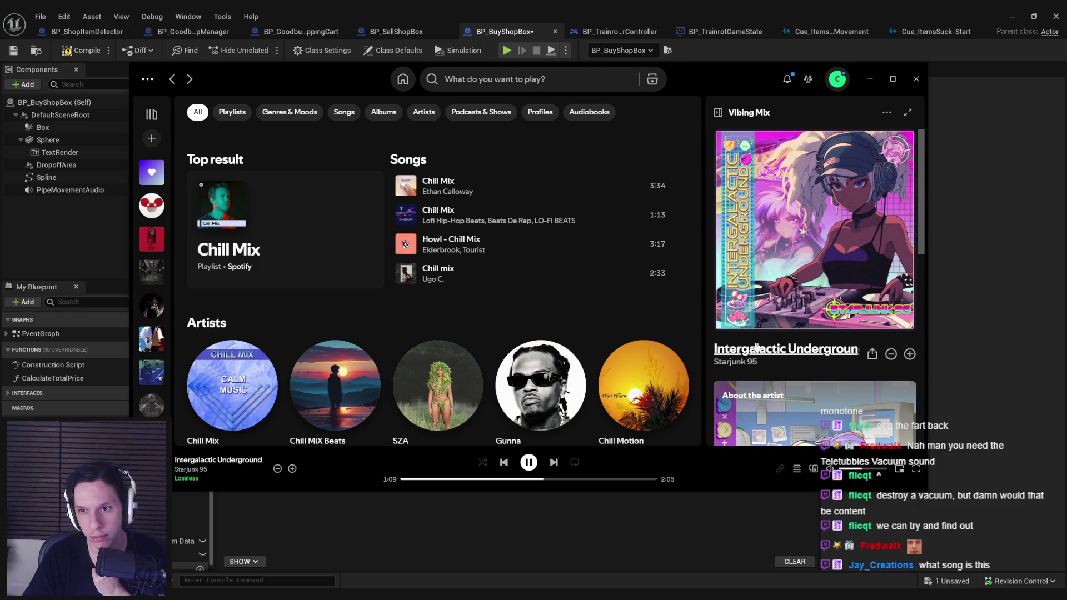
pyautogui.click(870, 79)
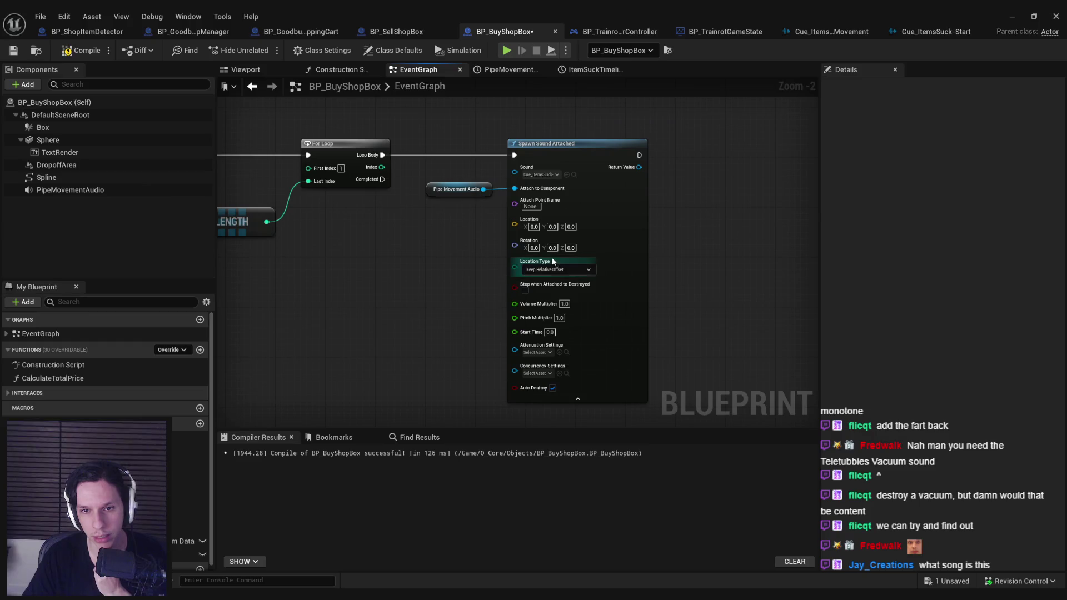
# Set Location Type to Snap to Target, Keep World Scale, then bring up Cue_ItemsSuck-Start.
pyautogui.click(552, 269)
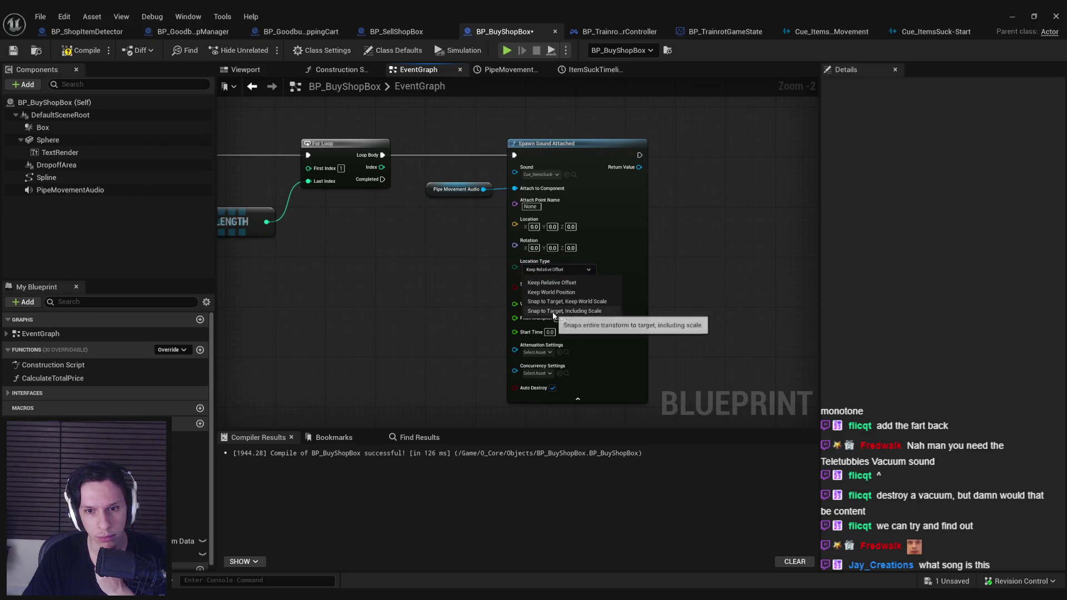
pyautogui.click(553, 302)
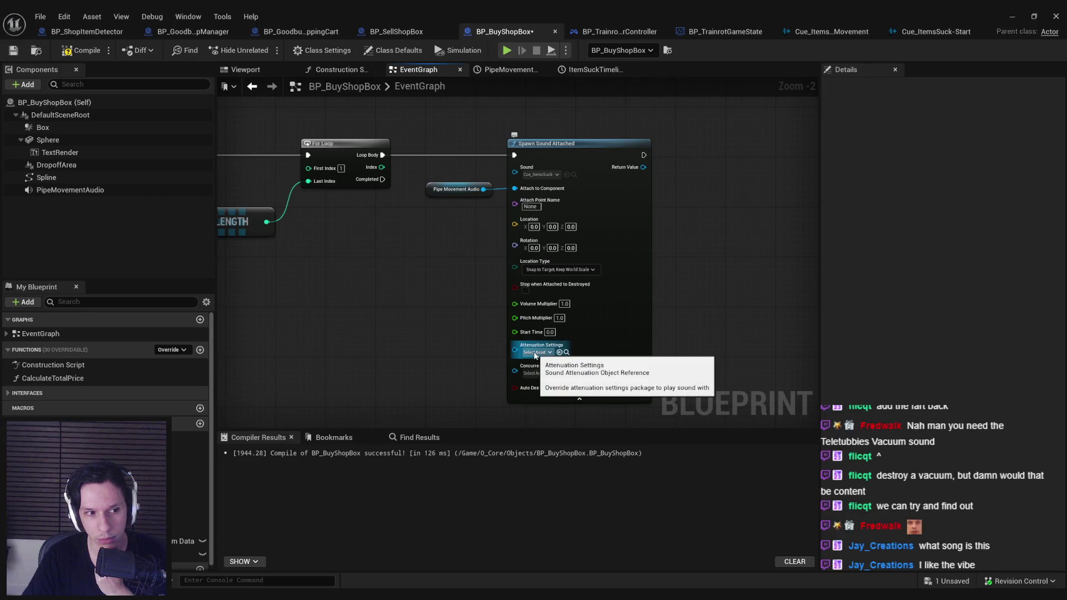
pyautogui.hotkey('ctrl', 'Tab')
pyautogui.click(182, 50)
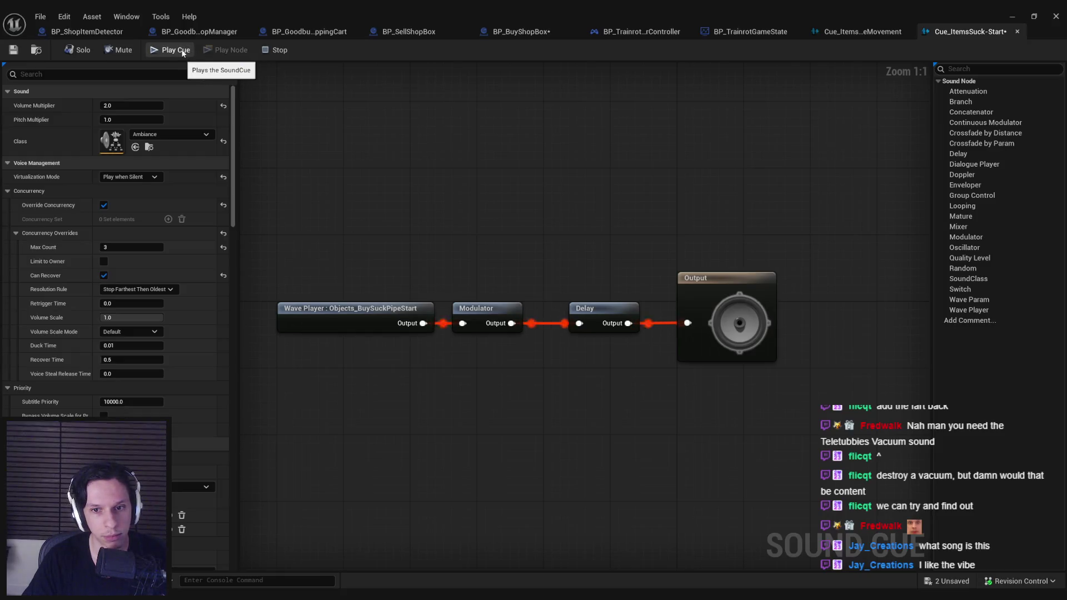
# Set the Delay node's Delay Max to 0.1 in Cue_ItemsSuck-Start.
pyautogui.click(604, 309)
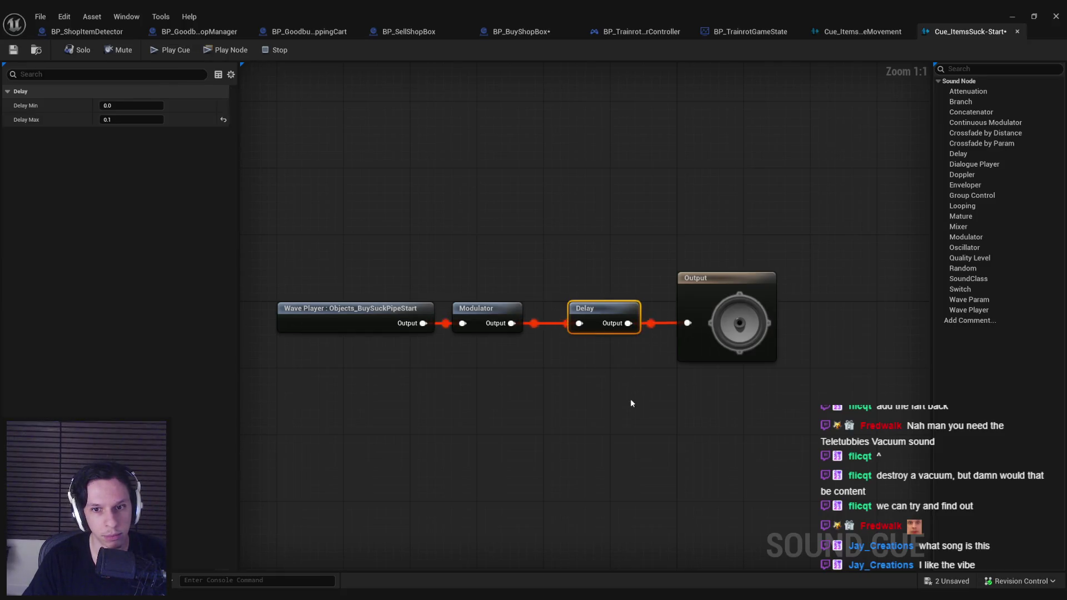
pyautogui.click(146, 119)
pyautogui.write('0.1')
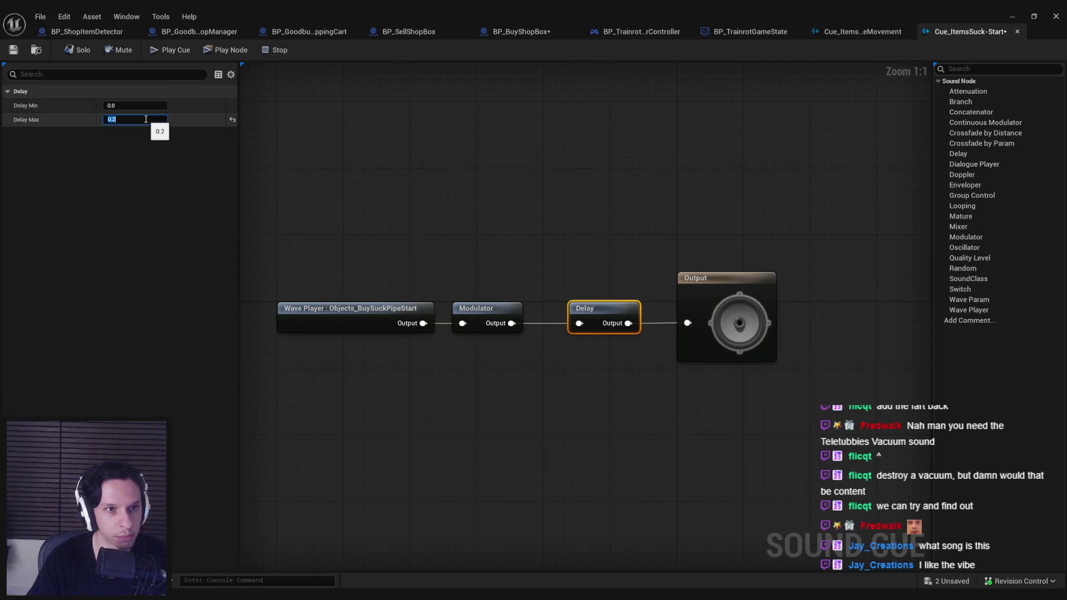
pyautogui.press('Return')
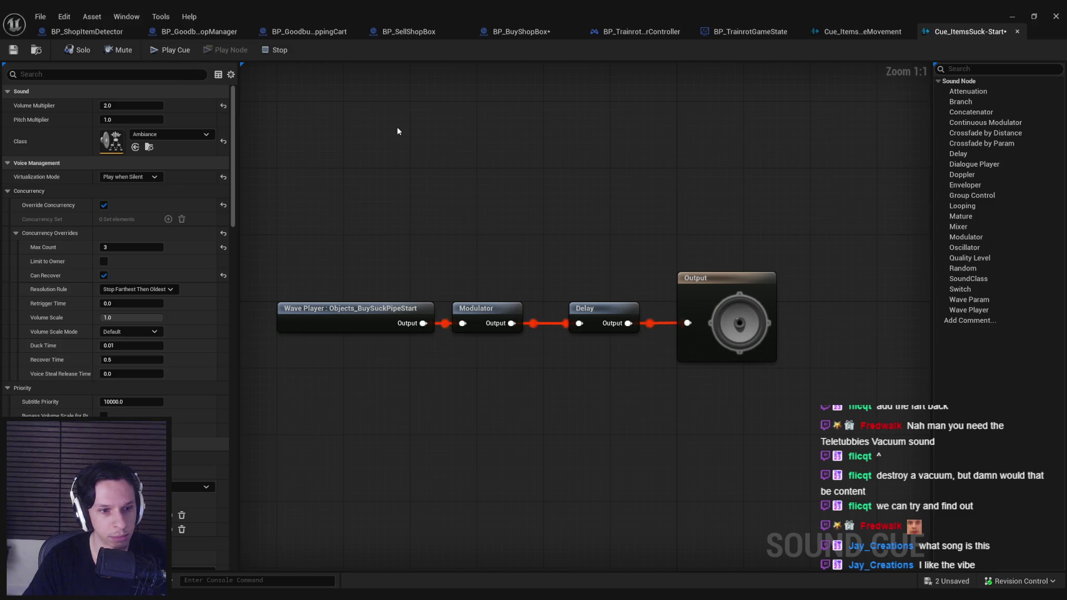
pyautogui.click(493, 309)
pyautogui.click(508, 371)
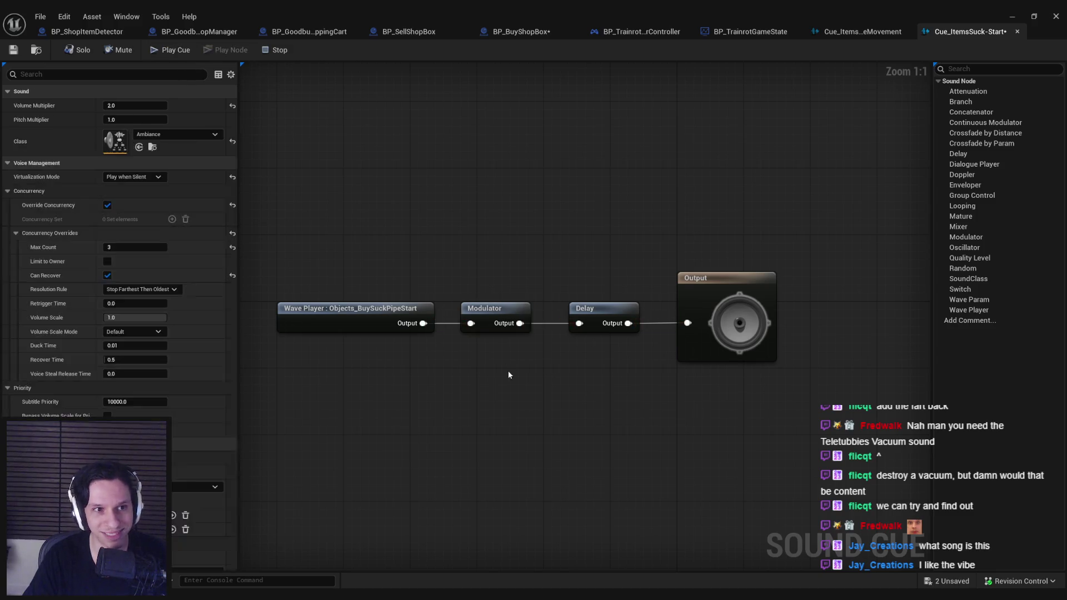
# Save all assets, close the cue, return to BP_BuyShopBox, and minimize the blueprint editor.
pyautogui.hotkey('ctrl', 'shift', 's')
pyautogui.middleClick(968, 31)
pyautogui.click(750, 32)
pyautogui.click(641, 32)
pyautogui.click(520, 31)
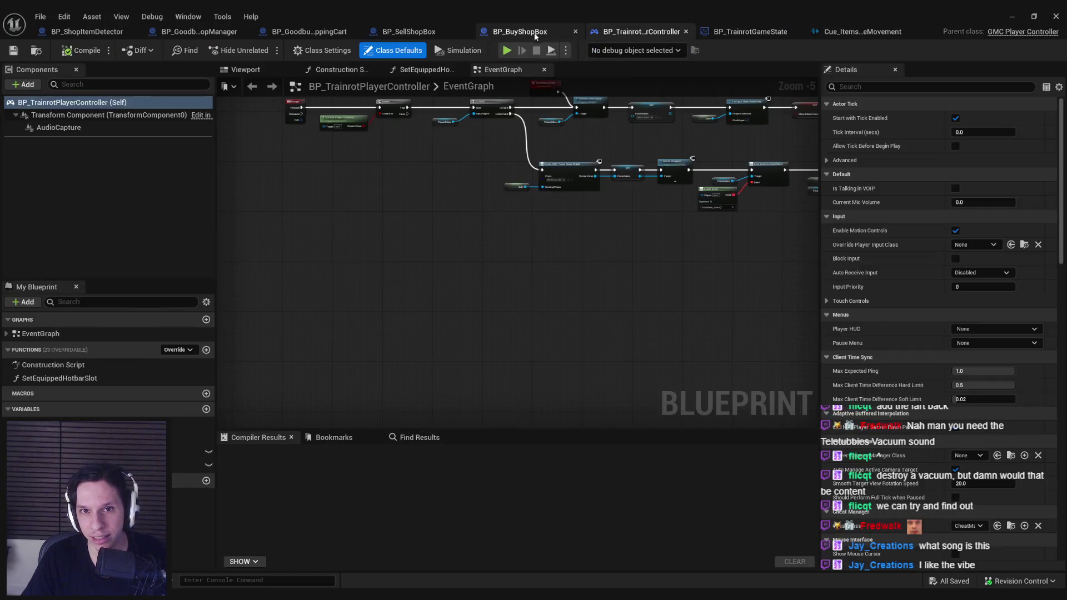
pyautogui.scroll(-1, 385, 262)
pyautogui.moveTo(385, 262)
pyautogui.mouseDown()
pyautogui.moveTo(599, 252)
pyautogui.moveTo(390, 302)
pyautogui.mouseUp()
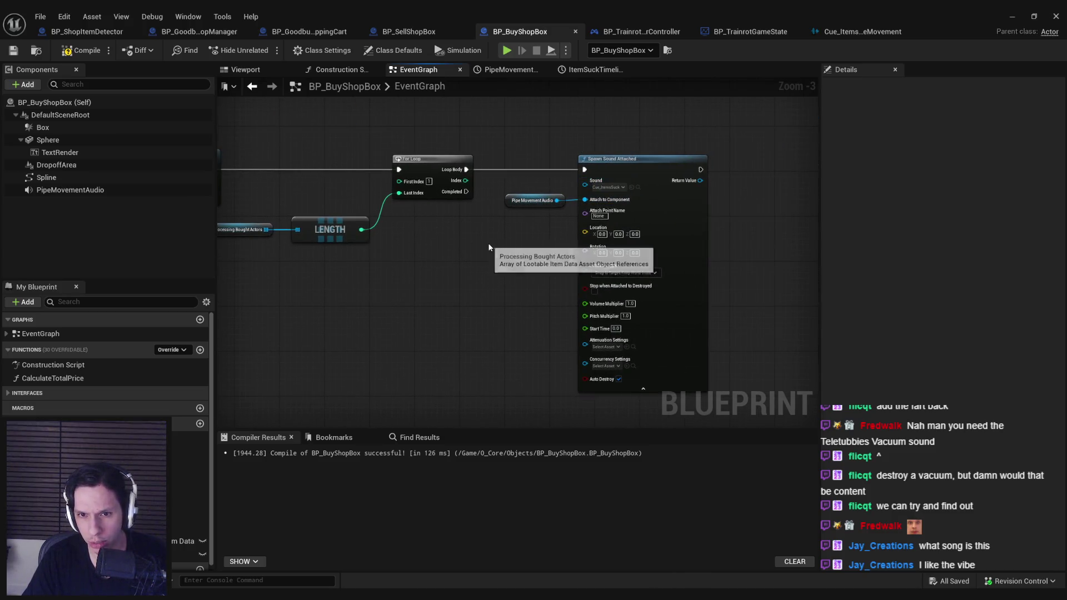
pyautogui.scroll(-2, 544, 284)
pyautogui.click(1012, 16)
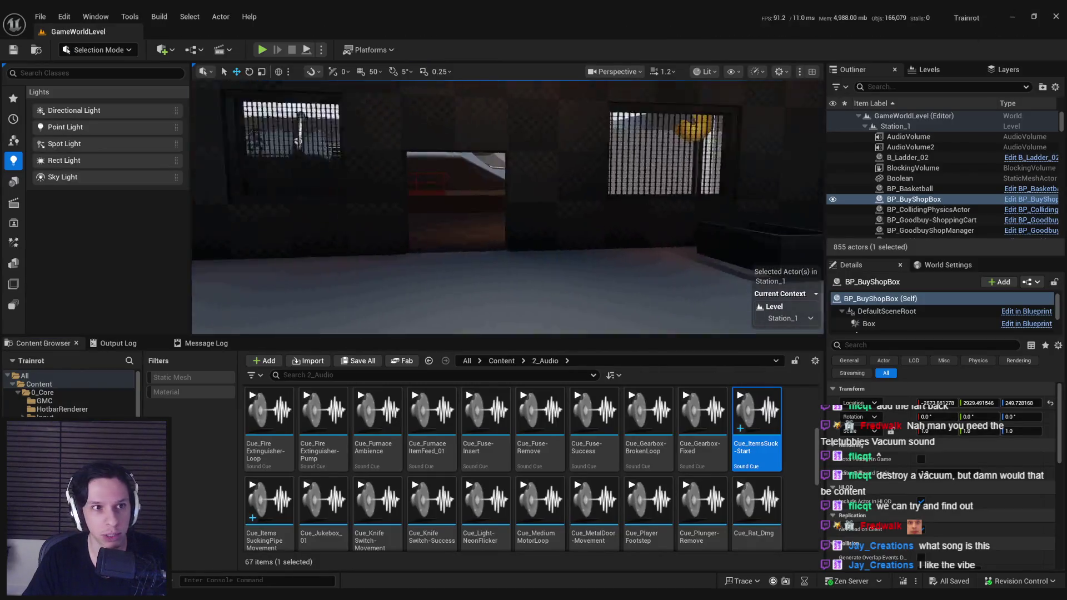
# Start Play In Editor and walk over the bridge into the Goodbuy store's pay room.
pyautogui.scroll(-2, 507, 208)
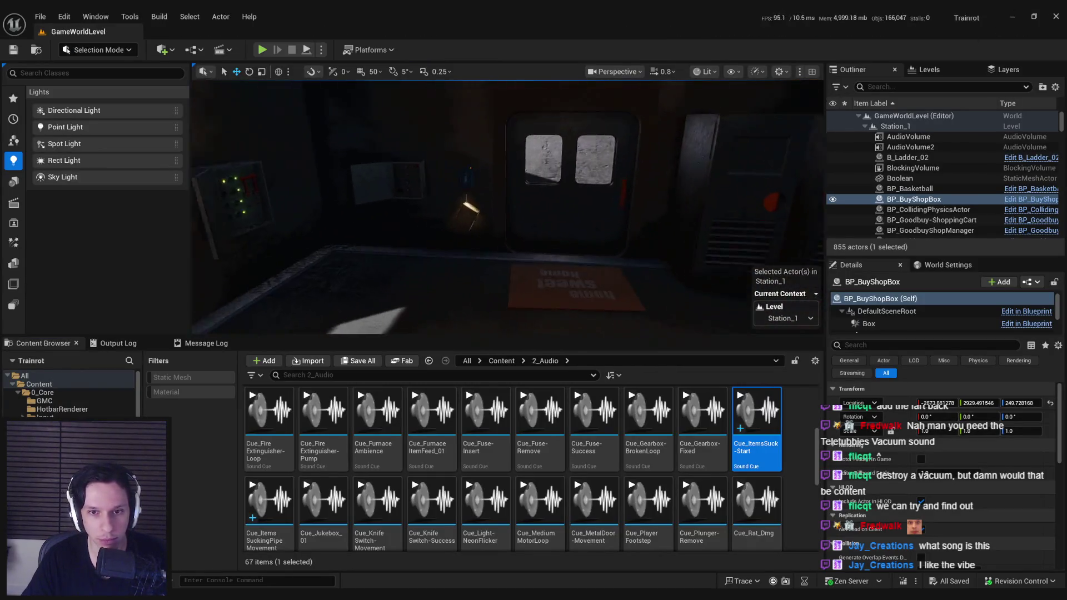
pyautogui.hotkey('alt', 'p')
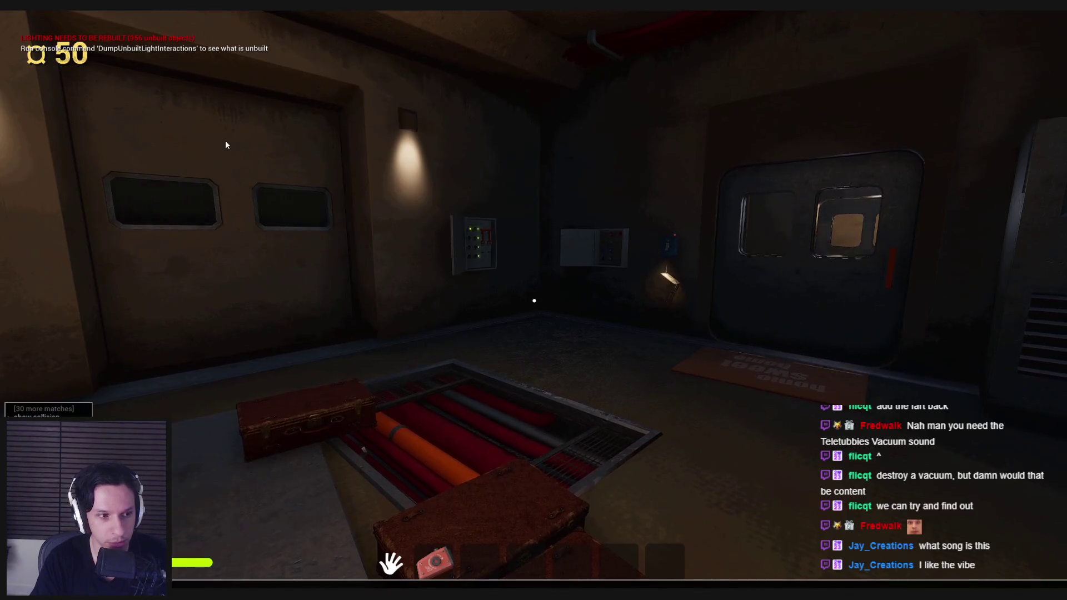
pyautogui.press('w')
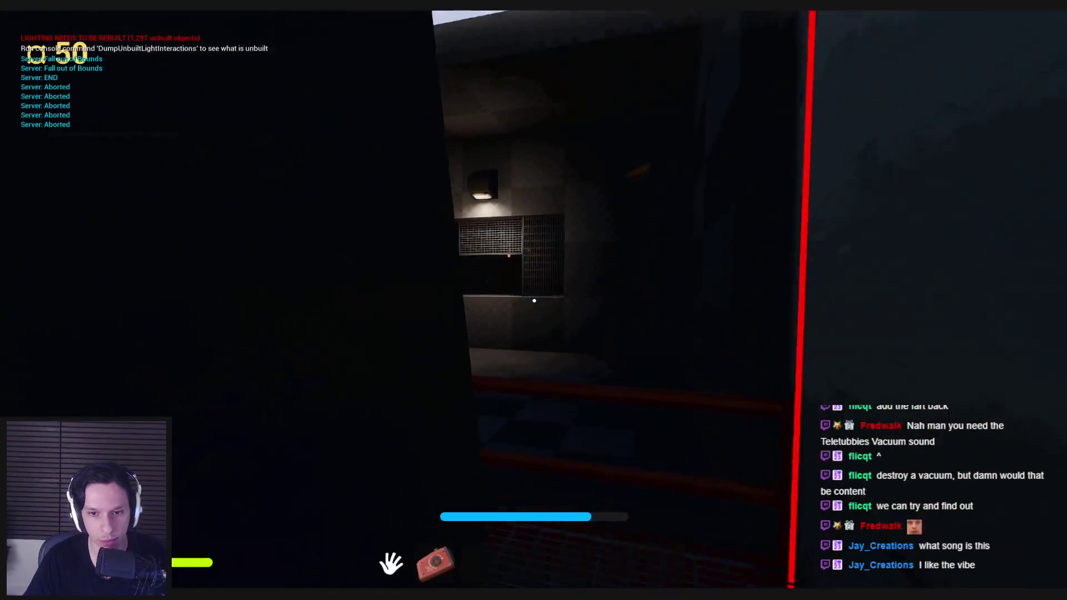
pyautogui.press('w')
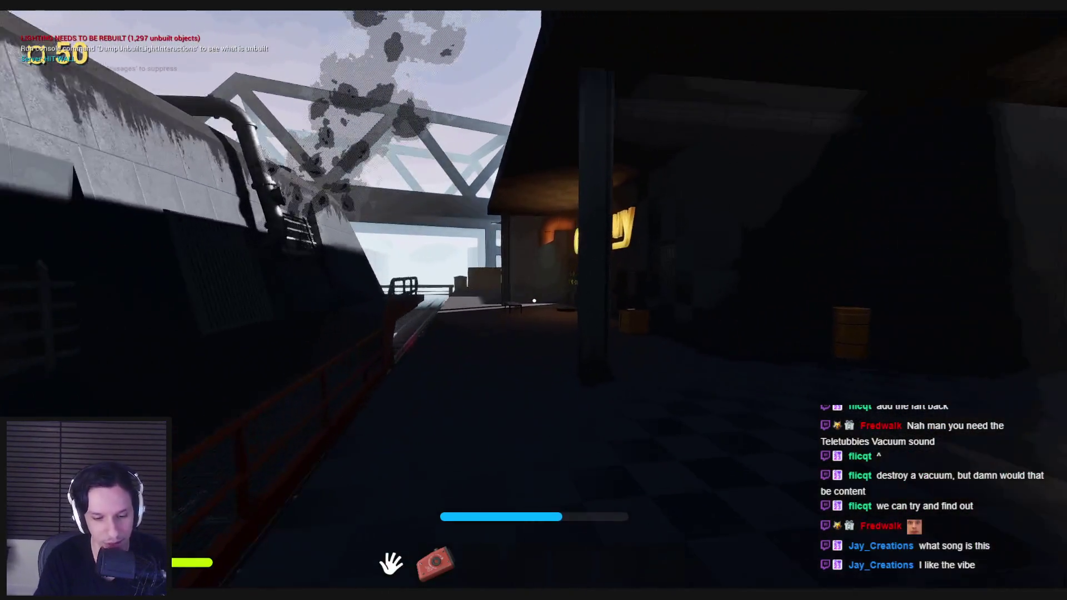
pyautogui.press('w')
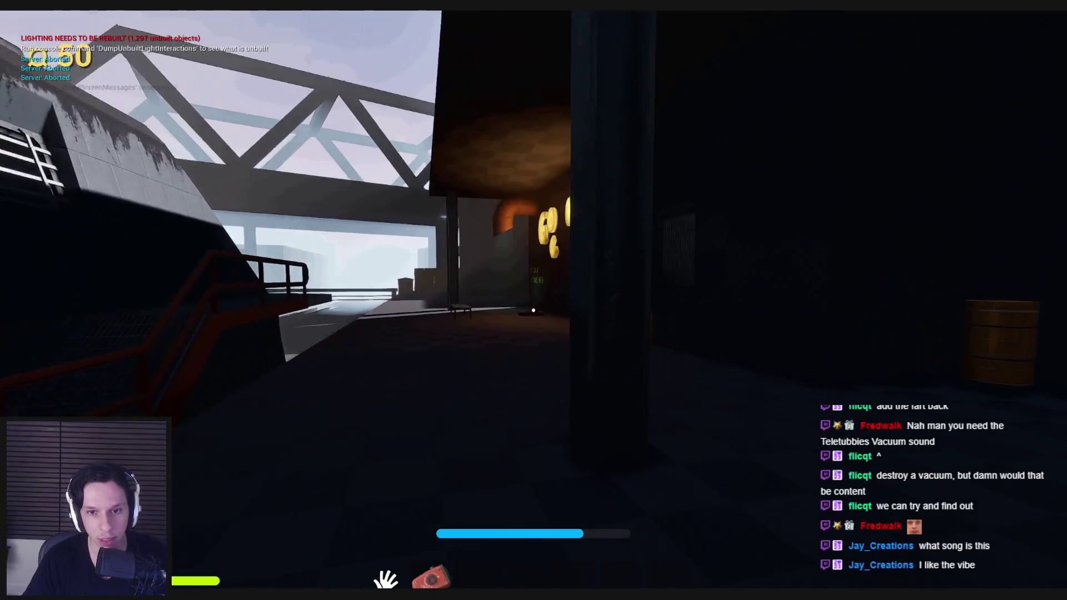
pyautogui.press('w')
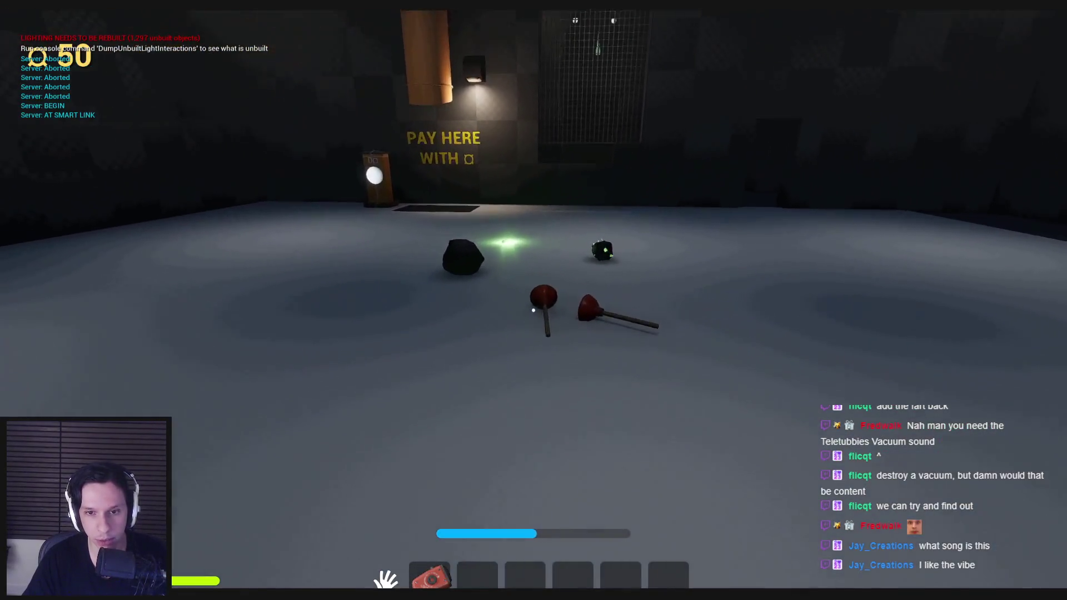
# Drop the trash bag on the drop zone and pay for it, then stop and switch to Audacity.
pyautogui.click(533, 310)
pyautogui.press('w')
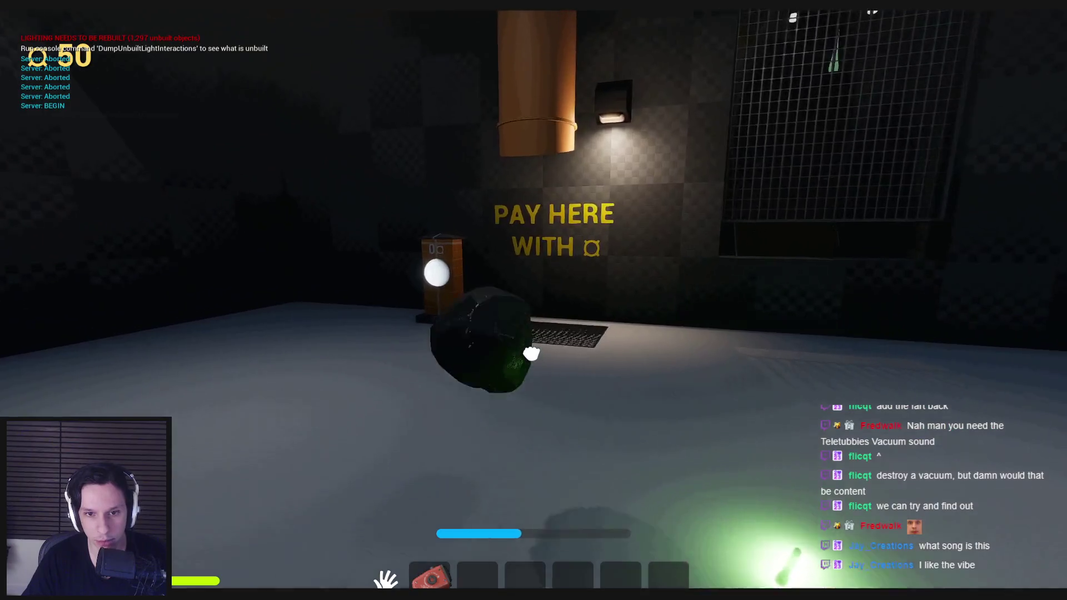
pyautogui.click(533, 310)
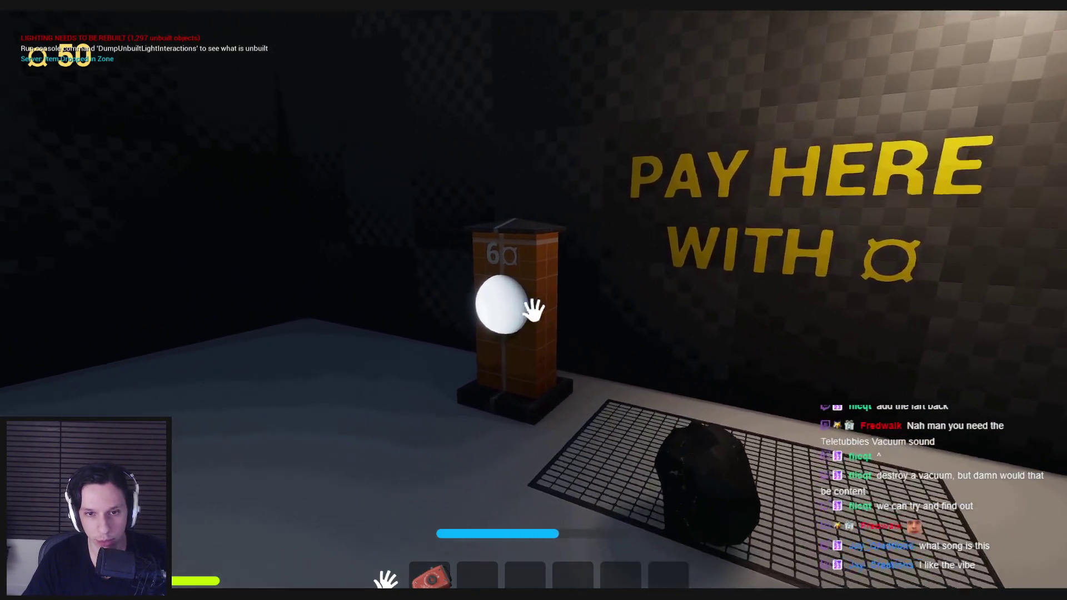
pyautogui.click(534, 310)
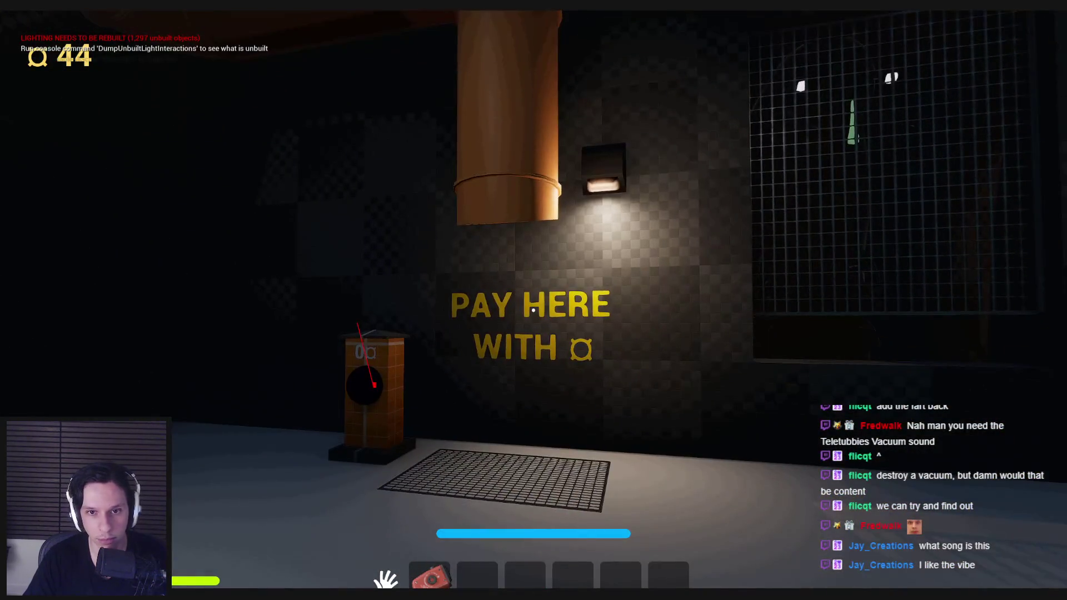
pyautogui.click(534, 309)
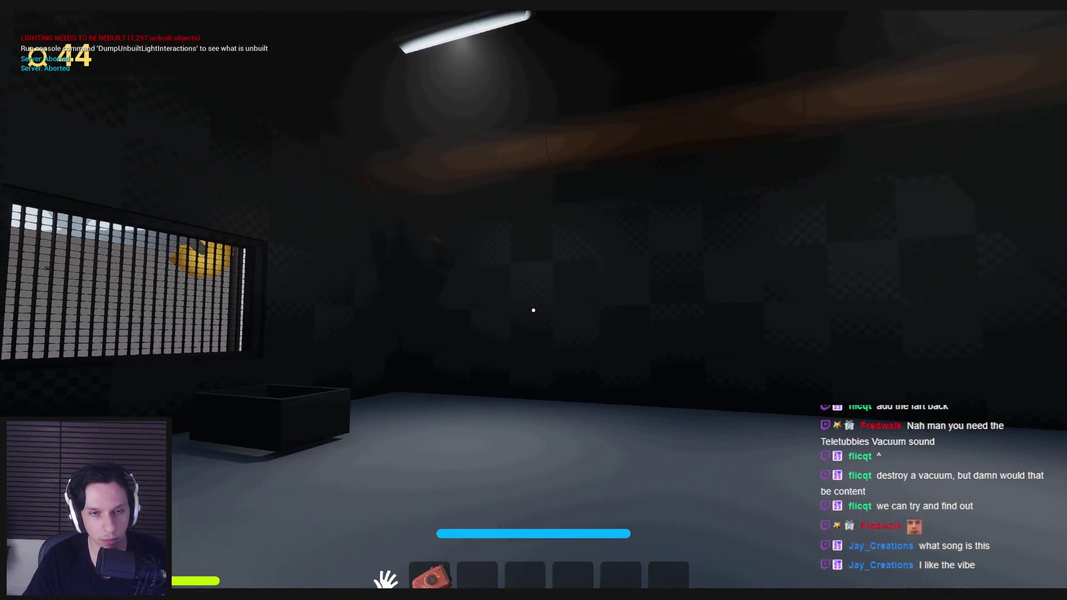
pyautogui.press('Escape')
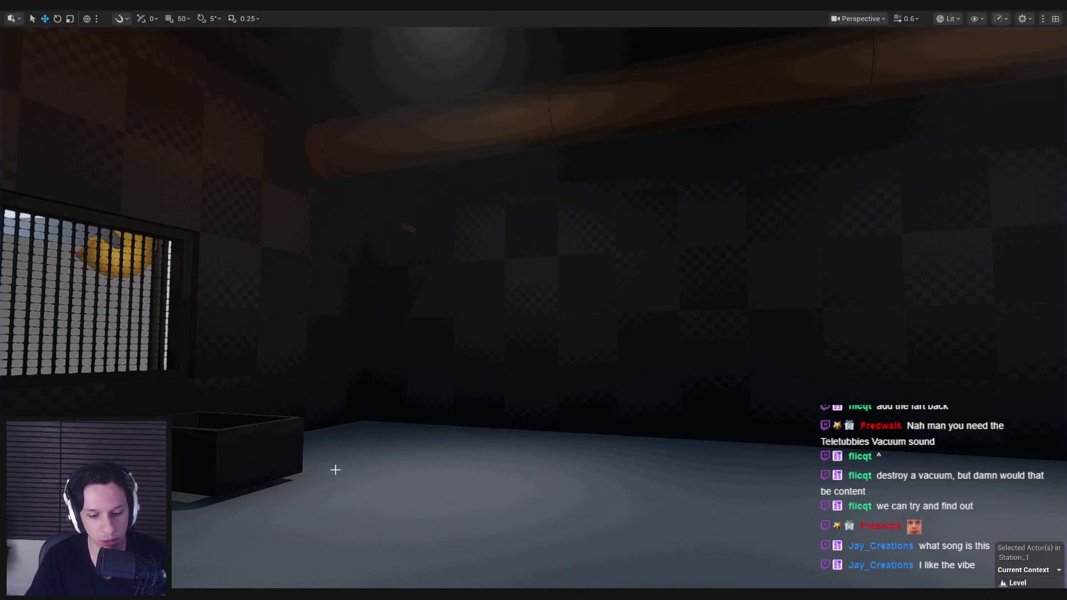
pyautogui.hotkey('alt', 'Tab')
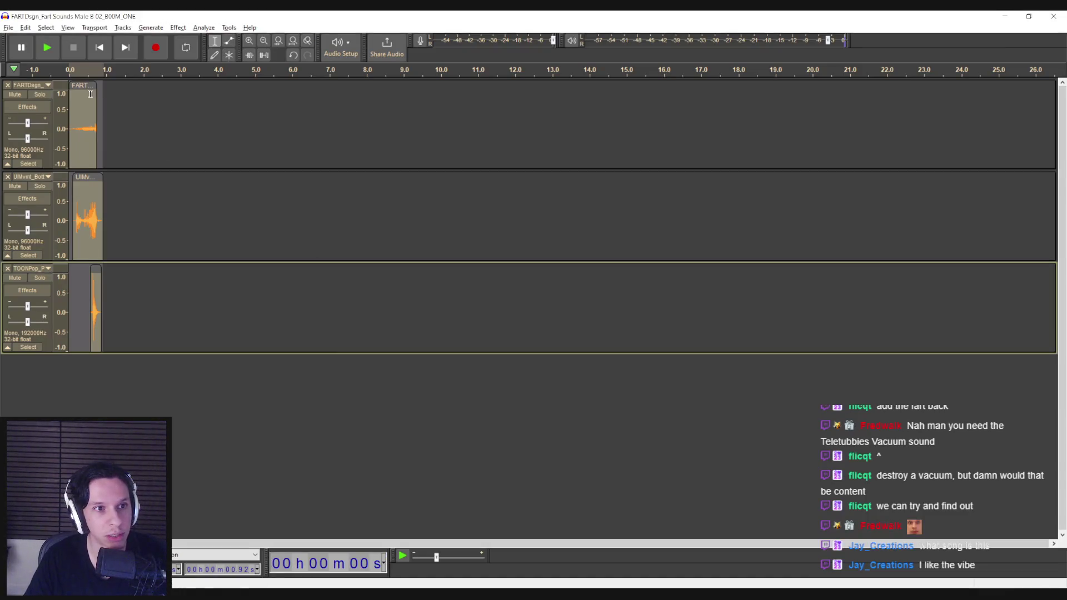
# Place edit points in the second and third tracks and select a span of the third.
pyautogui.keyDown('ctrl'); pyautogui.scroll(5, 109, 243); pyautogui.keyUp('ctrl')
pyautogui.rightClick(206, 237)
pyautogui.press('Escape')
pyautogui.click(205, 211)
pyautogui.hscroll(-4, 240, 407)
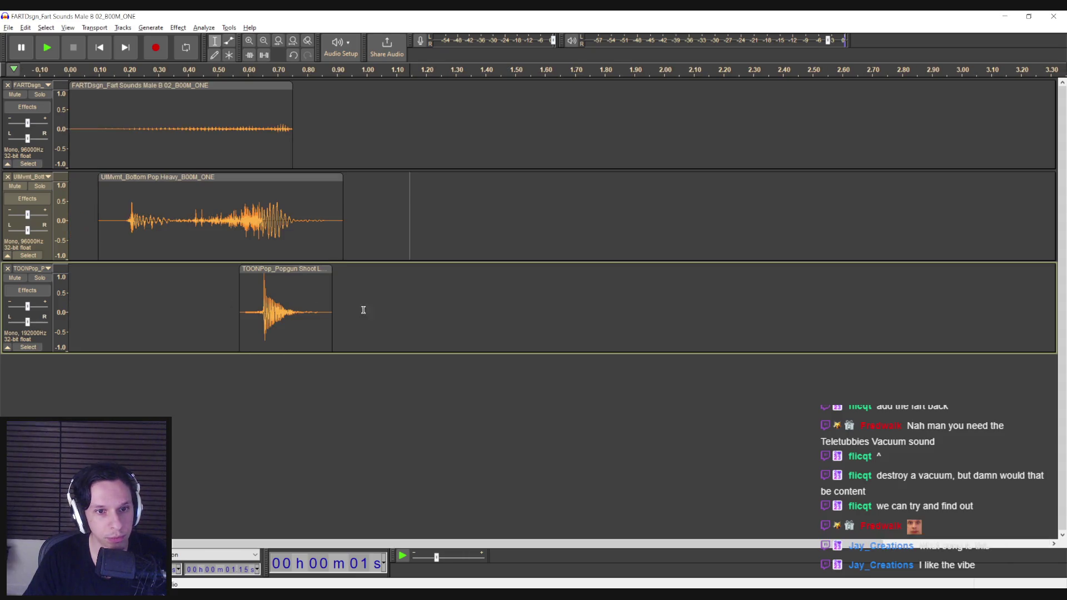
pyautogui.click(344, 291)
pyautogui.moveTo(342, 301)
pyautogui.mouseDown()
pyautogui.moveTo(381, 297)
pyautogui.moveTo(69, 128)
pyautogui.mouseUp()
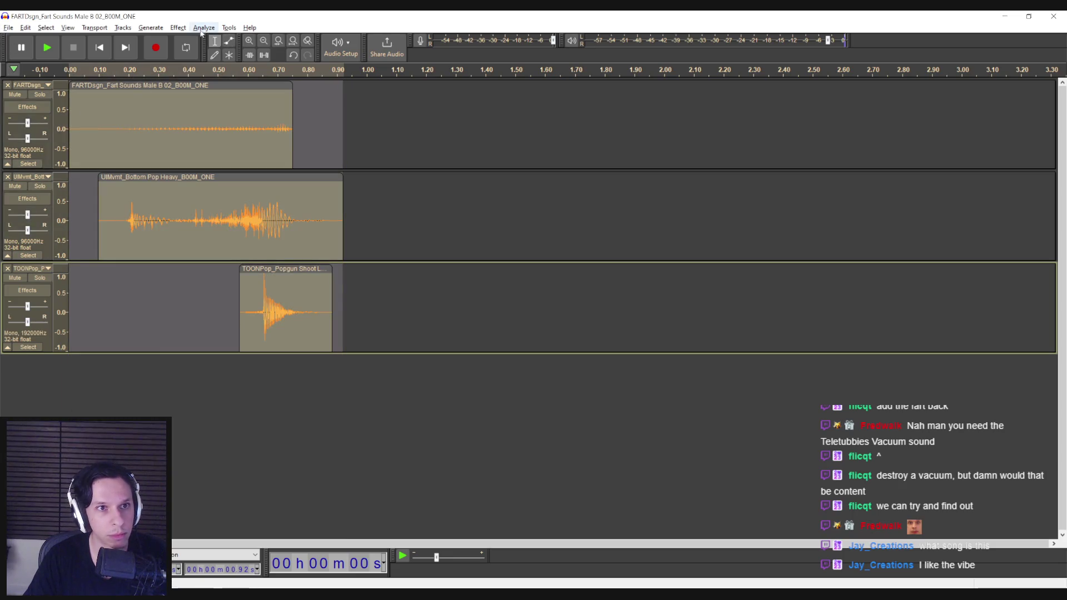
# Mix and render all three clips into a new Mix 1 track.
pyautogui.click(178, 27)
pyautogui.moveTo(191, 87)
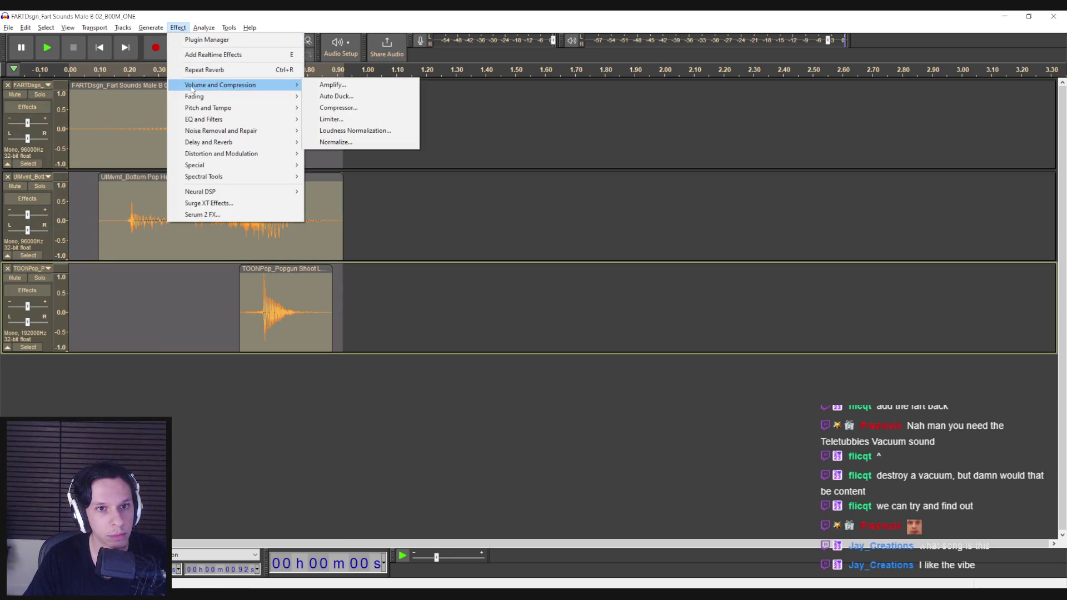
pyautogui.click(141, 28)
pyautogui.click(122, 27)
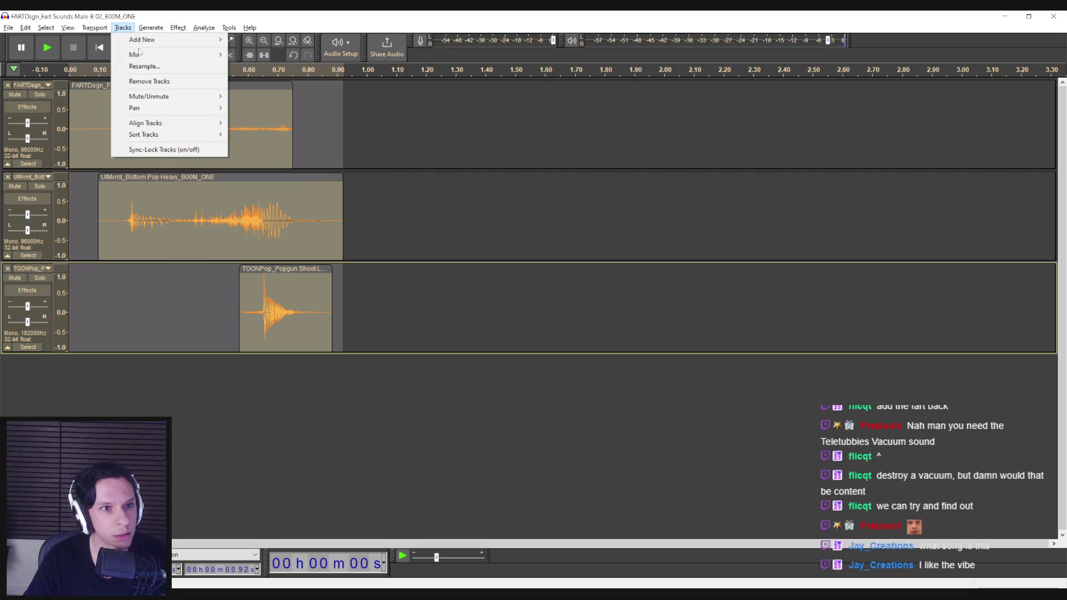
pyautogui.moveTo(142, 54)
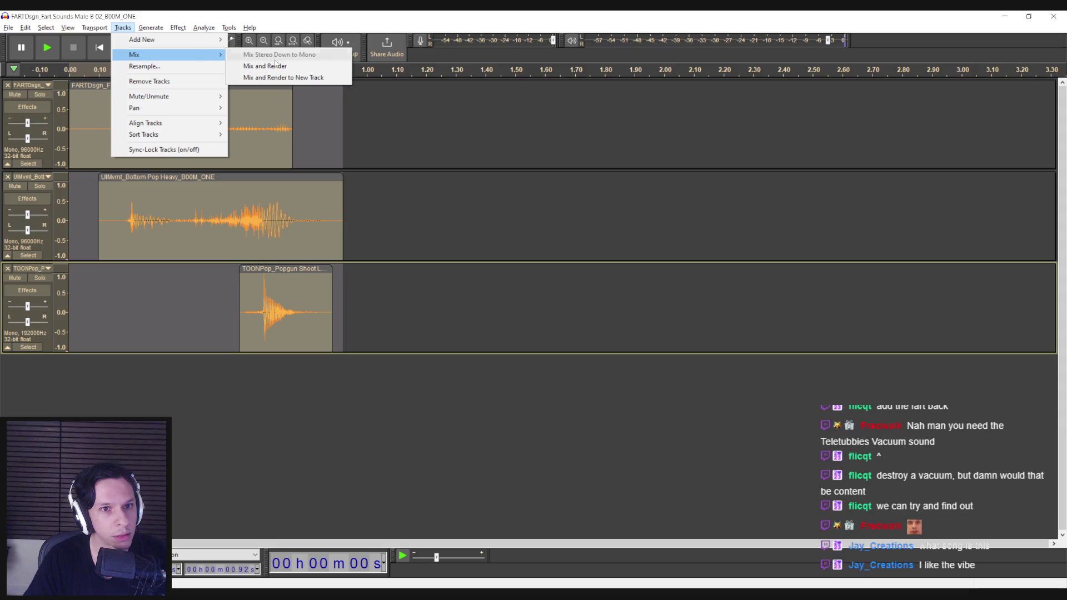
pyautogui.click(275, 78)
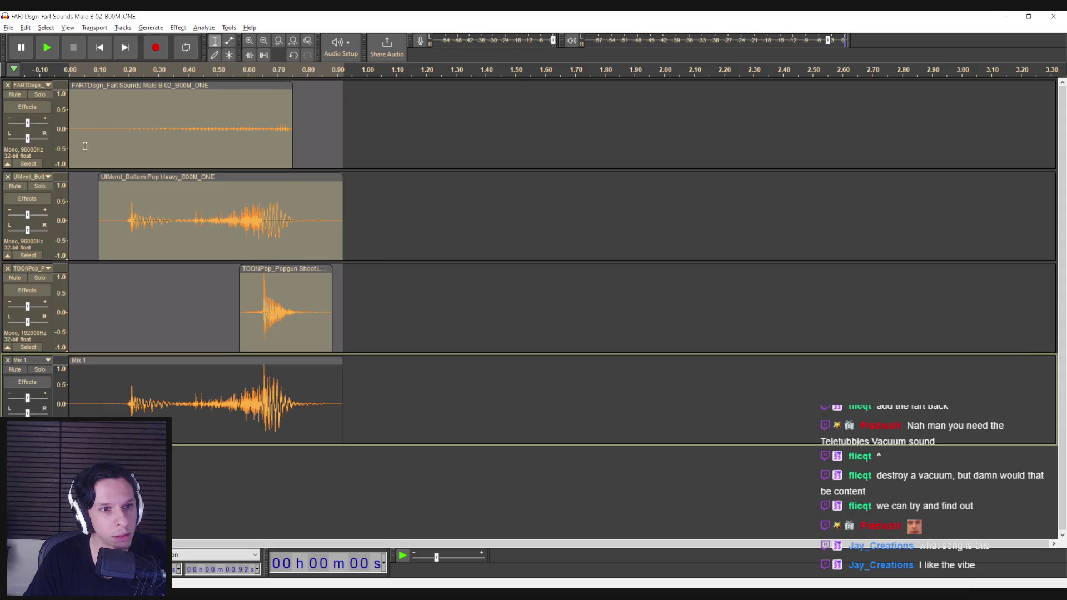
# Mute the three original tracks, solo Mix 1, and play it.
pyautogui.click(15, 94)
pyautogui.click(15, 186)
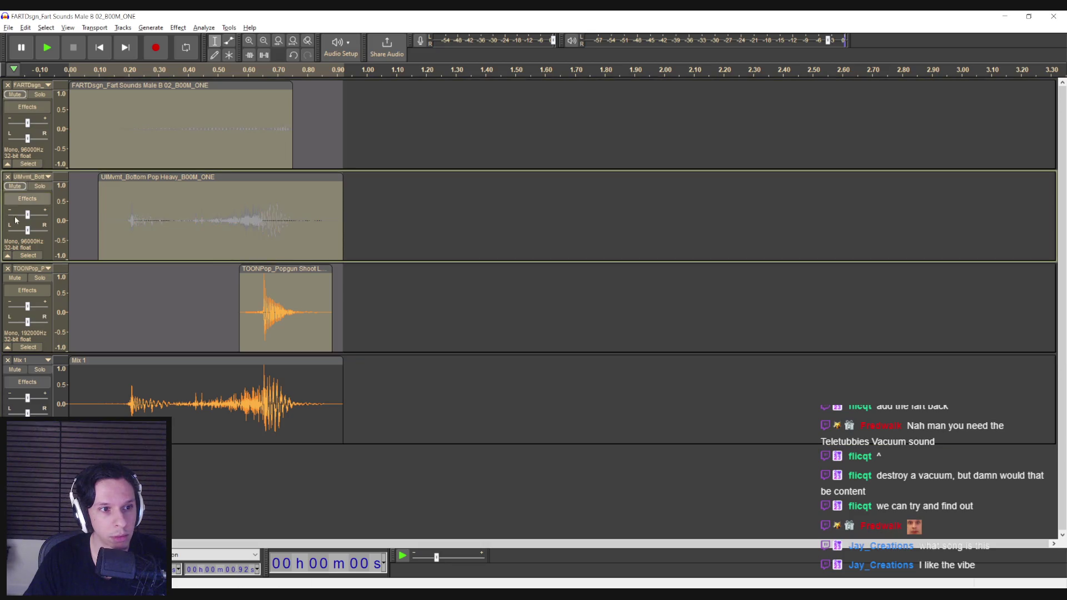
pyautogui.click(15, 278)
pyautogui.click(39, 370)
pyautogui.doubleClick(256, 385)
pyautogui.press('space')
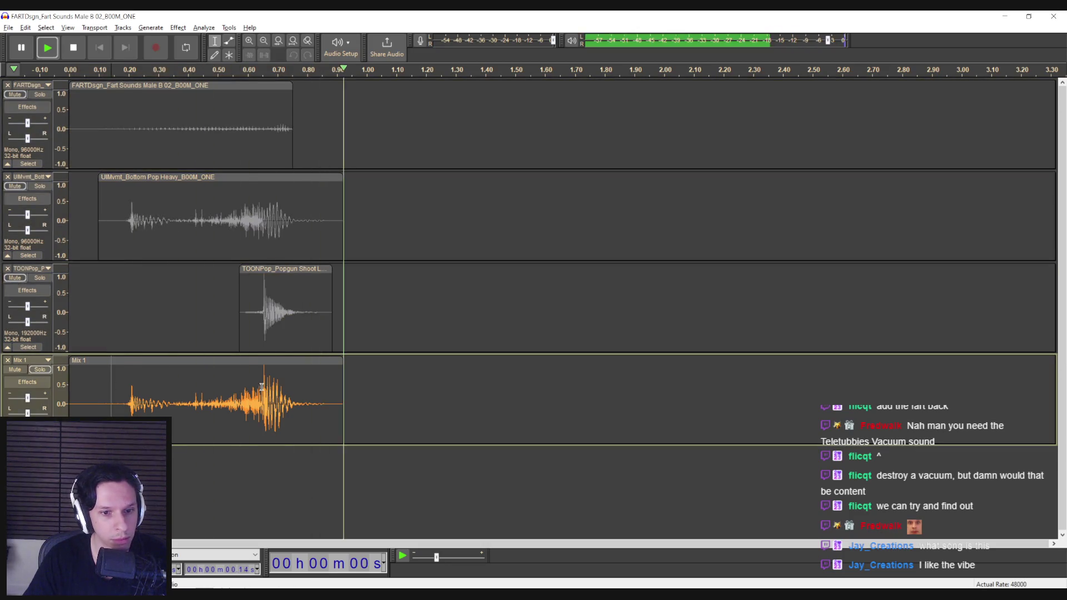
# Delete Mix 1's silent lead-in and play the trimmed clip of about 0.73 s.
pyautogui.click(178, 27)
pyautogui.click(129, 386)
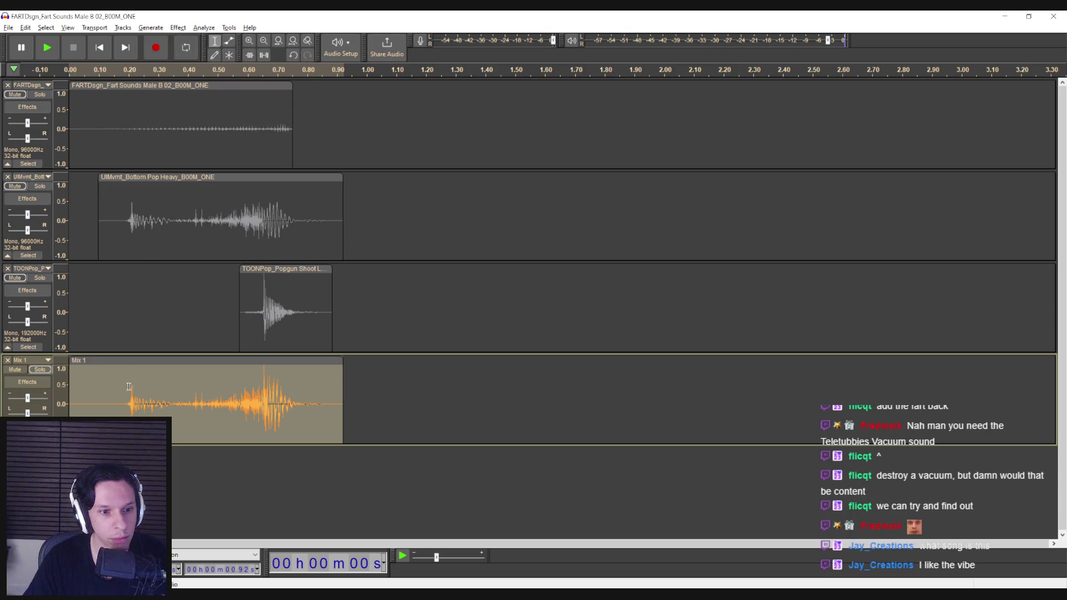
pyautogui.moveTo(127, 395); pyautogui.dragTo(69, 395)
pyautogui.press('Delete')
pyautogui.click(142, 358)
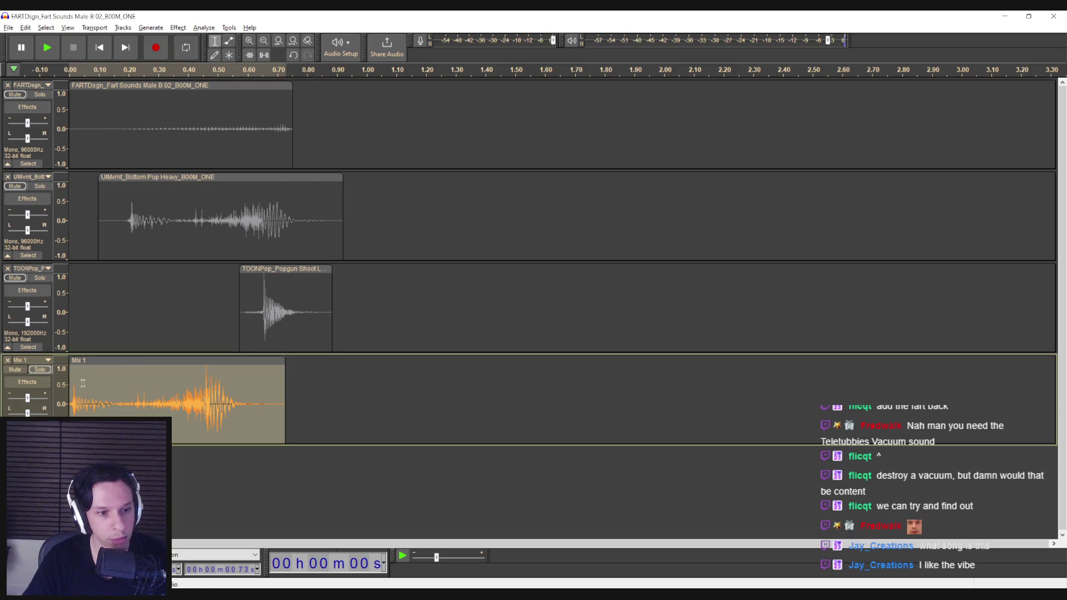
pyautogui.press('space')
pyautogui.click(177, 27)
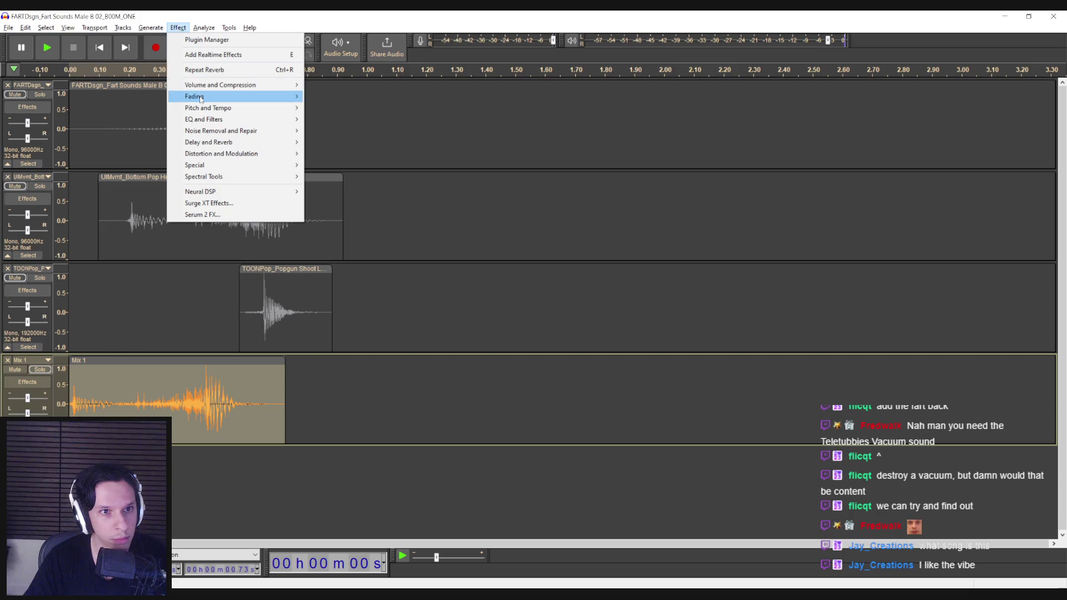
# Change Mix 1's speed by a factor of 1.226 and play it back.
pyautogui.moveTo(201, 99)
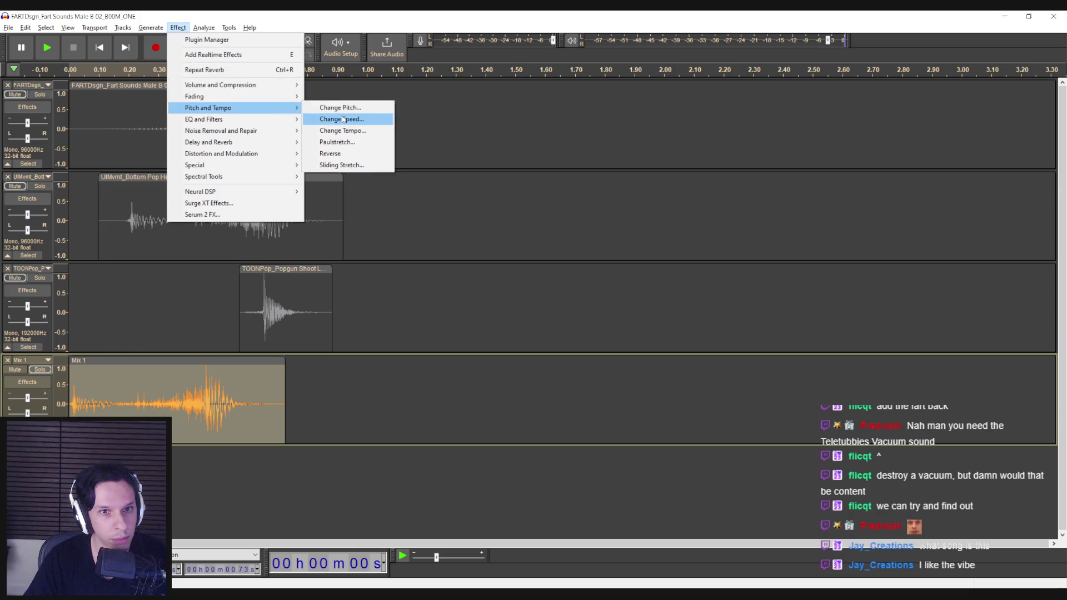
pyautogui.click(343, 119)
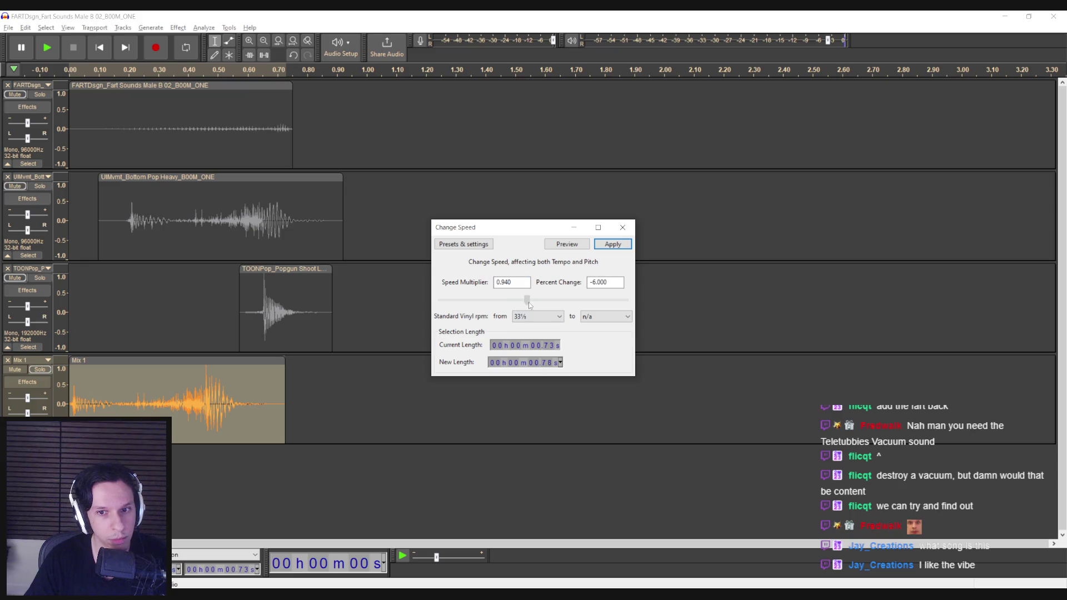
pyautogui.moveTo(544, 306); pyautogui.dragTo(546, 305)
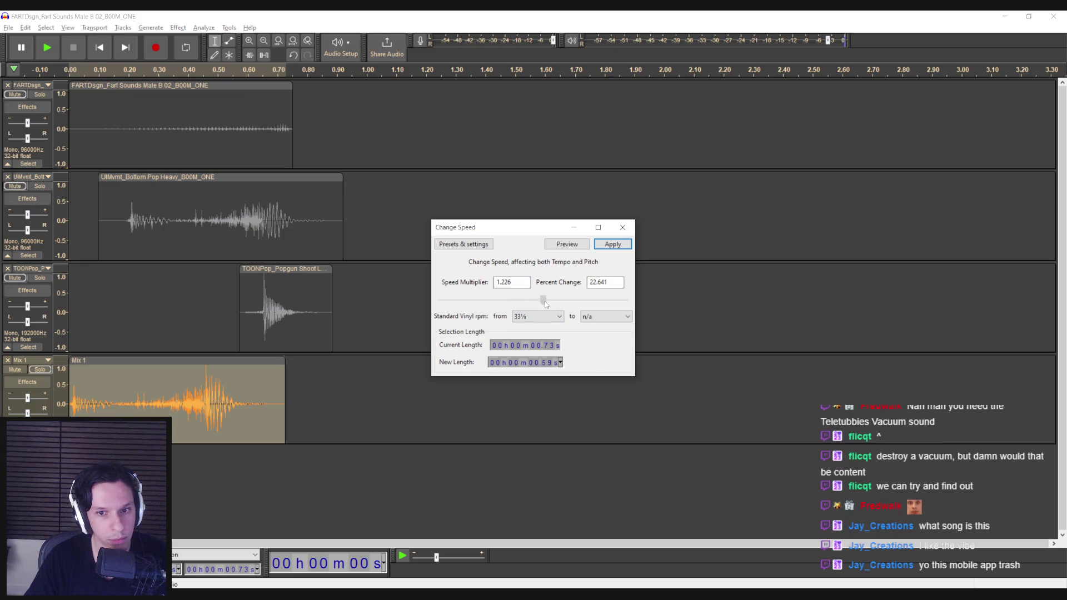
pyautogui.click(612, 247)
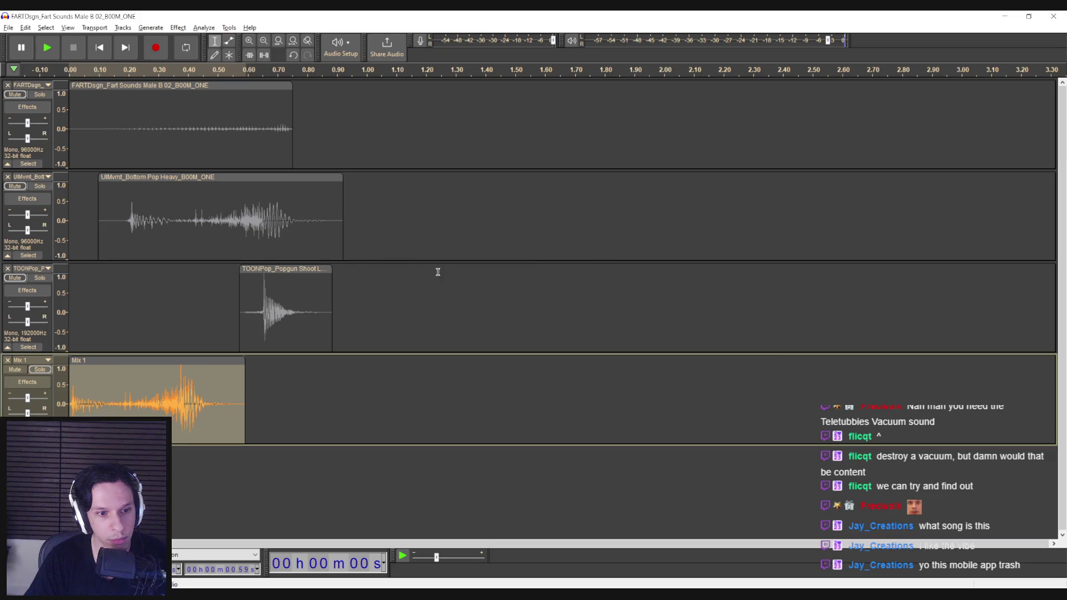
pyautogui.press('space')
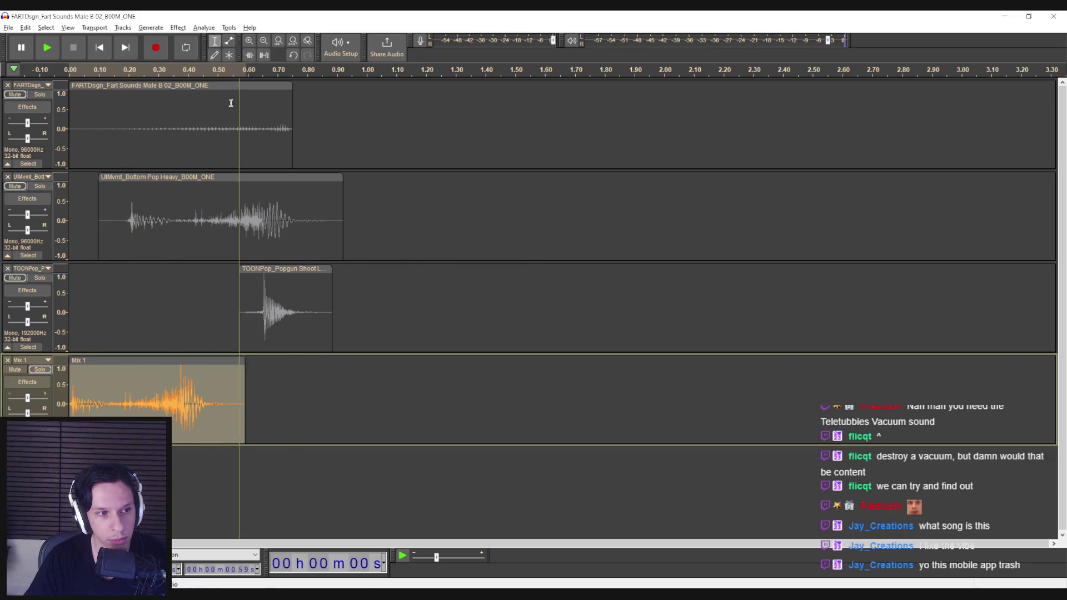
pyautogui.press('space')
# Try a further 1.525 speed-up on Mix 1 and listen to it.
pyautogui.click(178, 28)
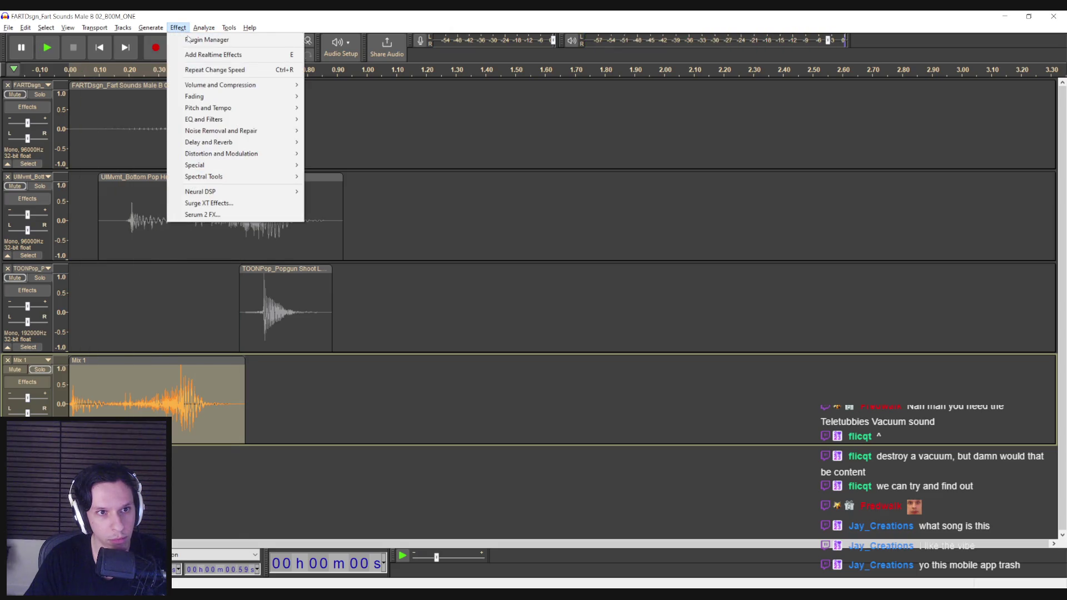
pyautogui.moveTo(204, 110)
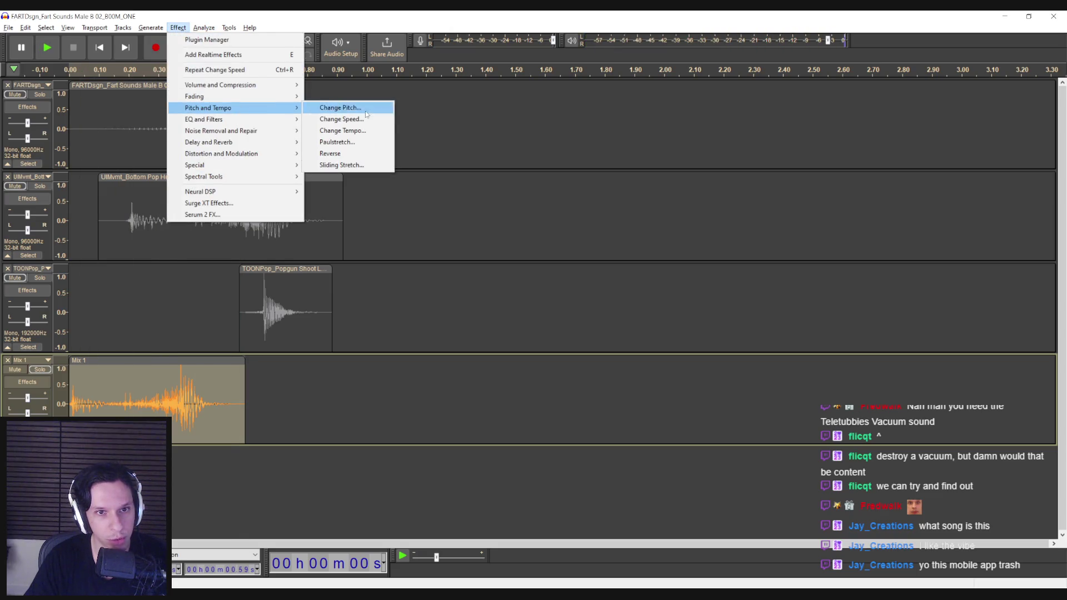
pyautogui.click(356, 119)
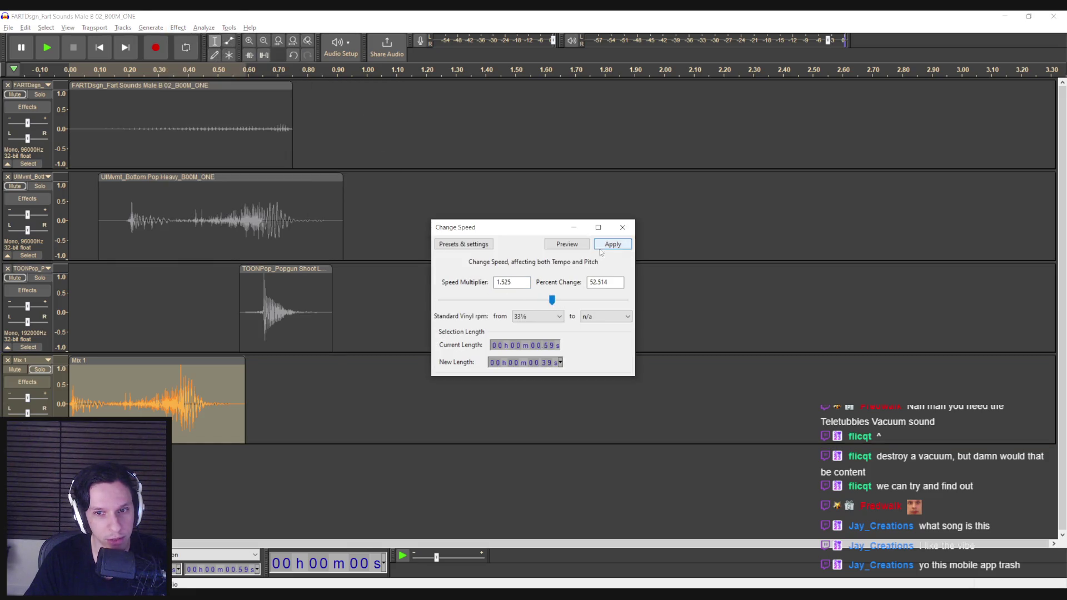
pyautogui.click(603, 246)
pyautogui.press('space')
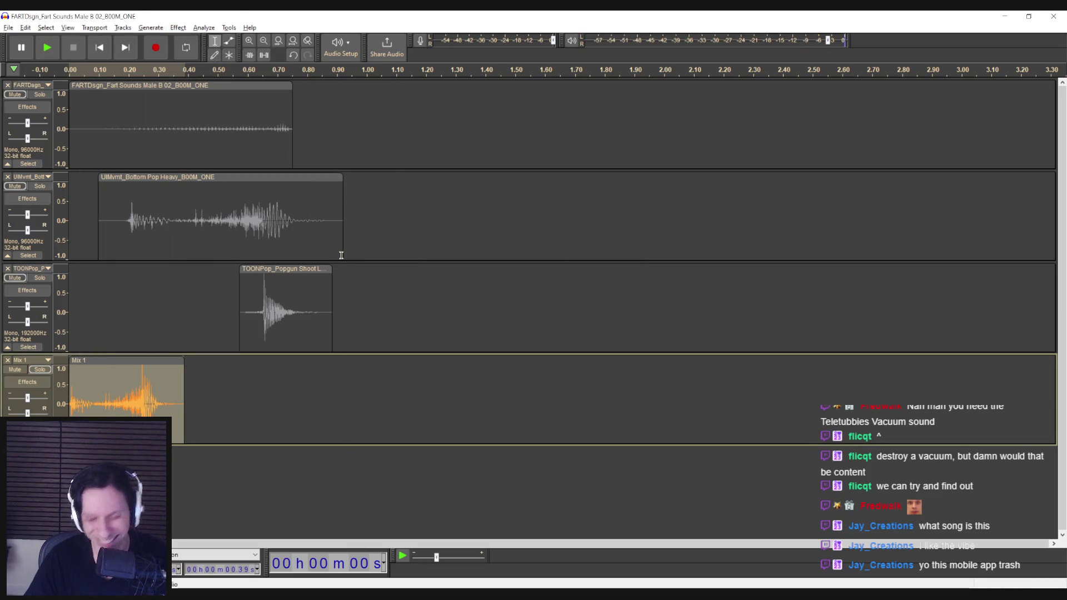
# Try a 10 percent pitch drop, then undo both trial changes.
pyautogui.click(178, 27)
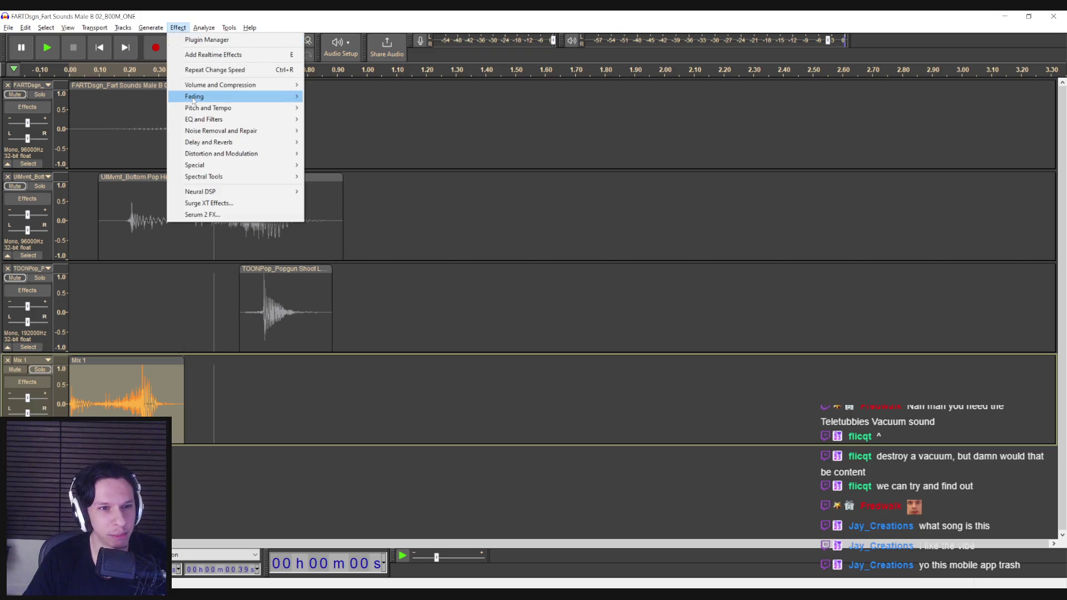
pyautogui.click(356, 108)
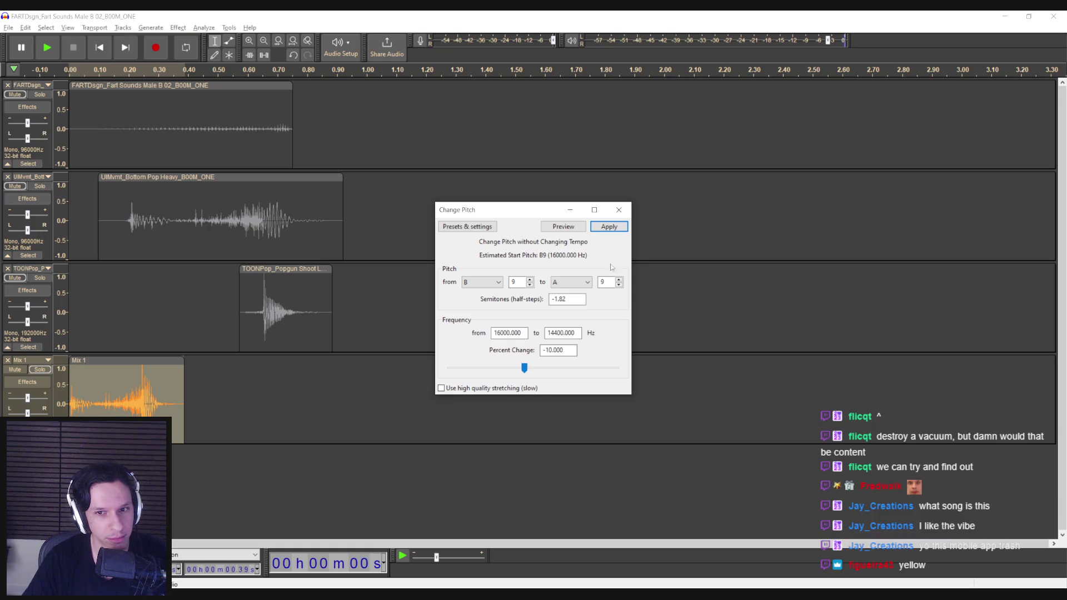
pyautogui.click(610, 228)
pyautogui.press('space')
pyautogui.press('space')
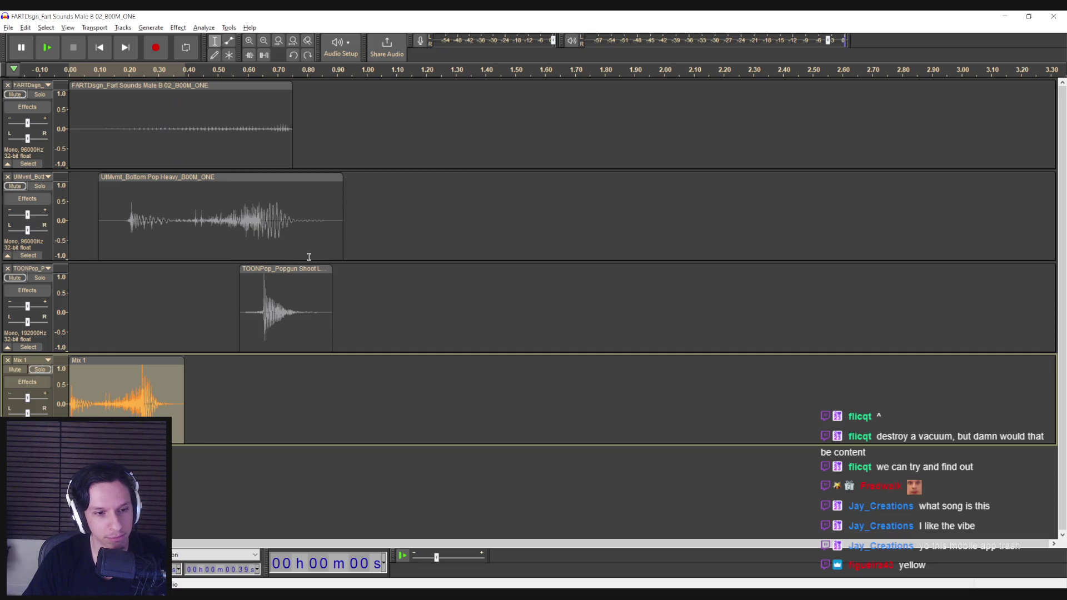
pyautogui.hotkey('ctrl', 'z')
pyautogui.press('space')
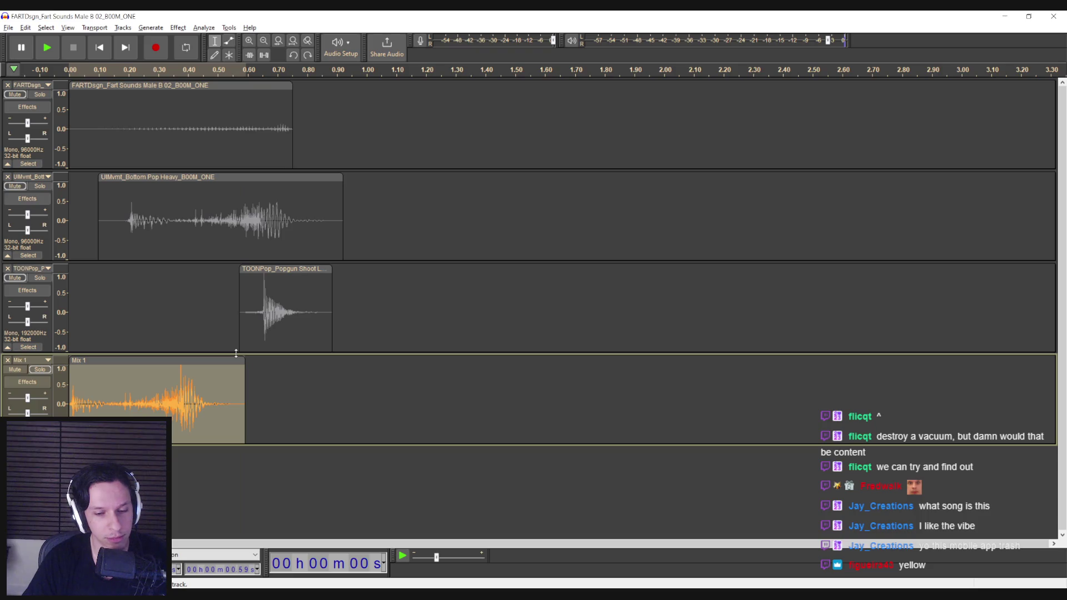
# Export the selected Mix 1 audio, replacing Objects_BuySuckPipeStart.wav in the Sounds folder.
pyautogui.click(8, 28)
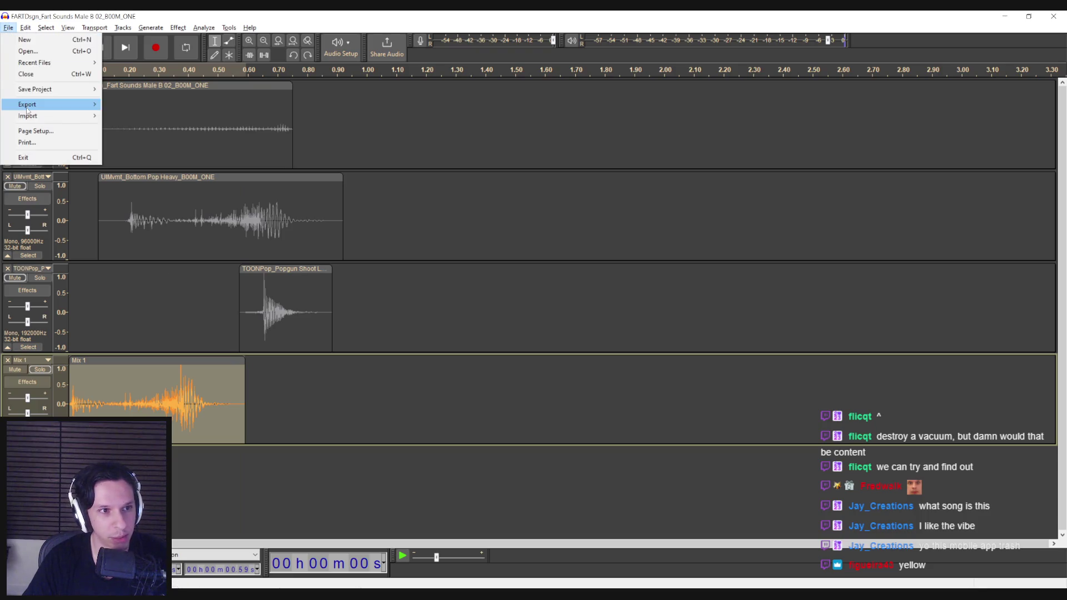
pyautogui.moveTo(27, 110)
pyautogui.click(143, 117)
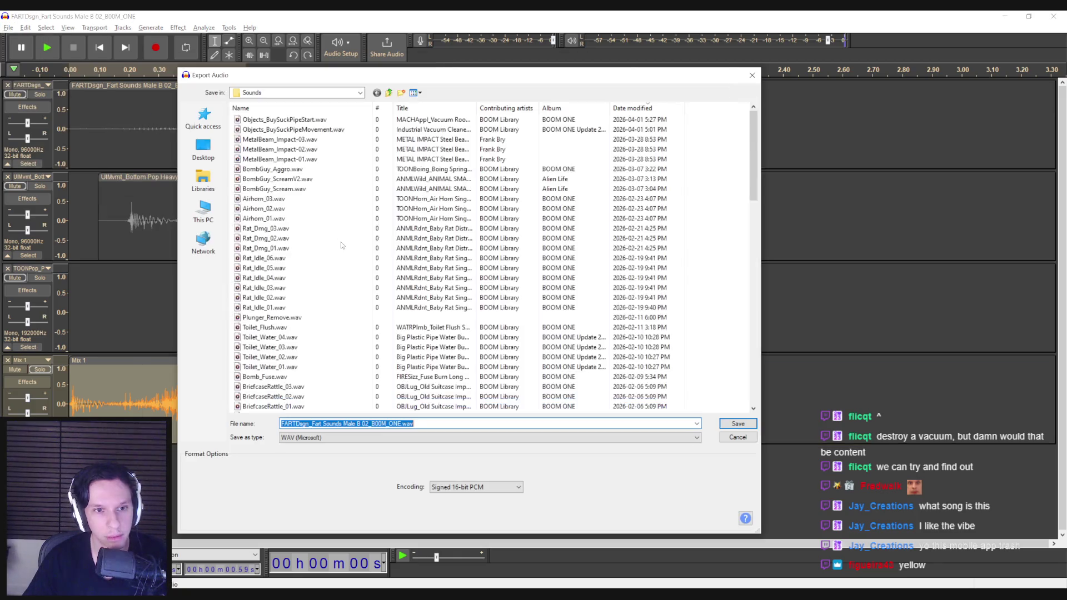
pyautogui.click(738, 437)
pyautogui.click(8, 27)
pyautogui.moveTo(88, 108)
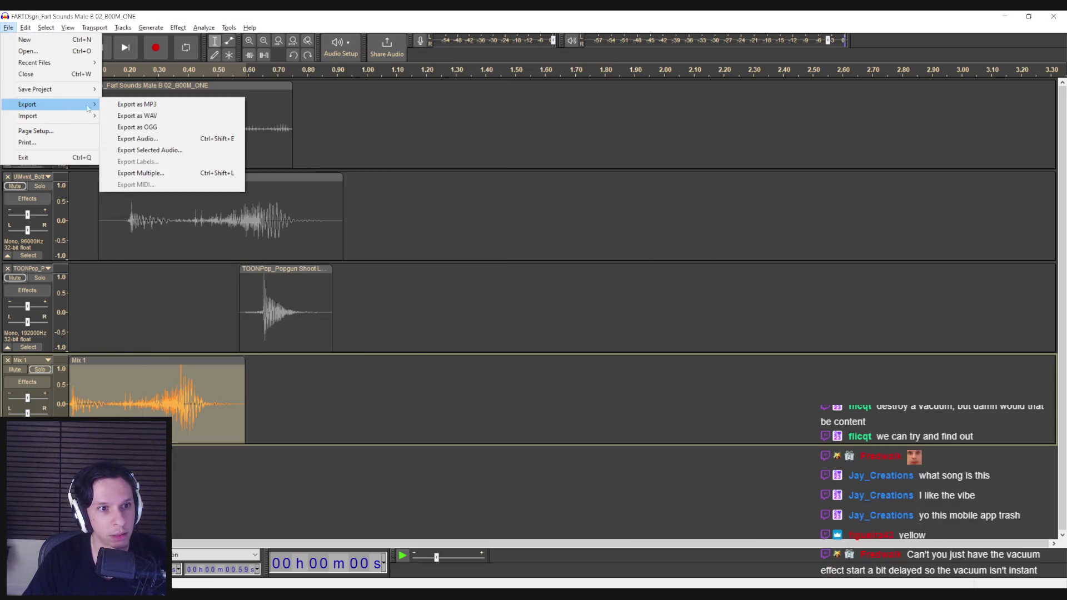
pyautogui.click(149, 150)
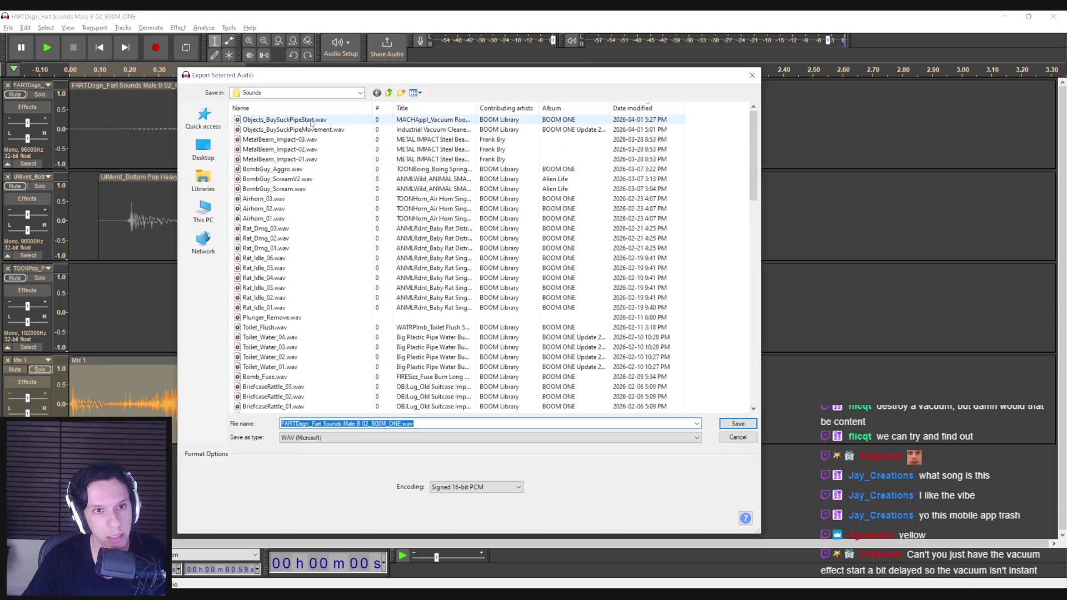
pyautogui.doubleClick(311, 120)
pyautogui.click(626, 310)
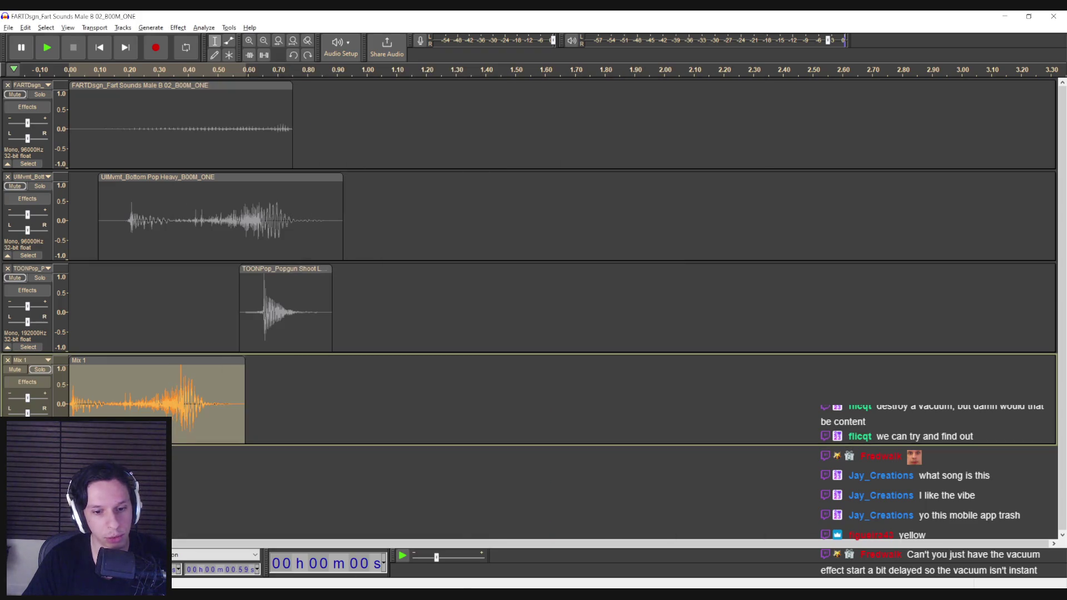
pyautogui.hotkey('alt', 'Tab')
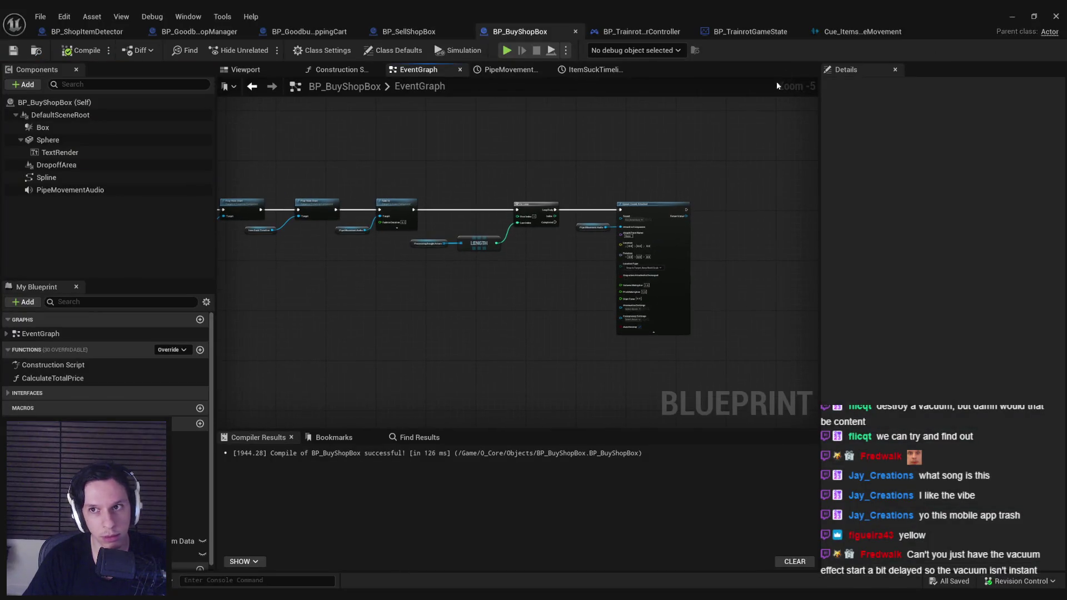
# Check the pipe-movement cue's looping wave player, then close it and leave full-screen viewport.
pyautogui.click(844, 32)
pyautogui.click(505, 329)
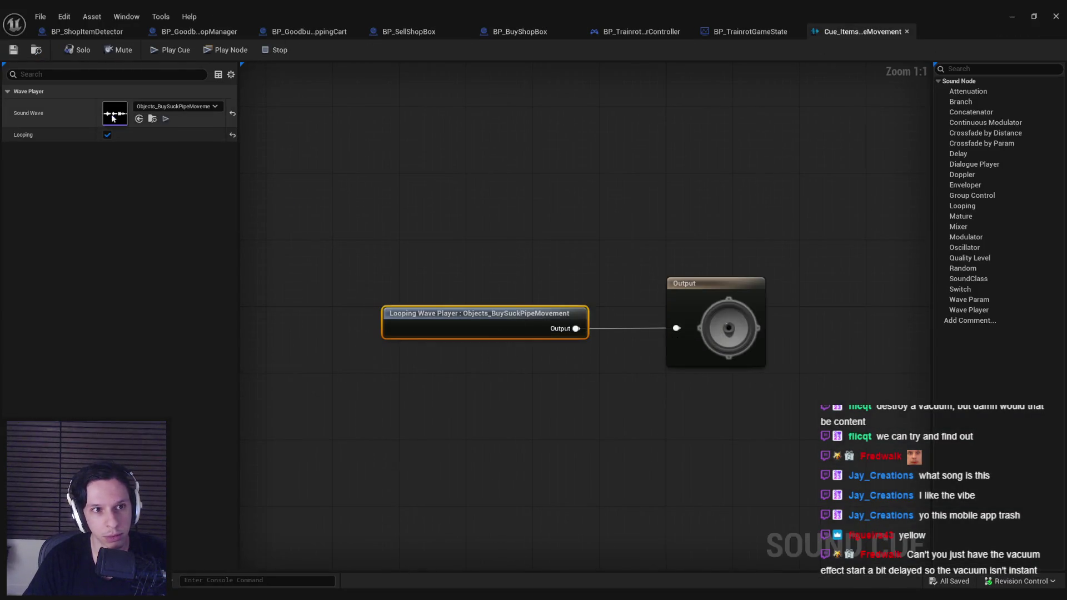
pyautogui.click(907, 31)
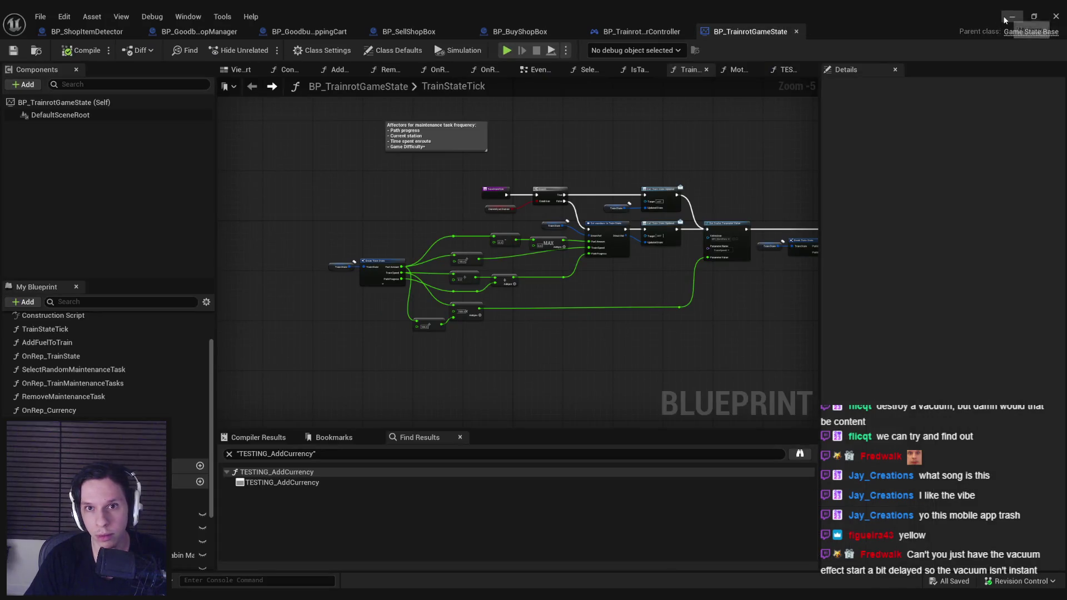
pyautogui.click(1010, 16)
pyautogui.press('F11')
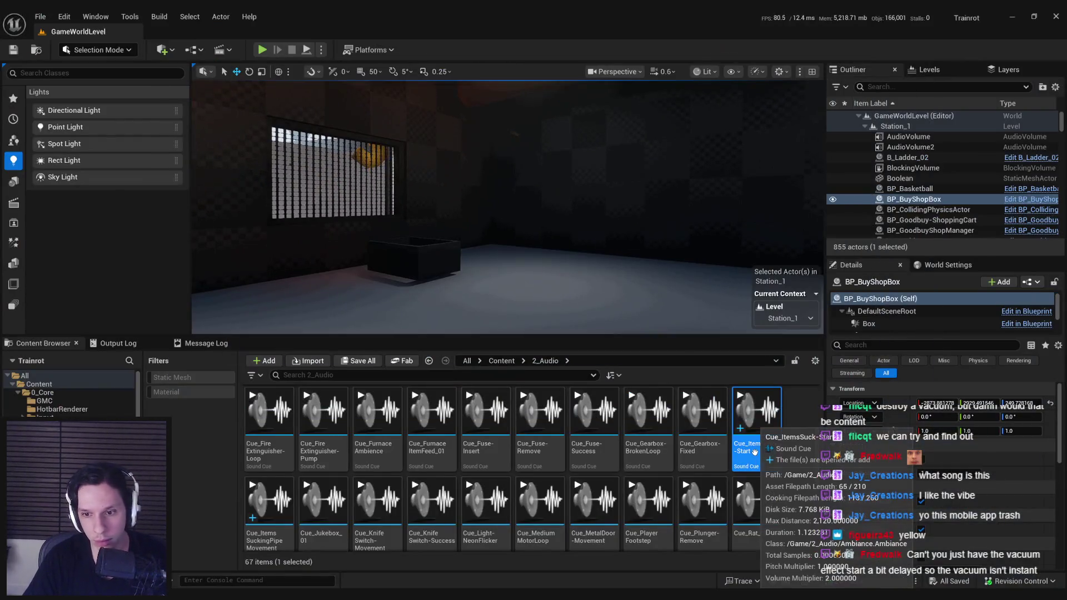
# Open Cue_ItemsSuck-Start and its Objects_BuySuckPipeStart sound wave, then close the wave editor.
pyautogui.doubleClick(753, 428)
pyautogui.click(406, 309)
pyautogui.doubleClick(107, 111)
pyautogui.click(40, 17)
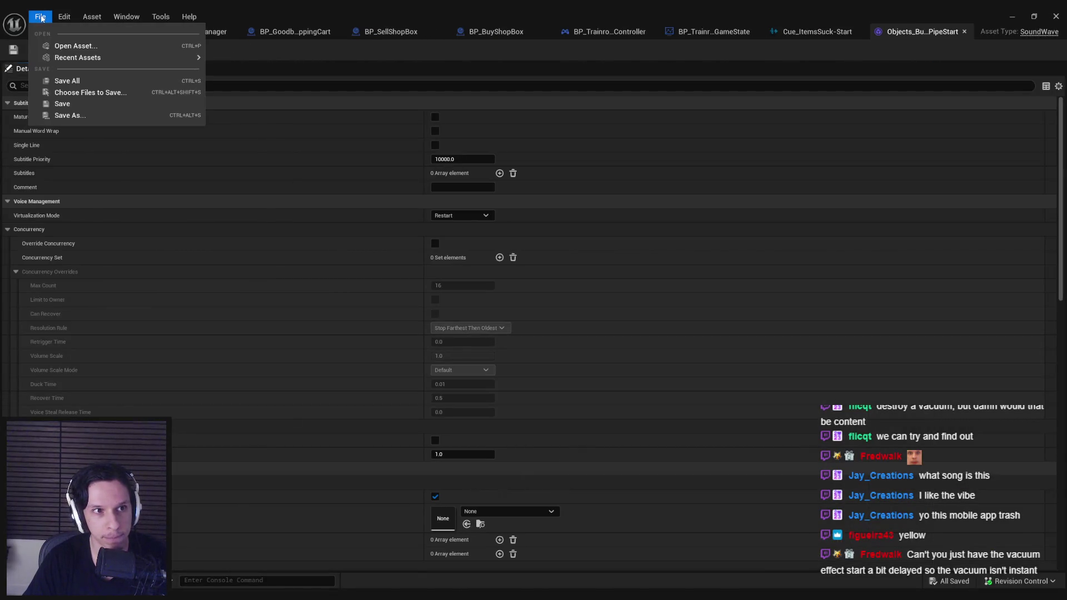
pyautogui.click(41, 19)
pyautogui.click(964, 32)
# Reimport Objects_BuySuckPipeStart from the Content Browser and bring Cue_ItemsSuck-Start back up.
pyautogui.click(1033, 16)
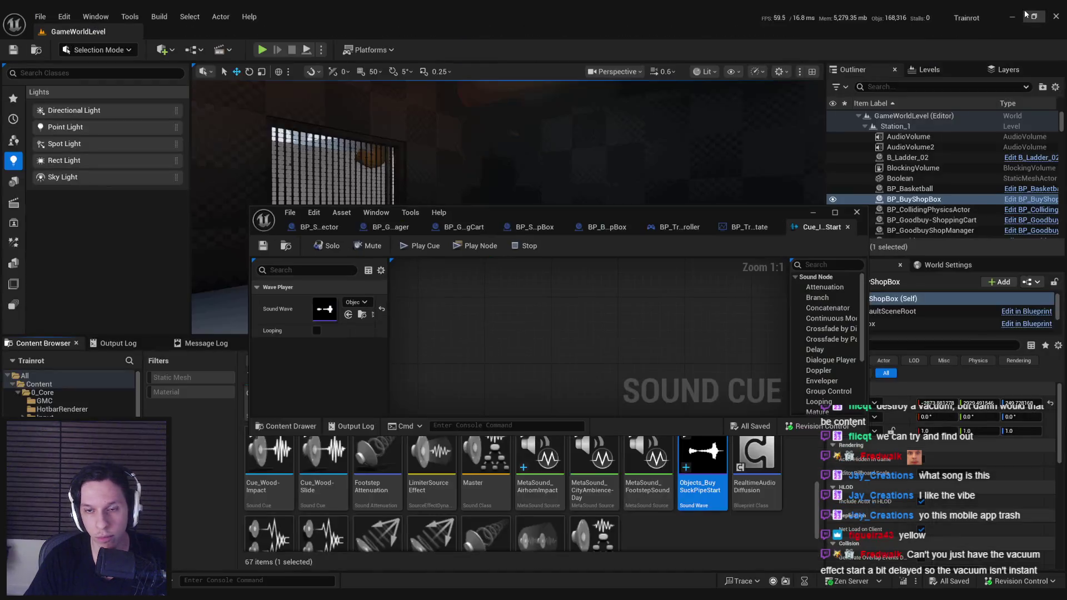
pyautogui.click(835, 212)
pyautogui.click(1012, 16)
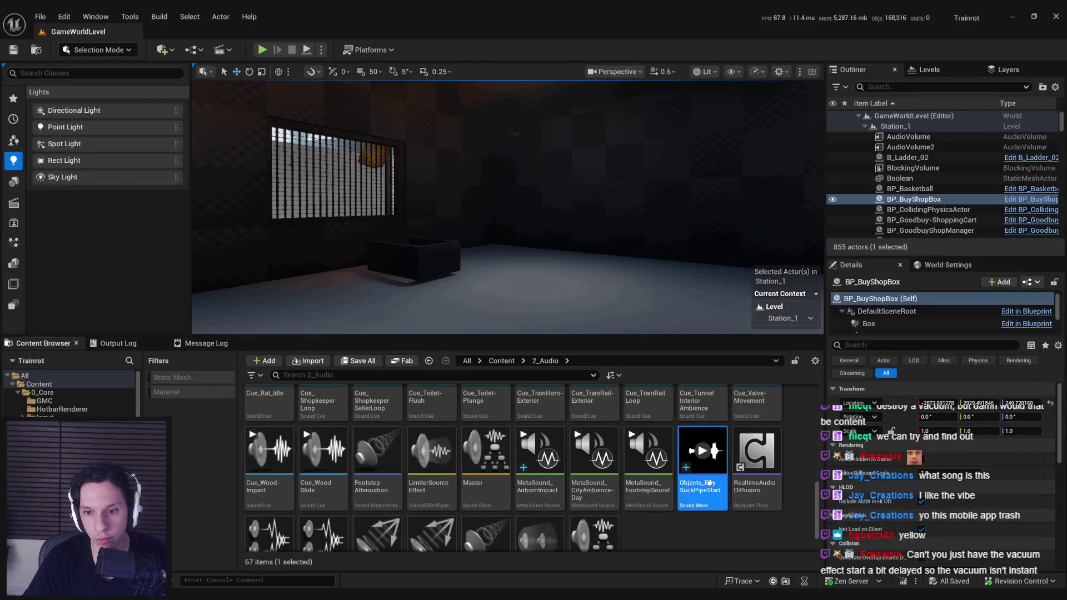
pyautogui.rightClick(702, 453)
pyautogui.click(754, 165)
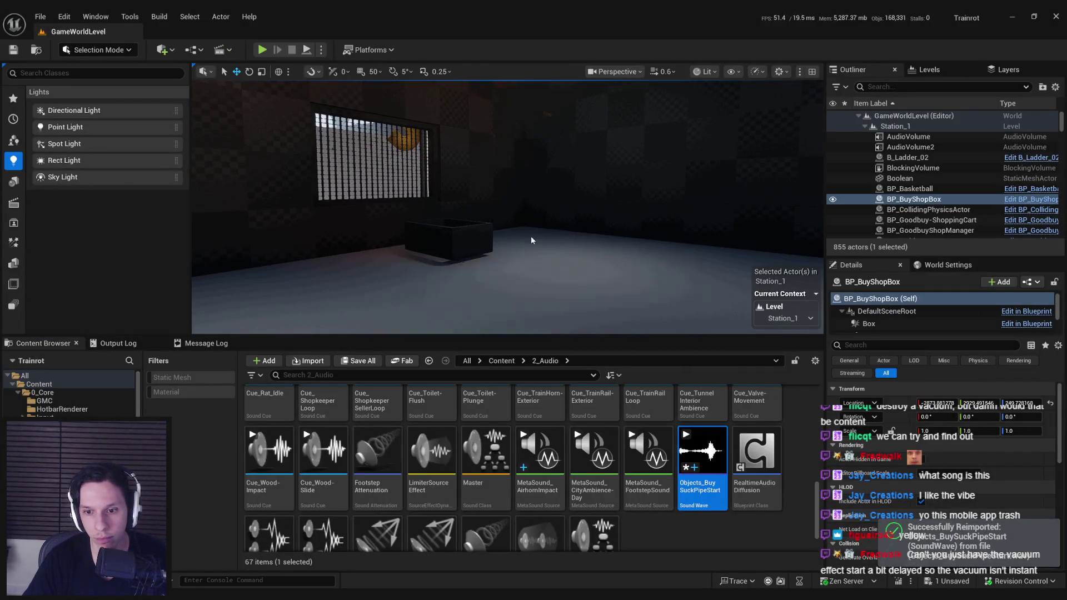
pyautogui.moveTo(443, 181)
pyautogui.mouseDown()
pyautogui.moveTo(466, 178)
pyautogui.moveTo(428, 183)
pyautogui.moveTo(456, 183)
pyautogui.mouseUp()
pyautogui.scroll(2, 456, 184)
pyautogui.hotkey('alt', 'Tab')
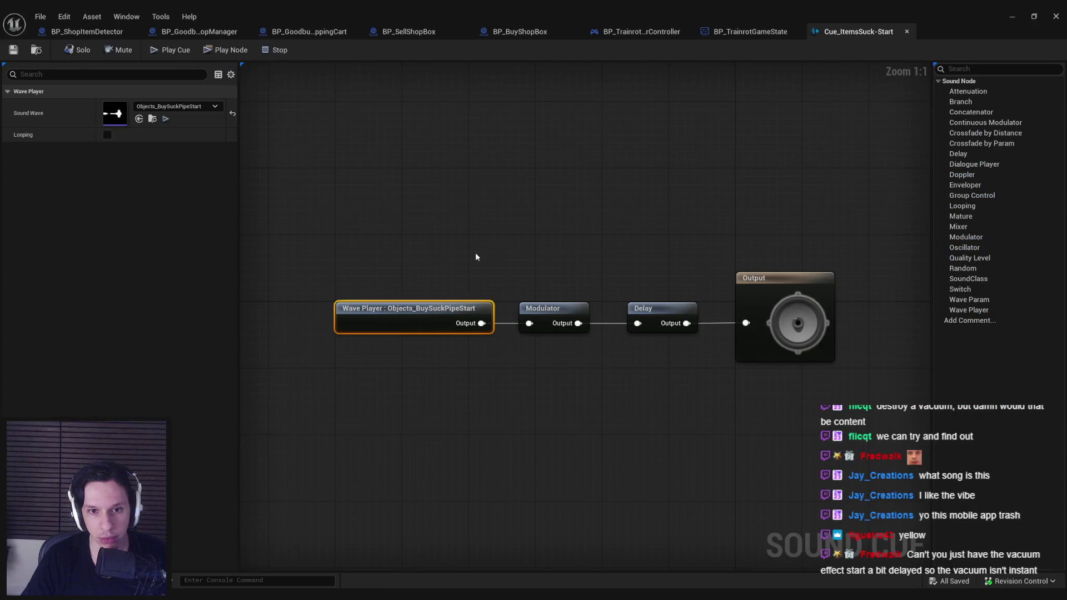
# Go through the open blueprint tabs, closing BP_SellShopBox to reach BP_BuyShopBox.
pyautogui.click(1012, 16)
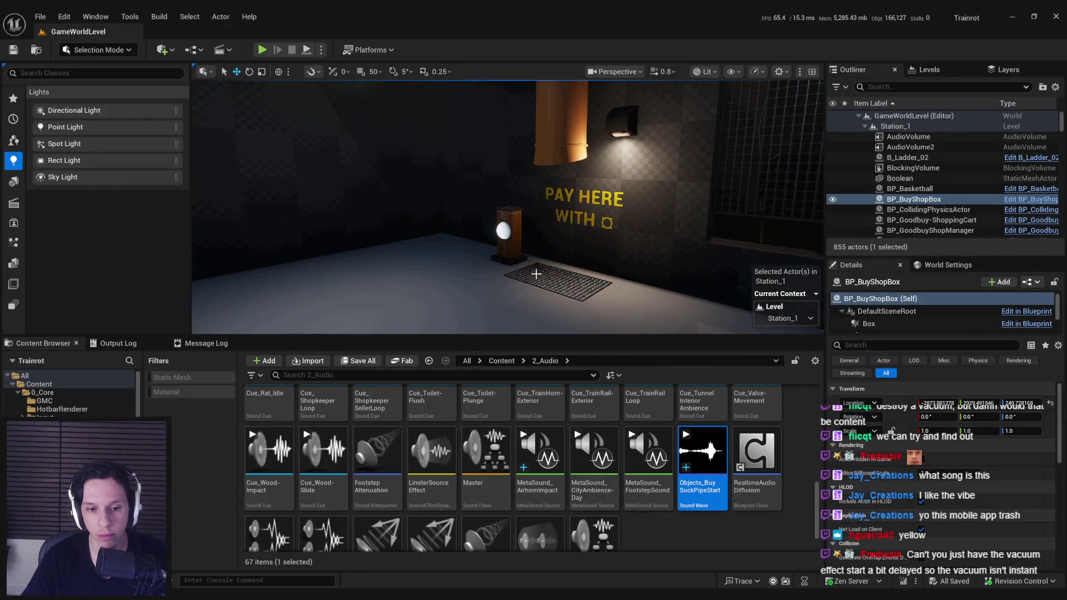
pyautogui.hotkey('alt', 'Tab')
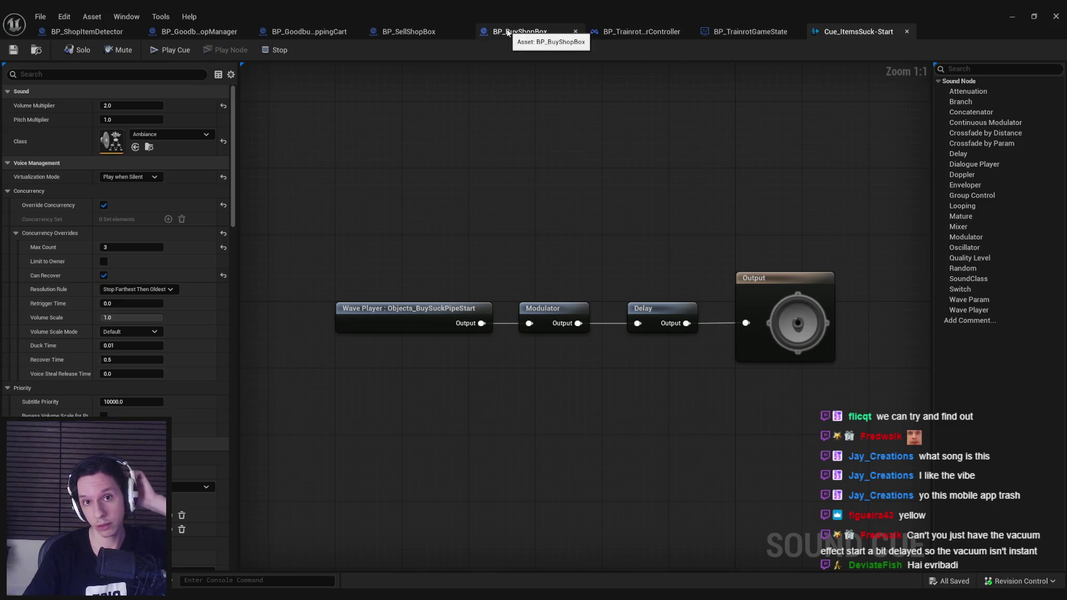
pyautogui.click(89, 32)
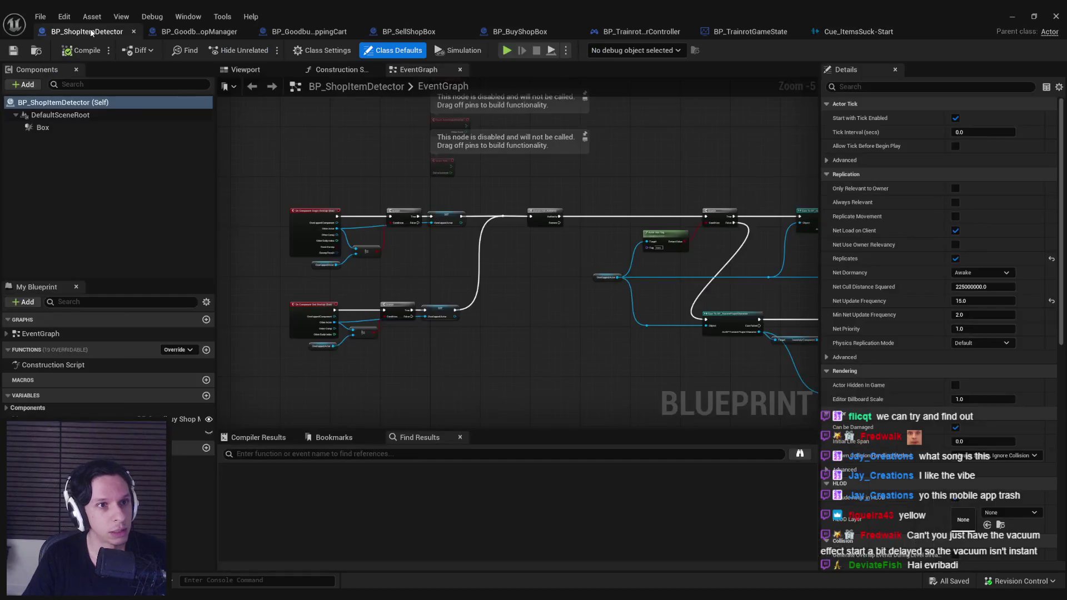
pyautogui.click(309, 31)
pyautogui.click(399, 34)
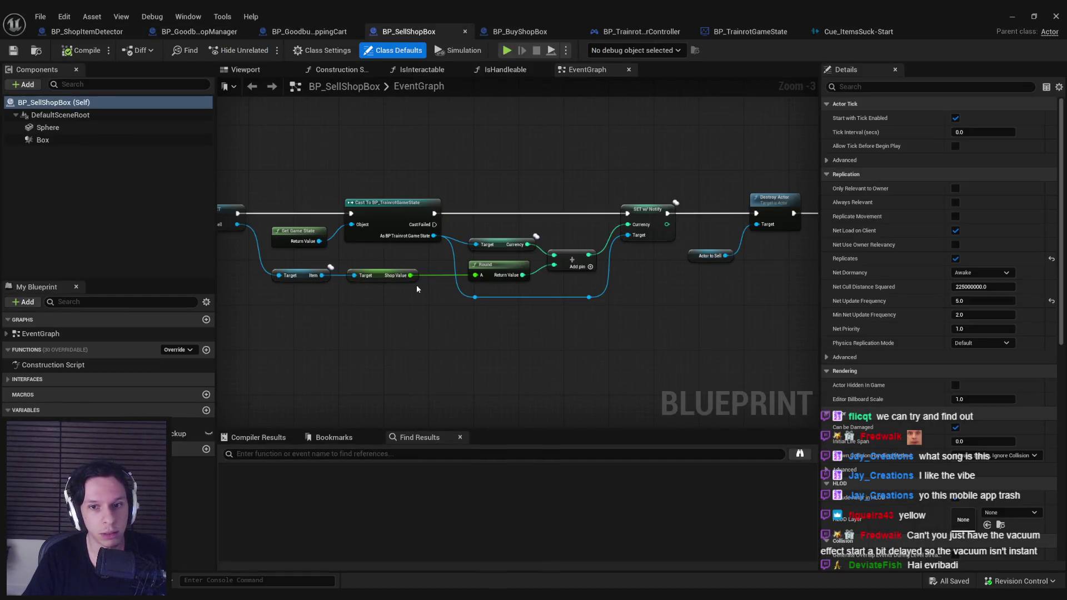
pyautogui.click(465, 32)
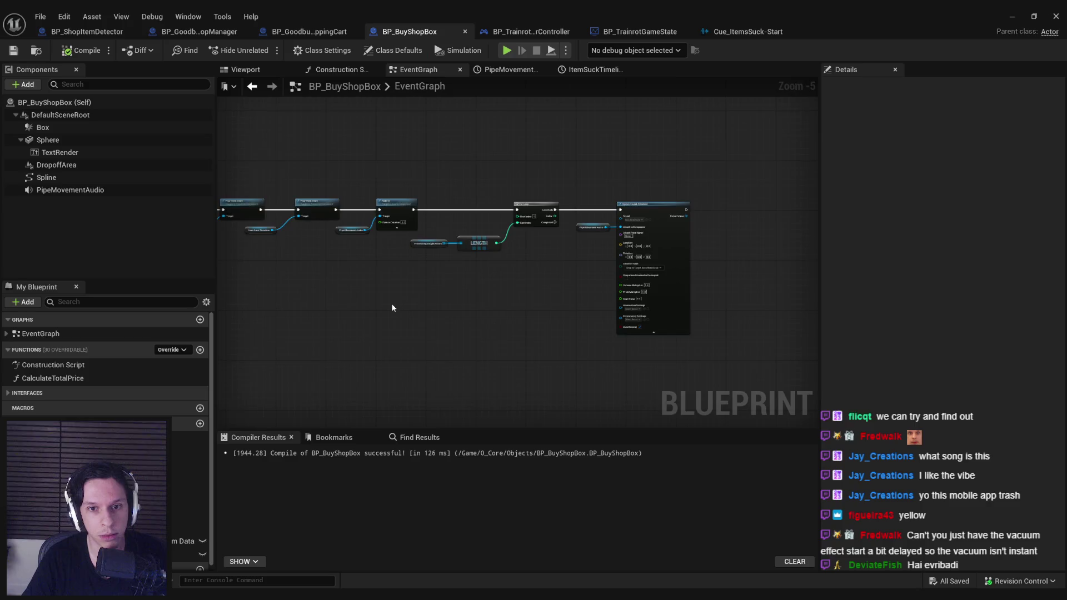
pyautogui.scroll(-5, 581, 198)
pyautogui.scroll(3, 600, 219)
pyautogui.scroll(4, 612, 228)
# Review the ItemSuckTimeline (~0.13 s) and PipeMovementTimeline (~0.24 s) curves, then save BP_BuyShopBox.
pyautogui.doubleClick(598, 193)
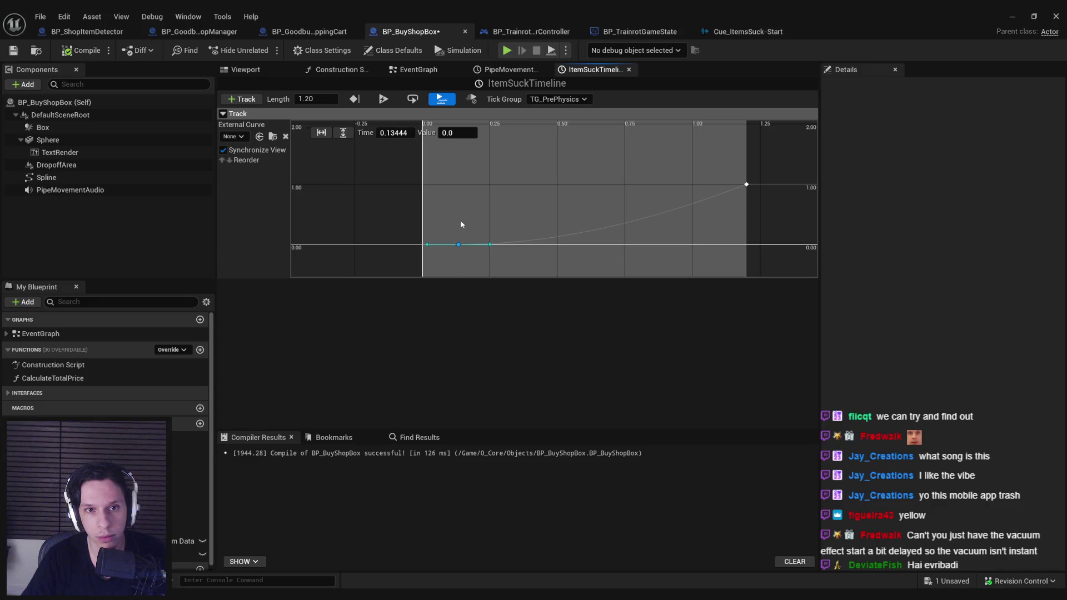
pyautogui.click(418, 69)
pyautogui.scroll(-5, 398, 235)
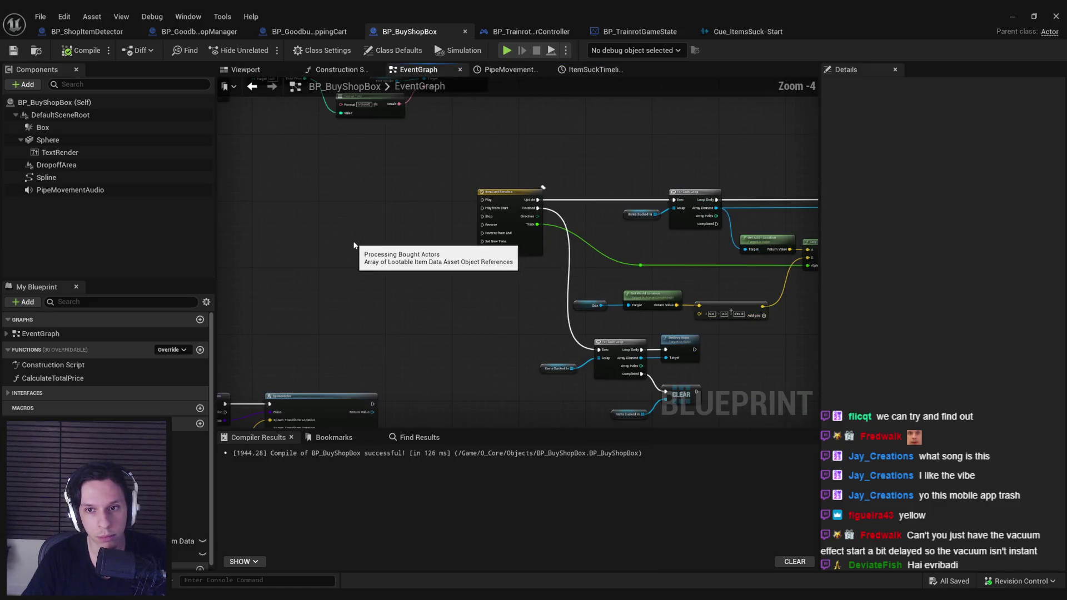
pyautogui.moveTo(513, 222); pyautogui.dragTo(637, 240)
pyautogui.doubleClick(286, 191)
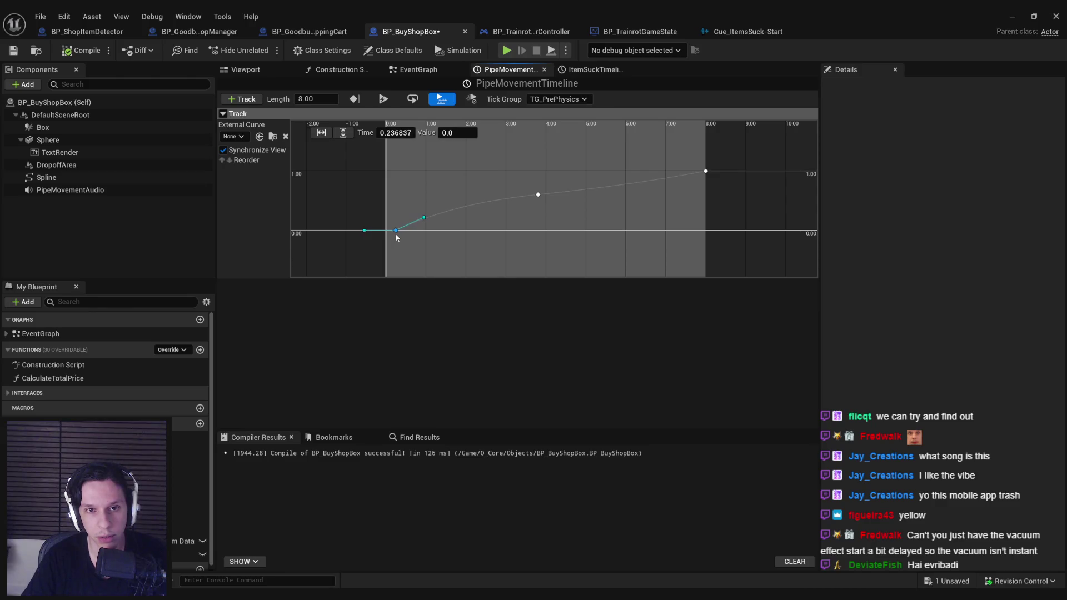
pyautogui.hotkey('ctrl', 's')
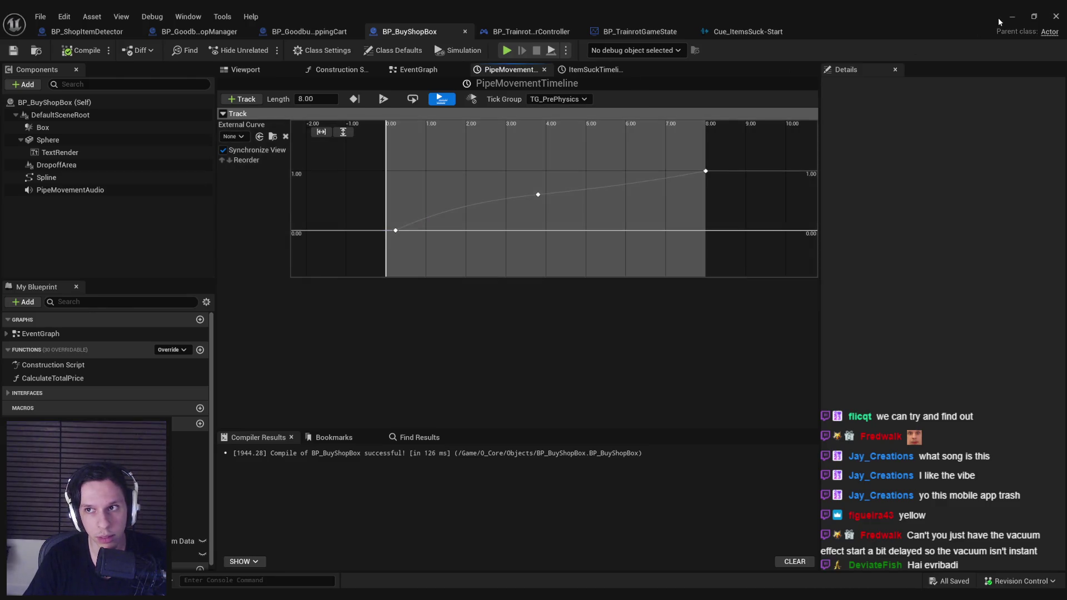
# Walk from the train into the Goodbuy Pay Here room and pay for the rock on the grate.
pyautogui.click(1001, 20)
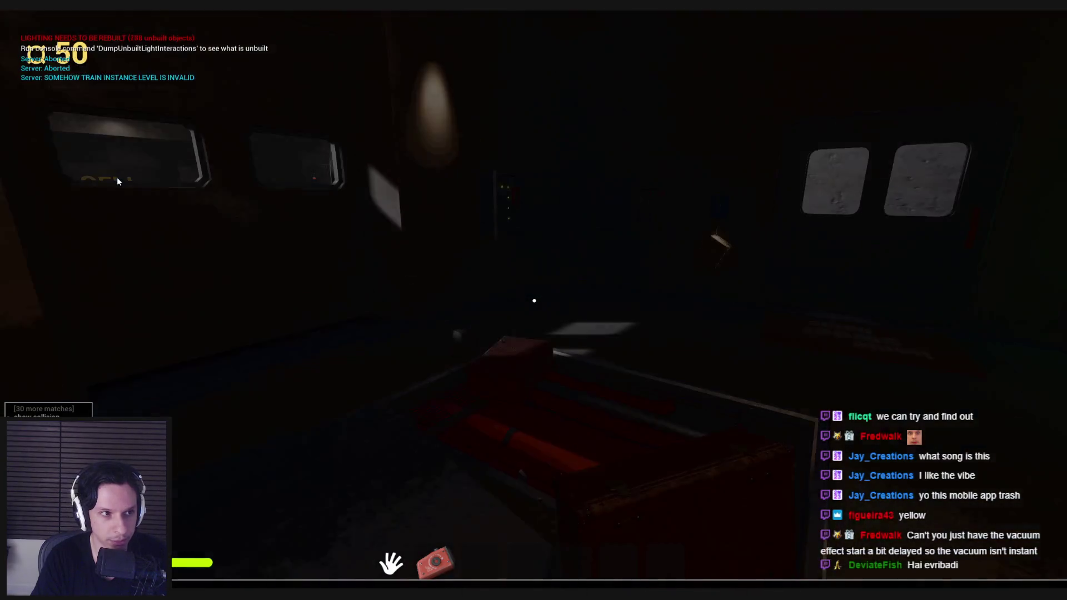
pyautogui.press('w')
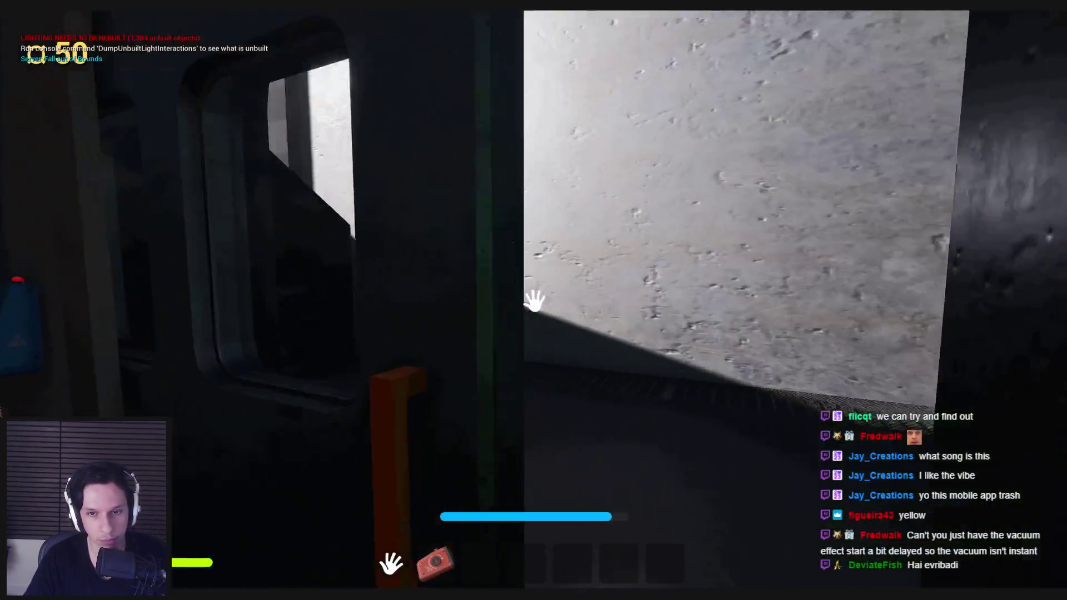
pyautogui.press('w')
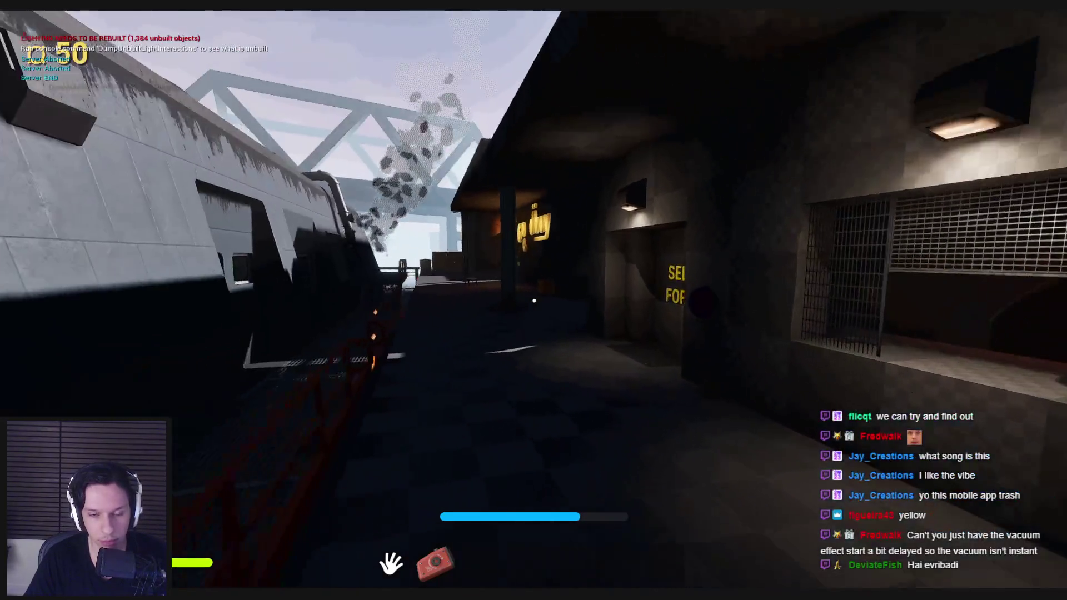
pyautogui.press('w')
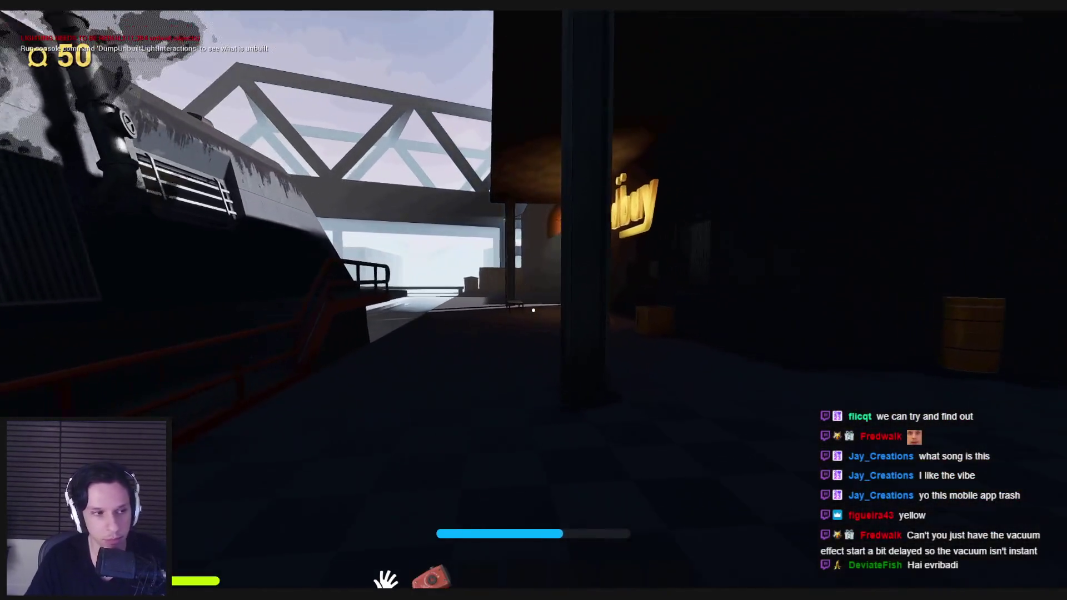
pyautogui.press('w')
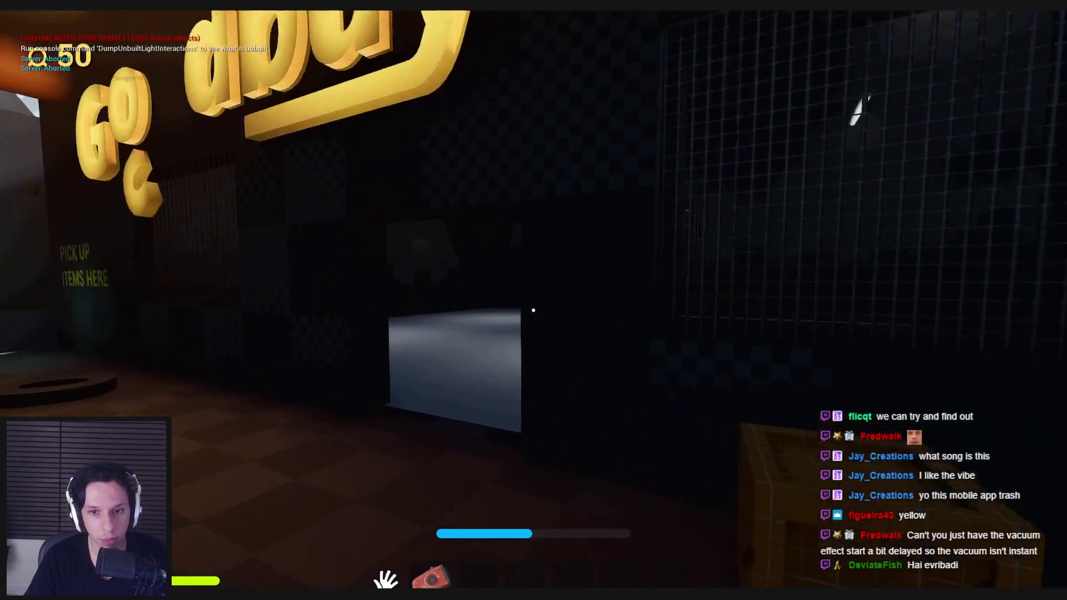
pyautogui.press('w')
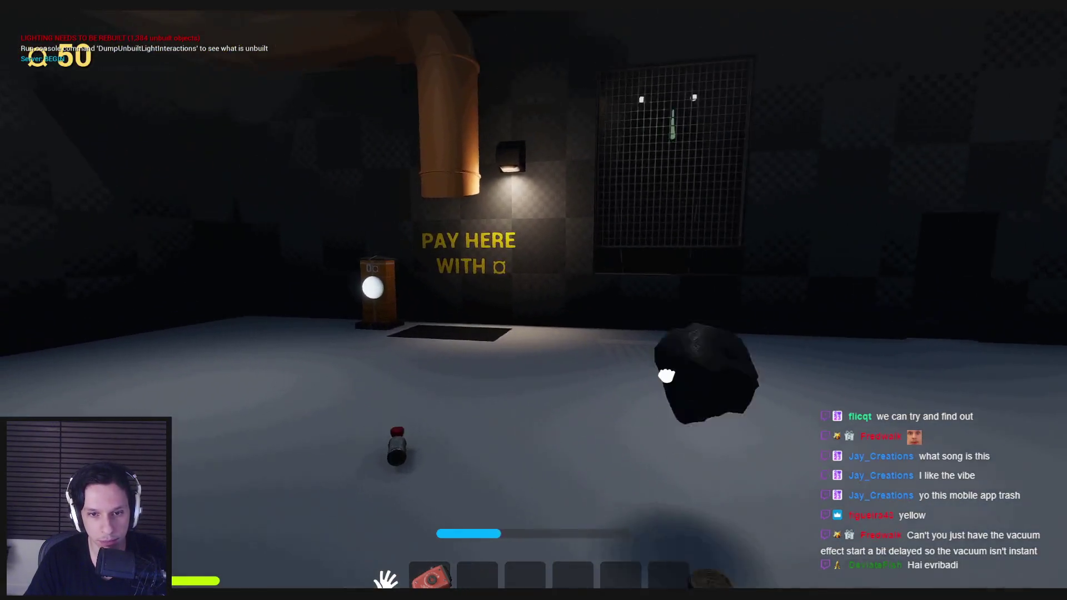
pyautogui.press('w')
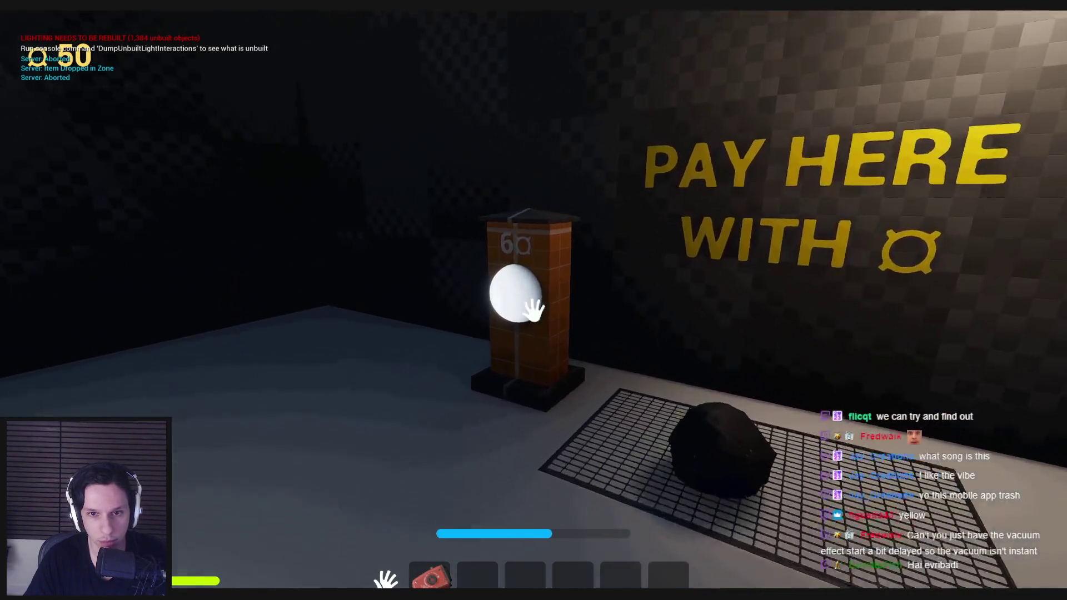
pyautogui.click(534, 307)
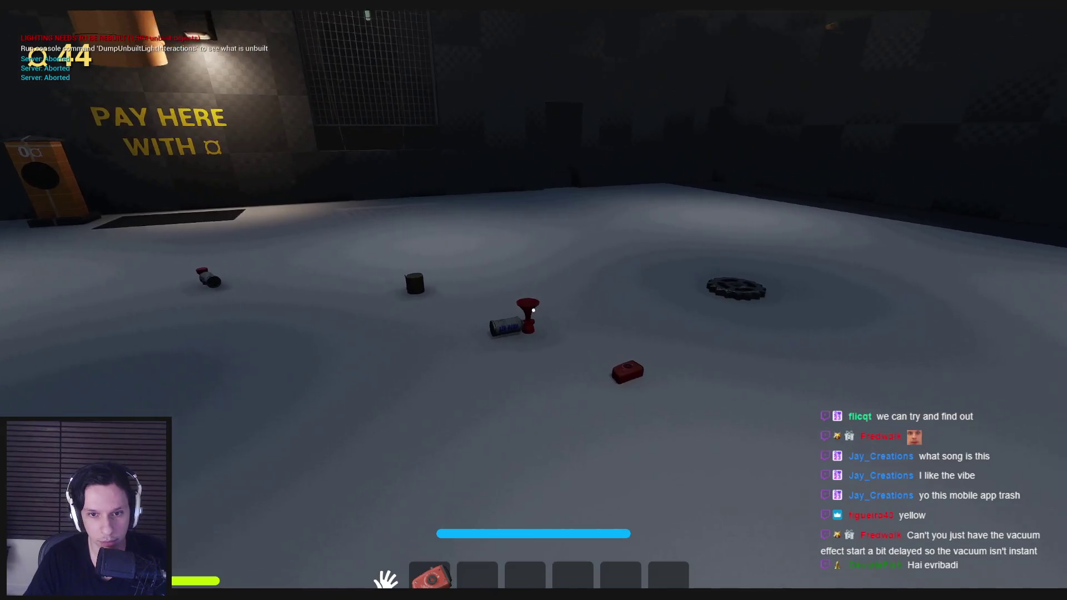
# Drop the air horn and can in the pay zone and watch the purchase travel up the vacuum pipe.
pyautogui.press('w')
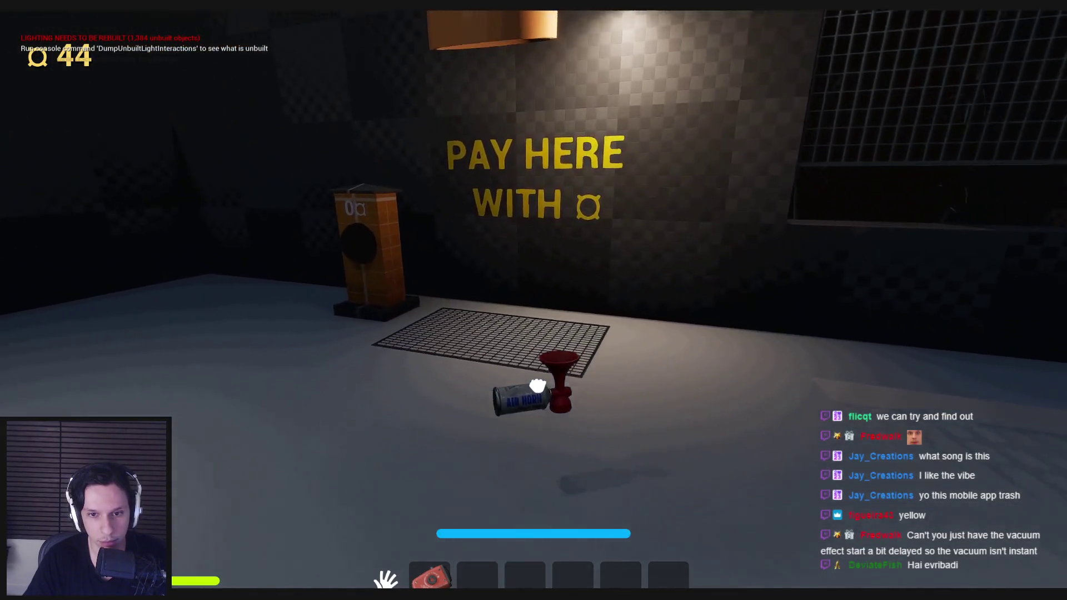
pyautogui.press('s')
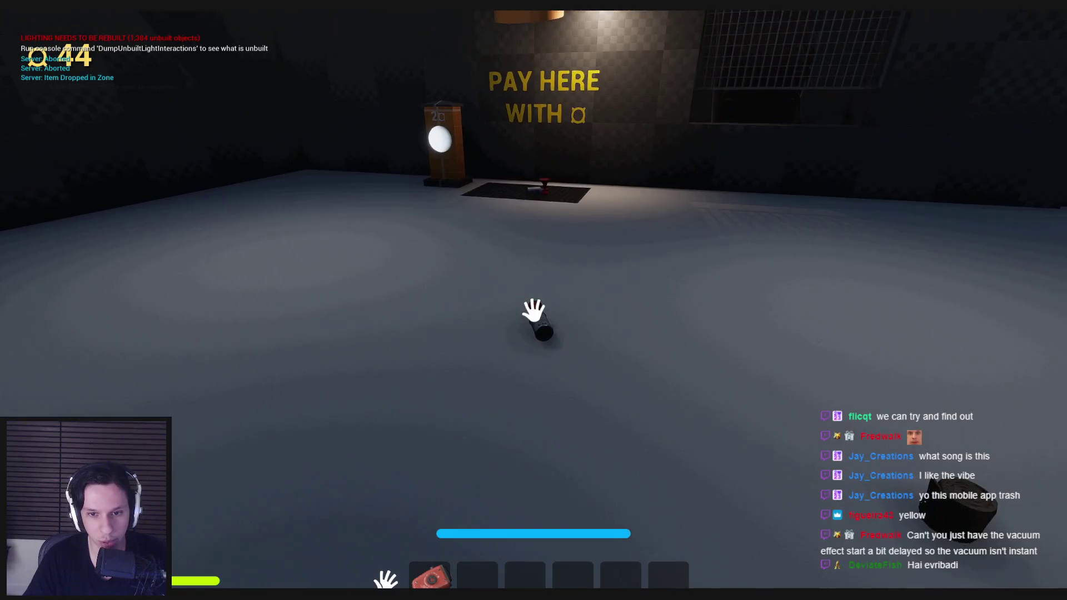
pyautogui.press('w')
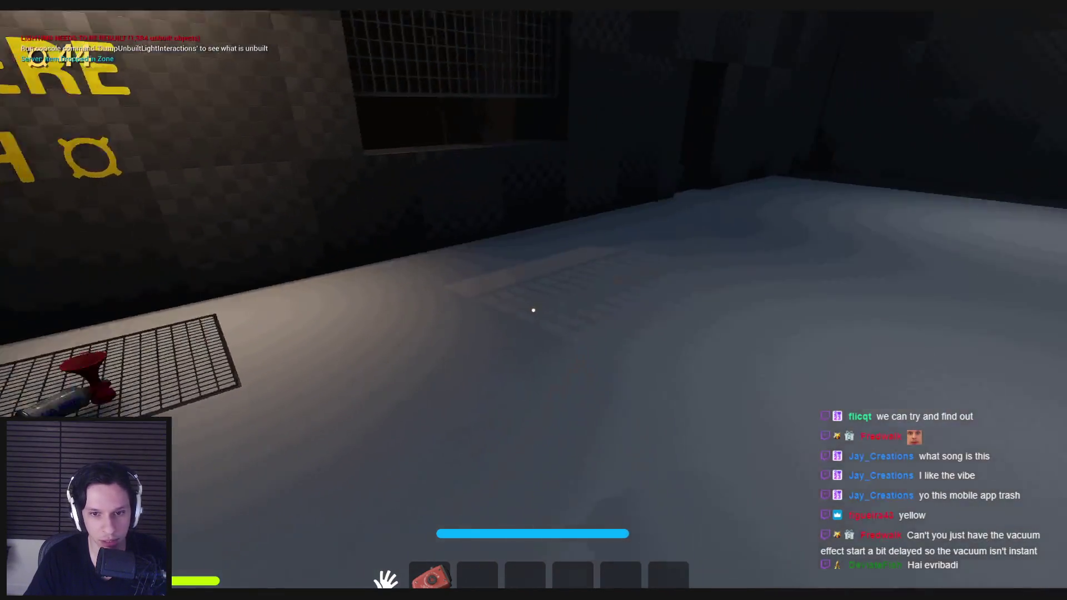
pyautogui.press('w')
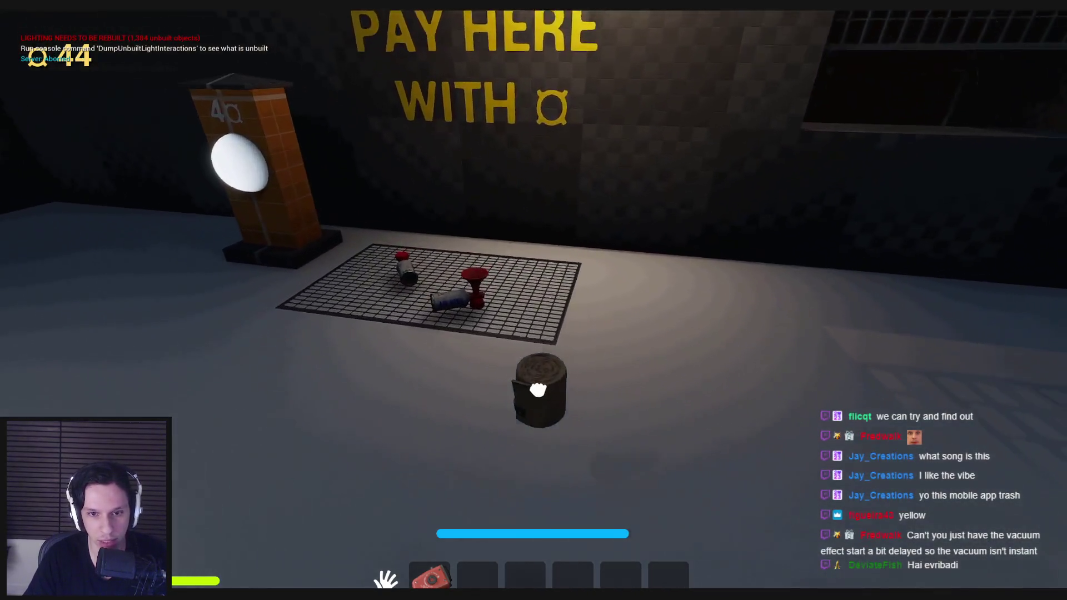
pyautogui.press('s')
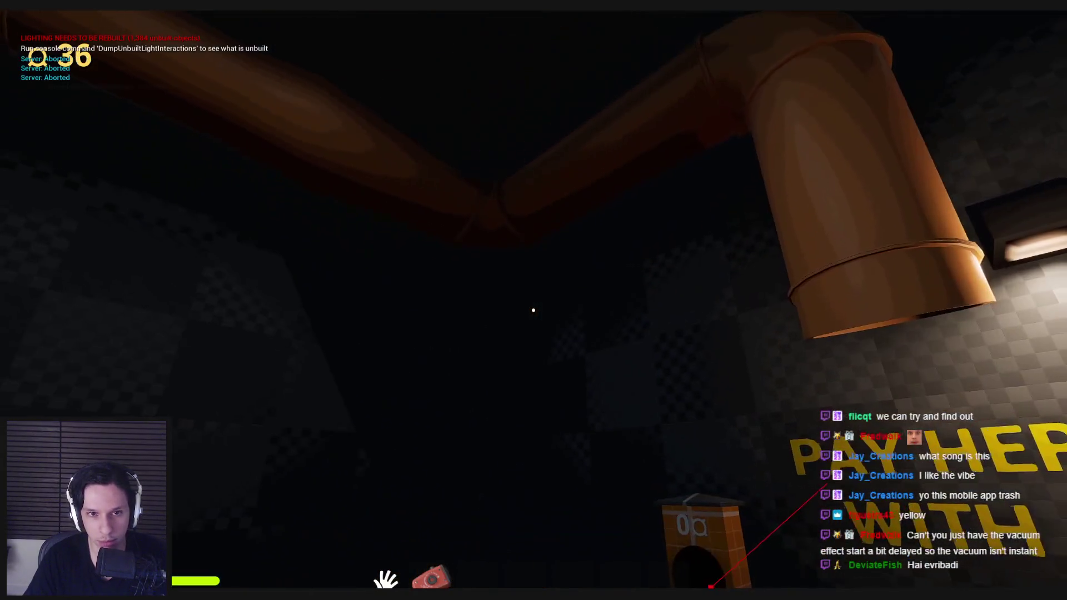
pyautogui.click(533, 310)
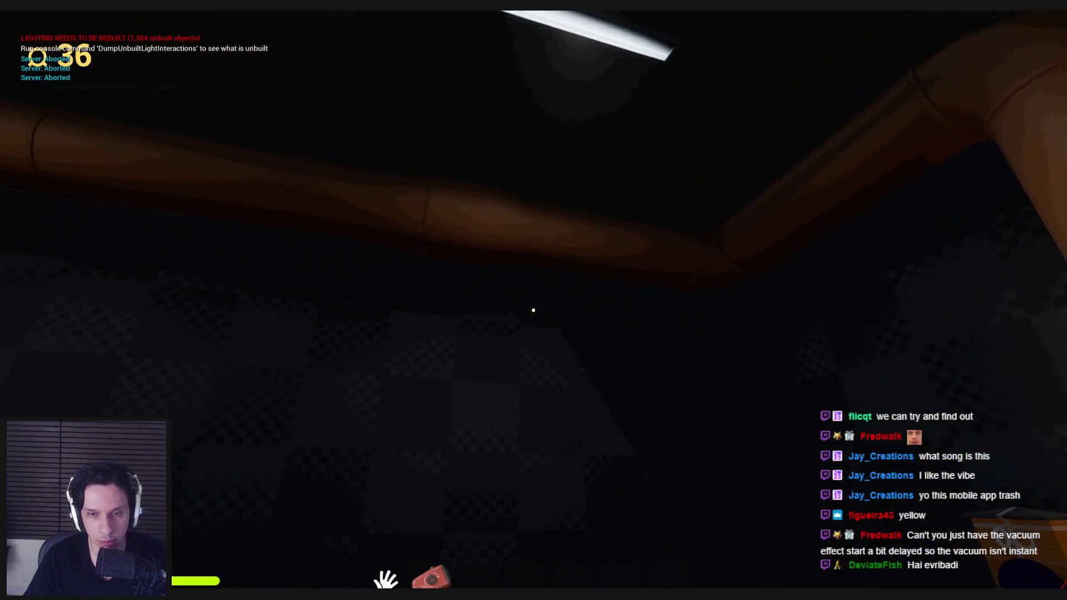
# Carry the gear onto the Pay Here grate, then bring the red item beside it.
pyautogui.press('w')
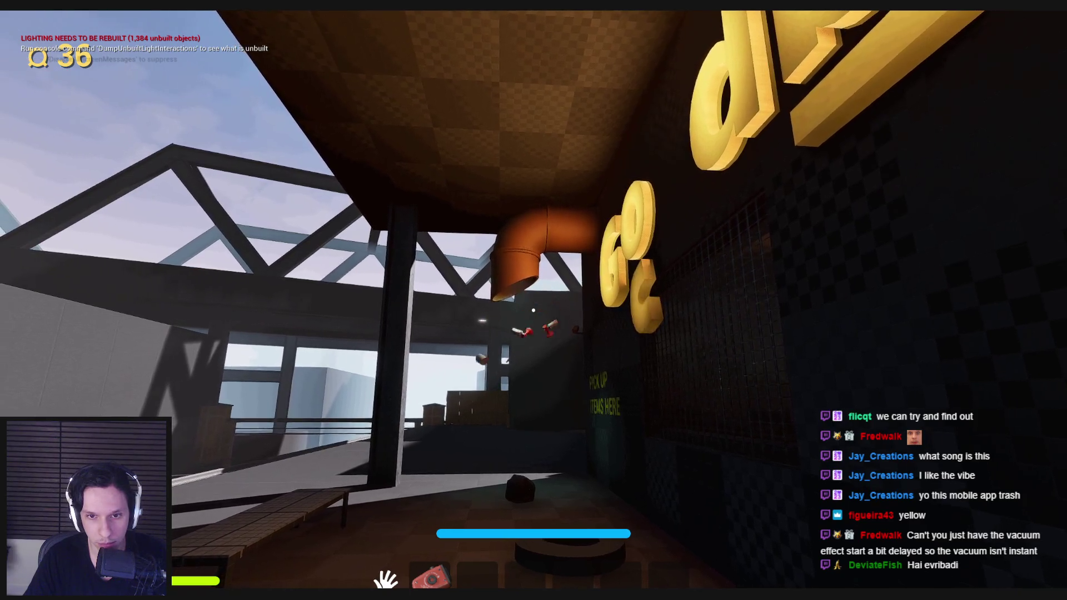
pyautogui.press('w')
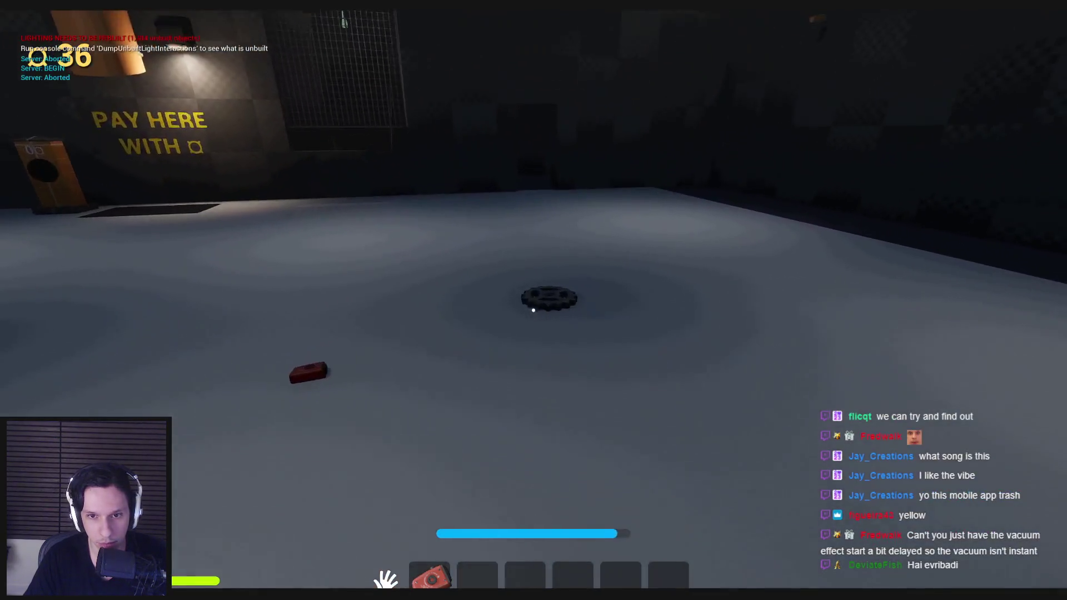
pyautogui.click(533, 310)
pyautogui.press('w')
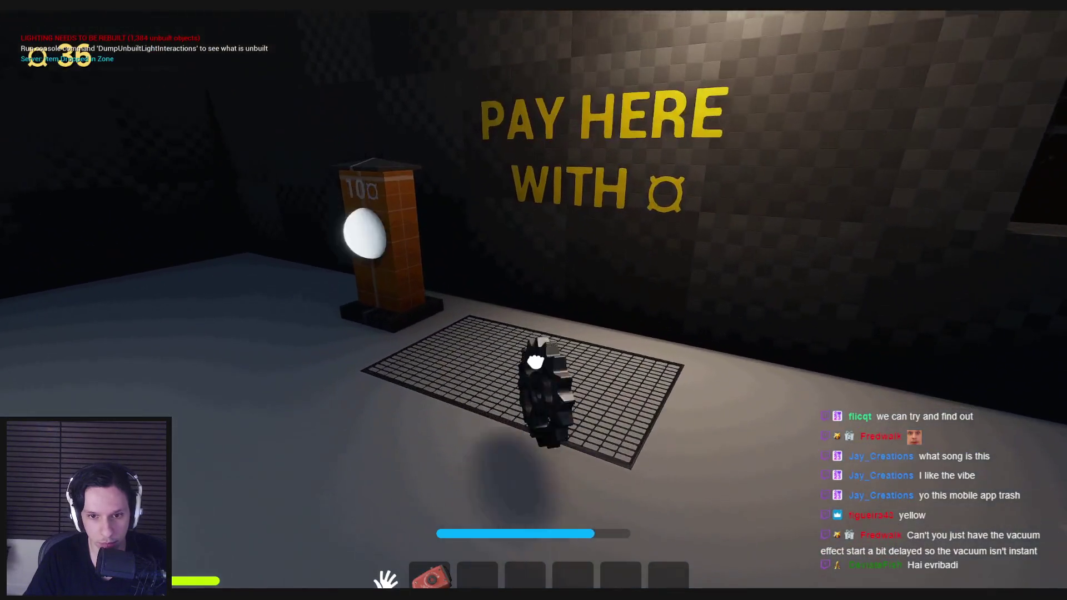
pyautogui.press('s')
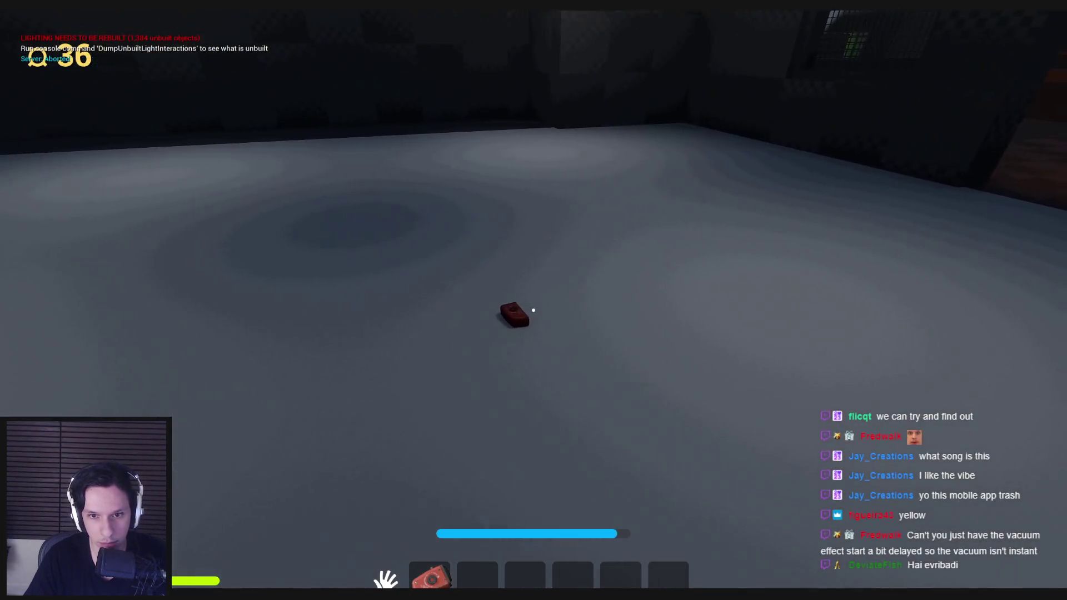
pyautogui.click(533, 310)
pyautogui.press('w')
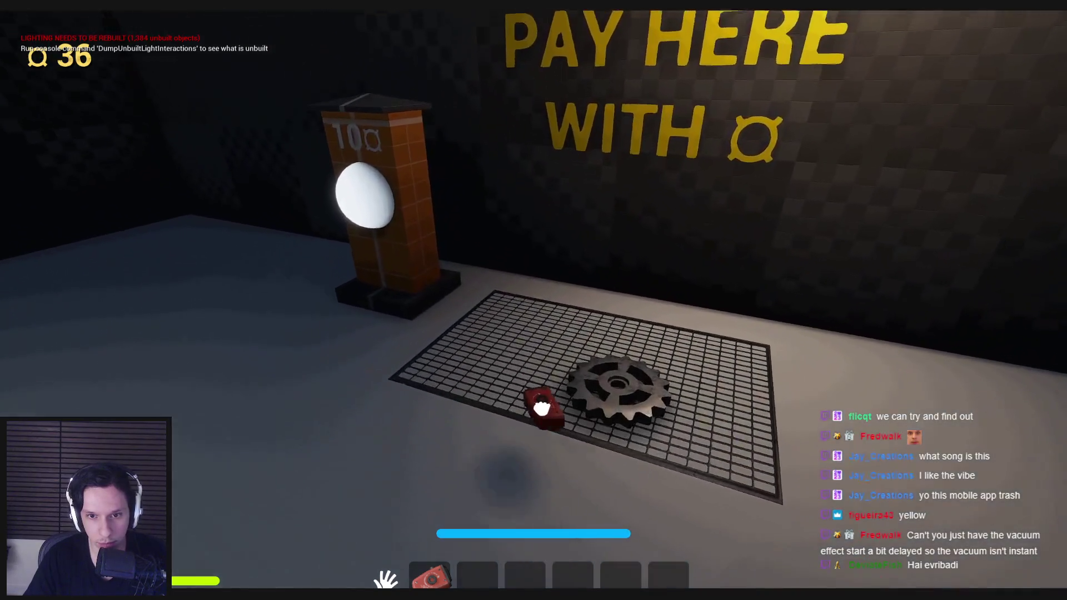
pyautogui.press('s')
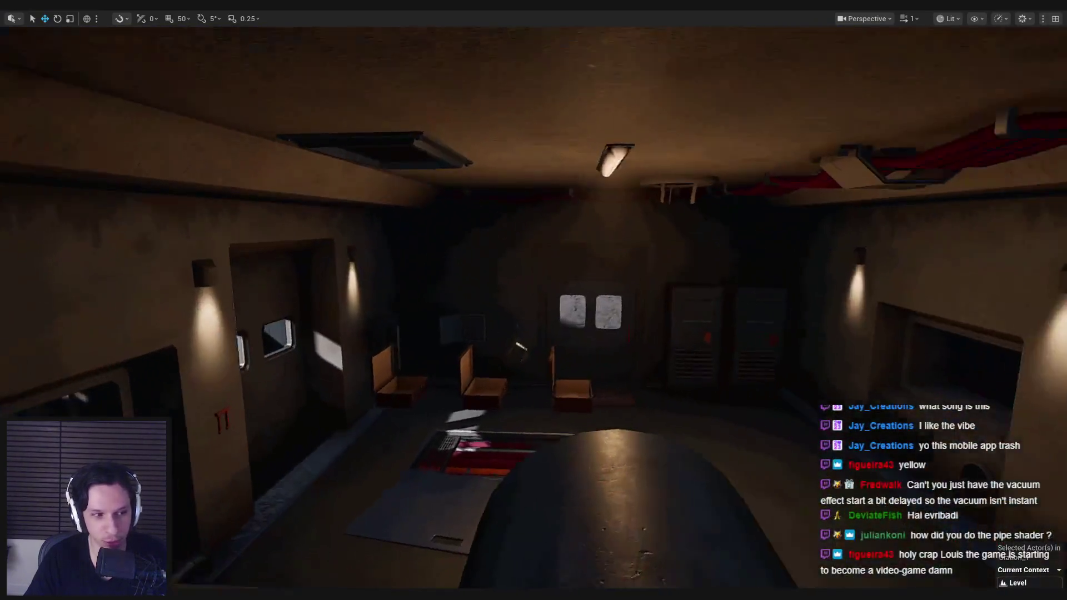
# Launch a new Play In Editor session of the level with Alt+P.
pyautogui.hotkey('alt', 'p')
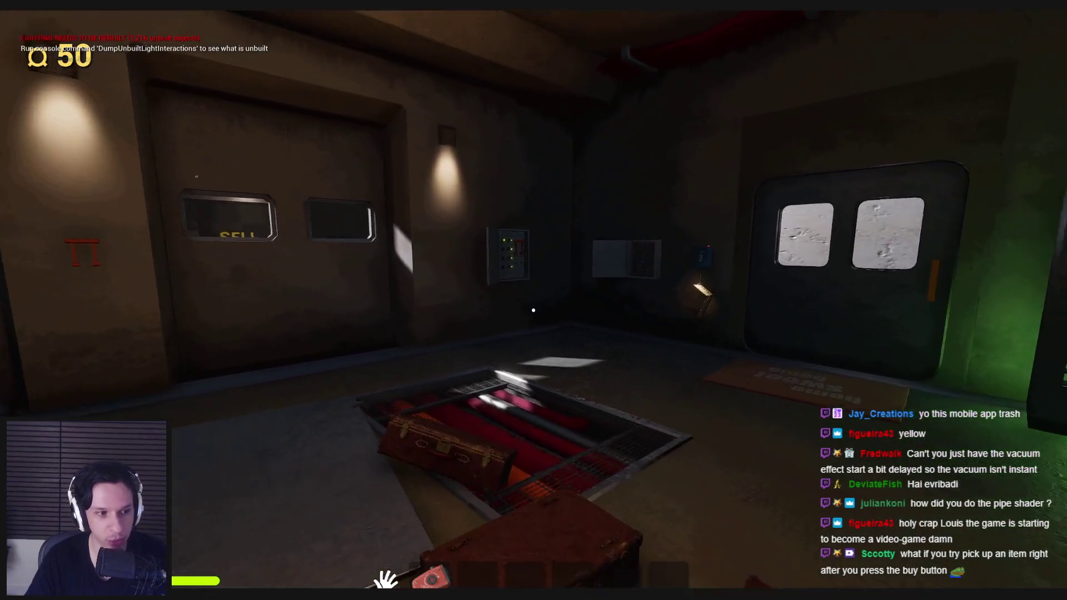
# Walk into the dark shop room and set the turntable box on the PAY HERE grate.
pyautogui.press('w')
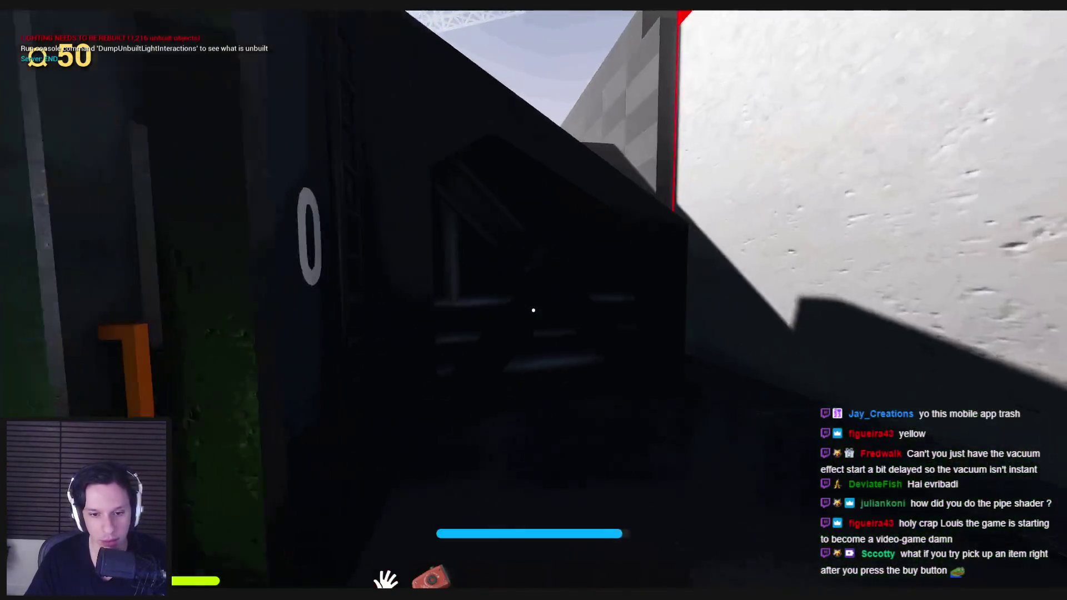
pyautogui.press('w')
pyautogui.press('w')
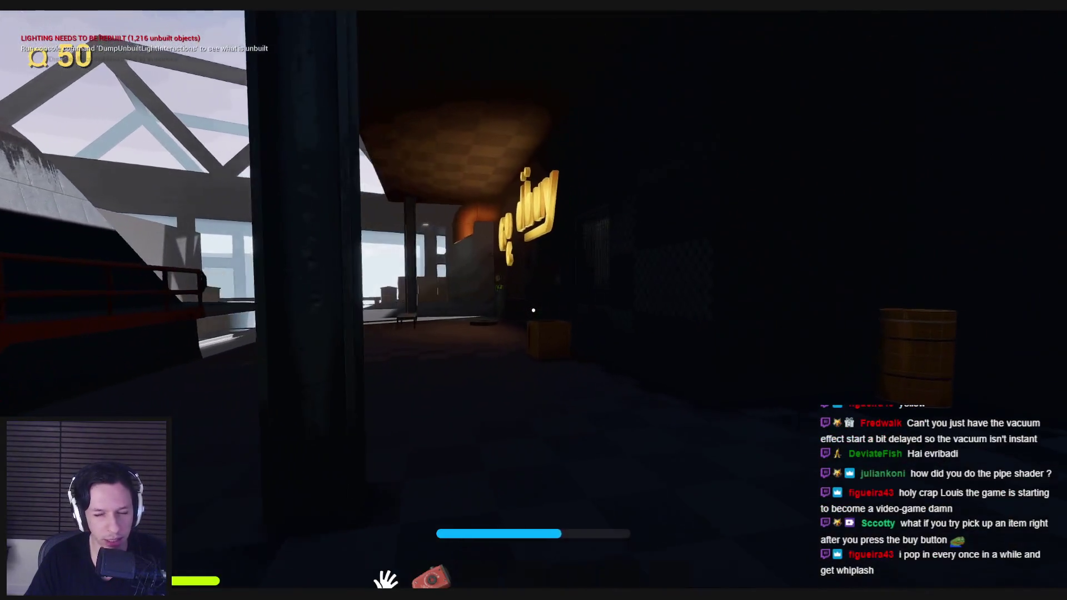
pyautogui.press('w')
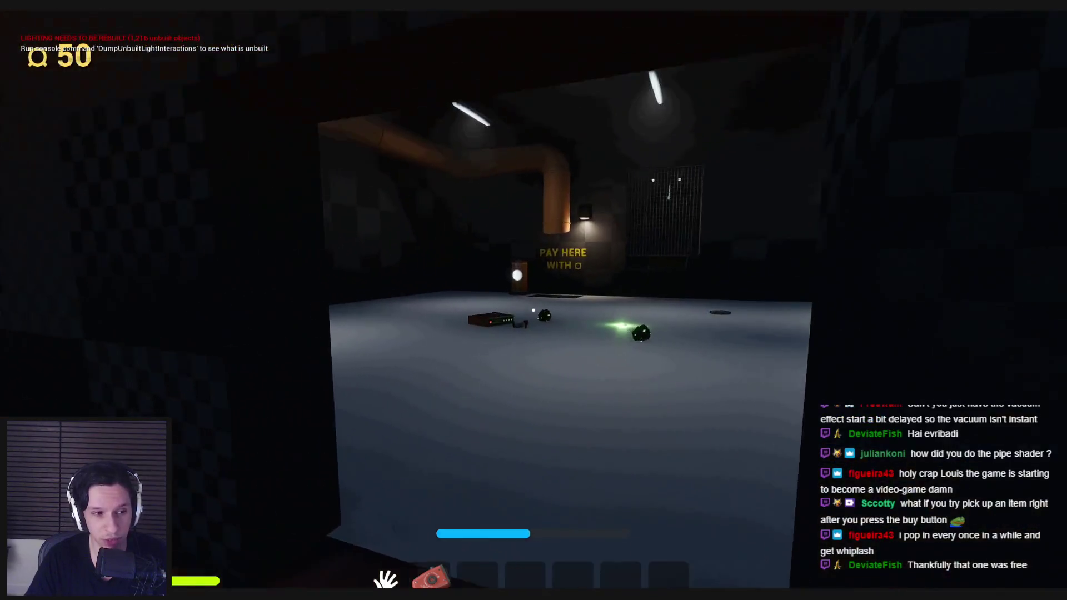
pyautogui.press('w')
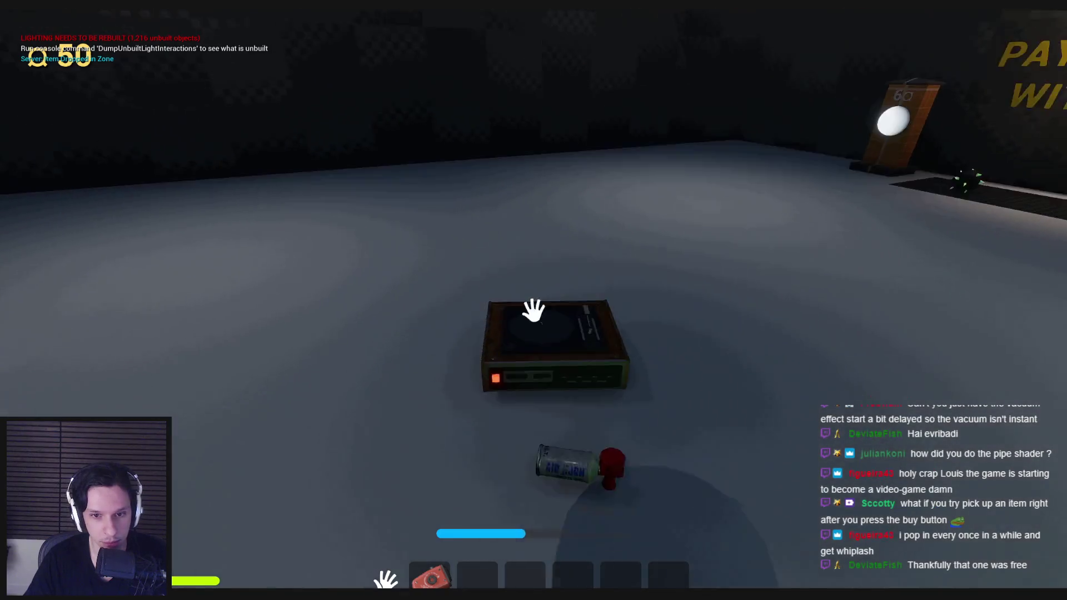
pyautogui.click(534, 309)
pyautogui.press('w')
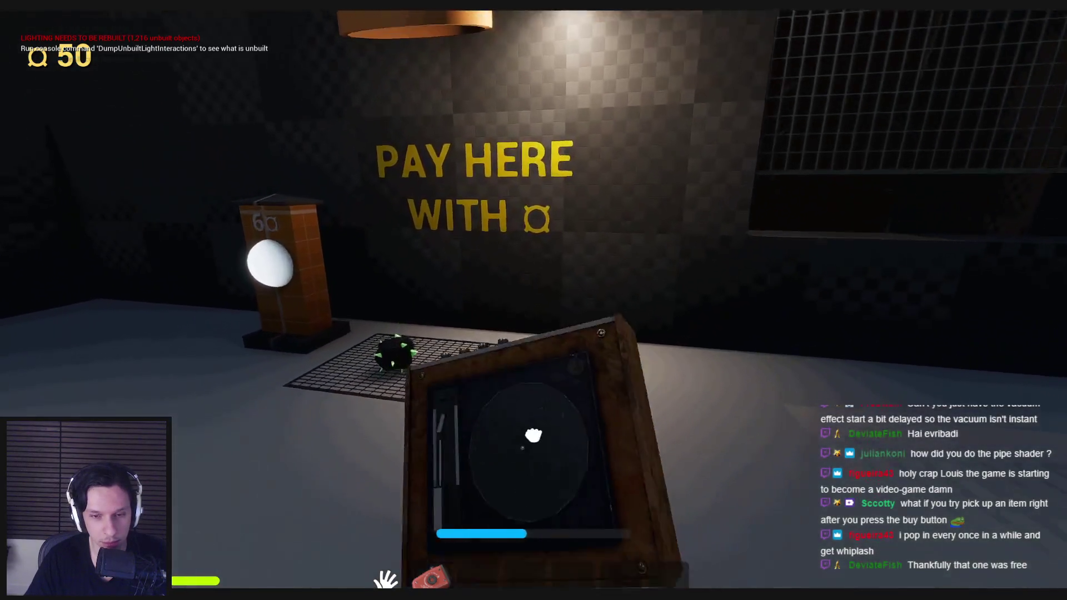
pyautogui.click(534, 309)
pyautogui.press('s')
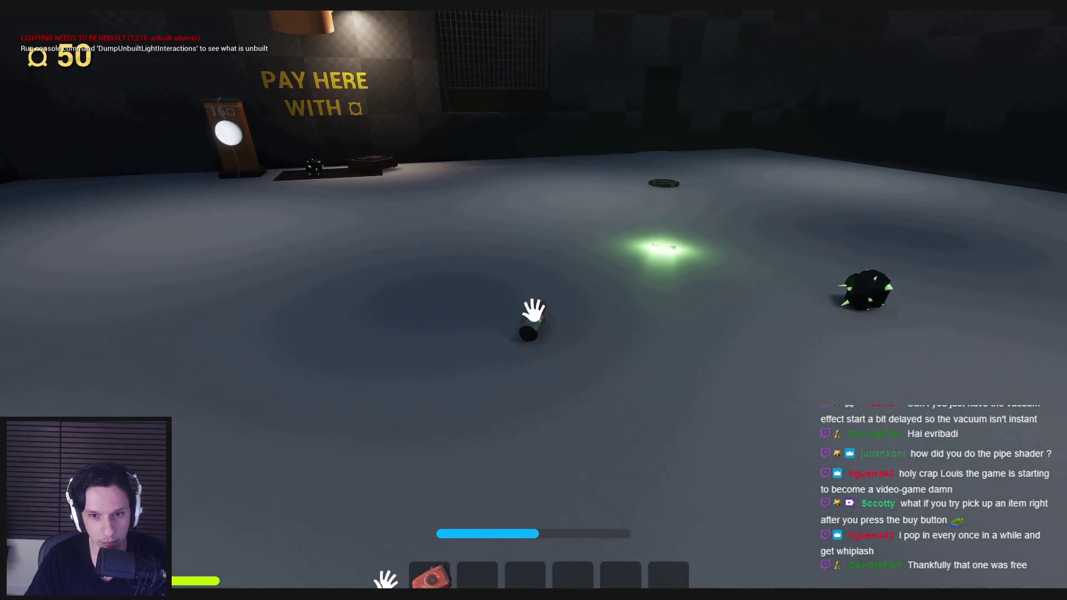
# Add the can and glowing green stick to the grate and pay, leaving 32 coins.
pyautogui.click(534, 309)
pyautogui.press('w')
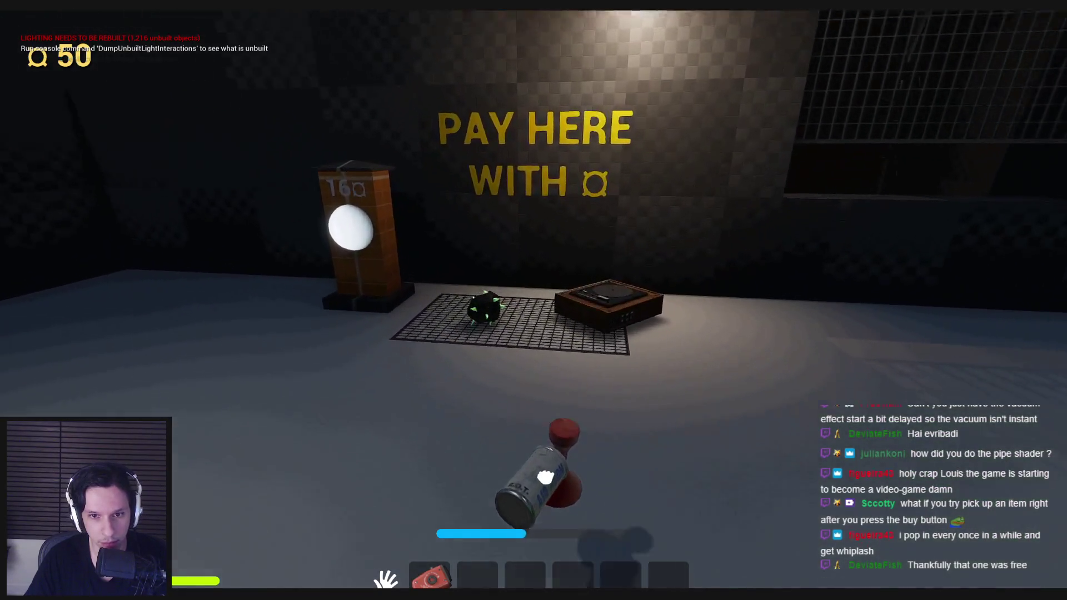
pyautogui.click(534, 308)
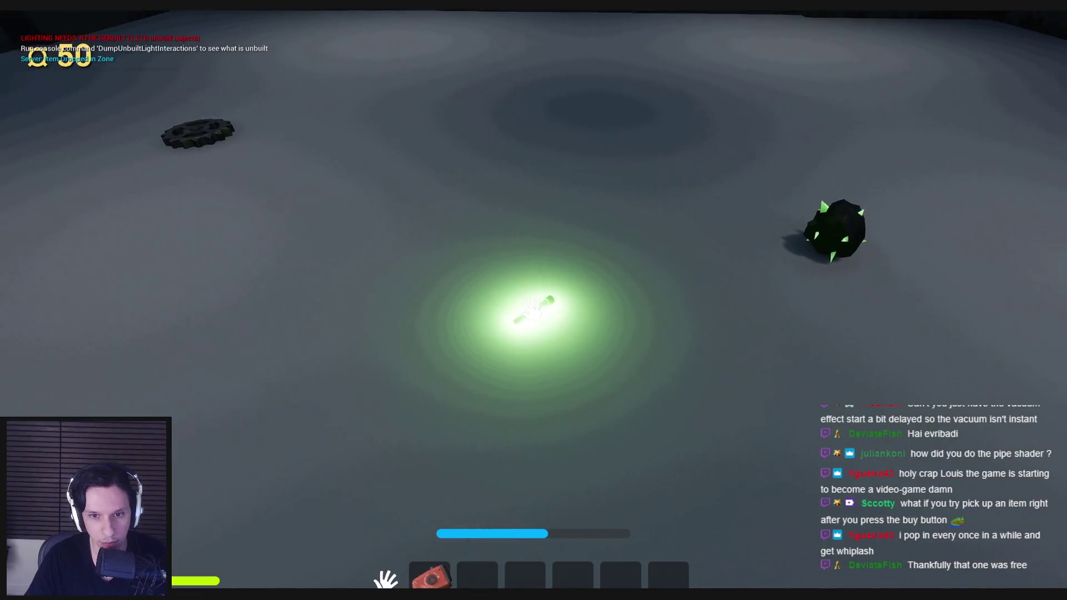
pyautogui.click(534, 309)
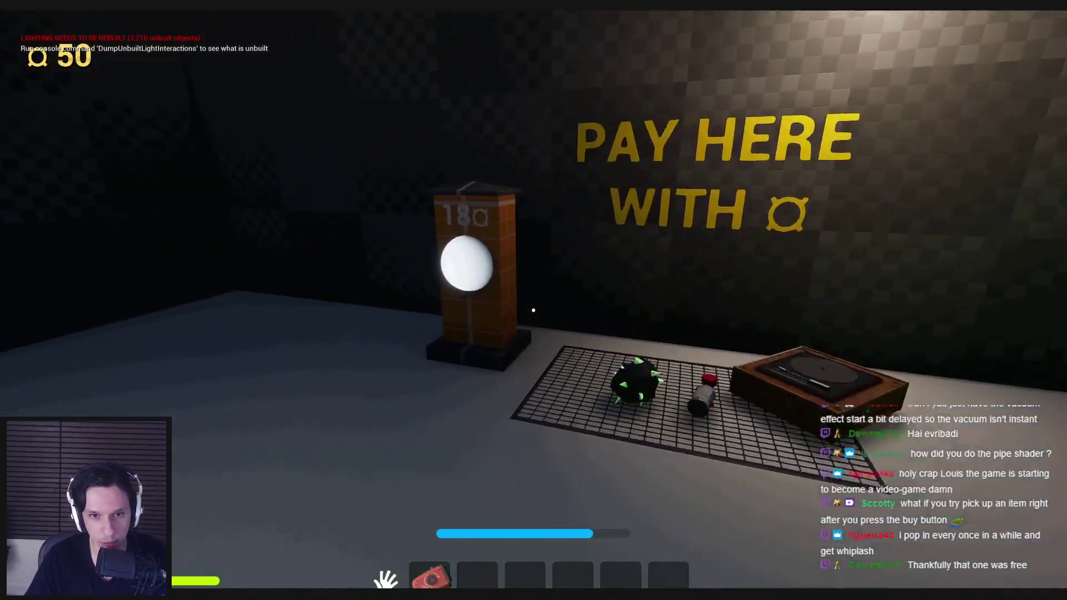
pyautogui.click(533, 308)
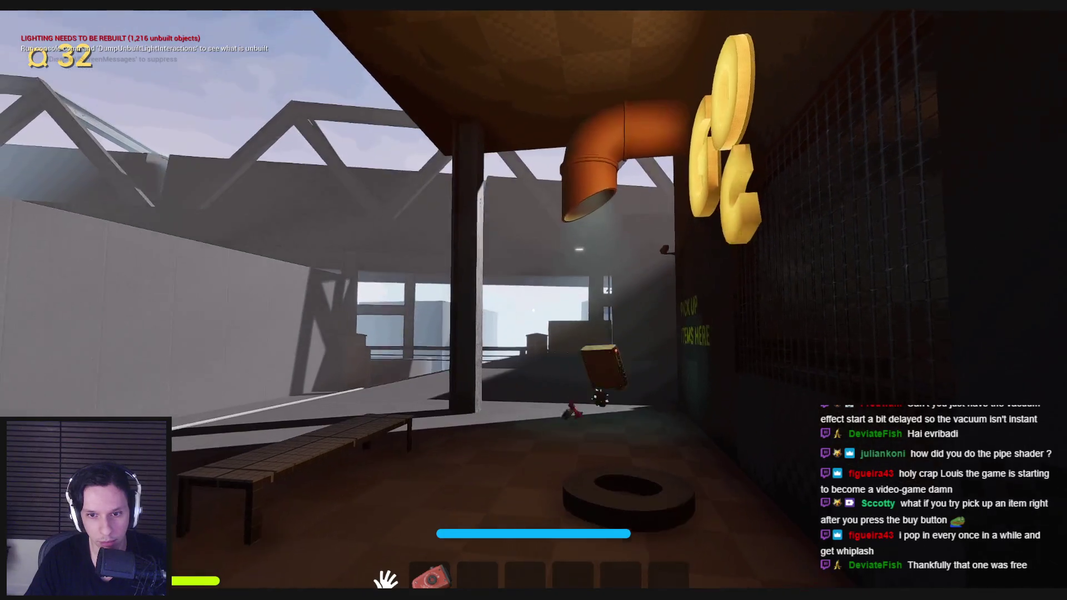
# Put the spiked ball, green glow item and gear on the grate, pay down to 14 coins, then carry the black box around.
pyautogui.press('s')
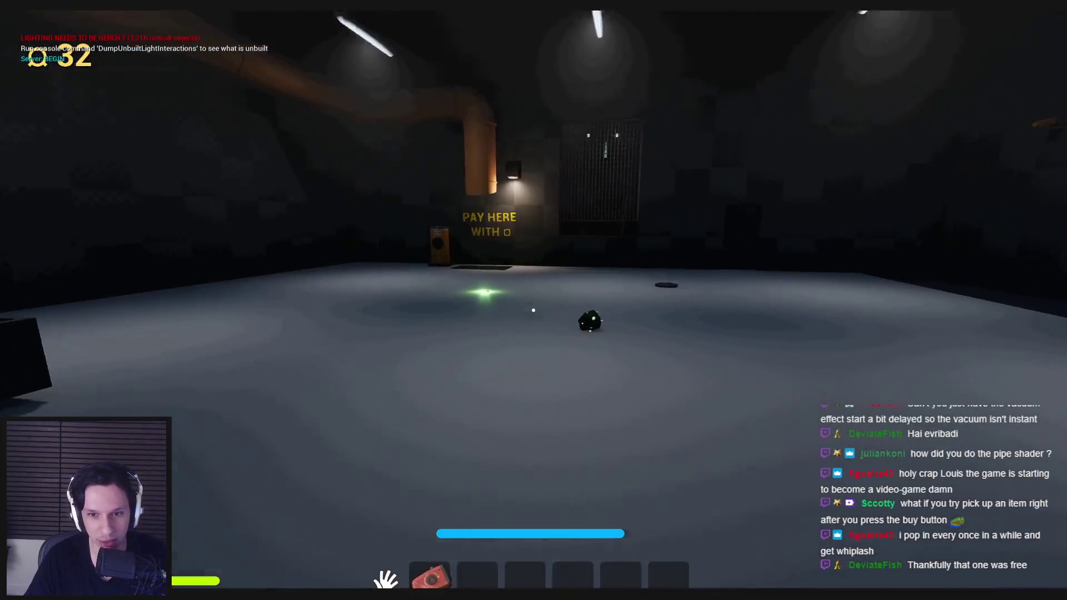
pyautogui.press('w')
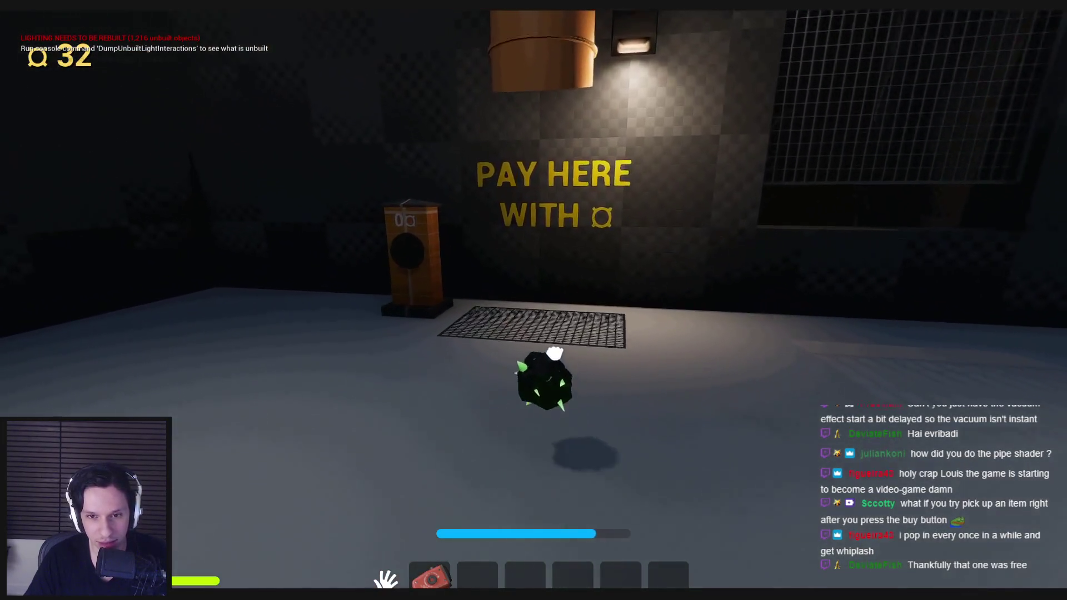
pyautogui.press('s')
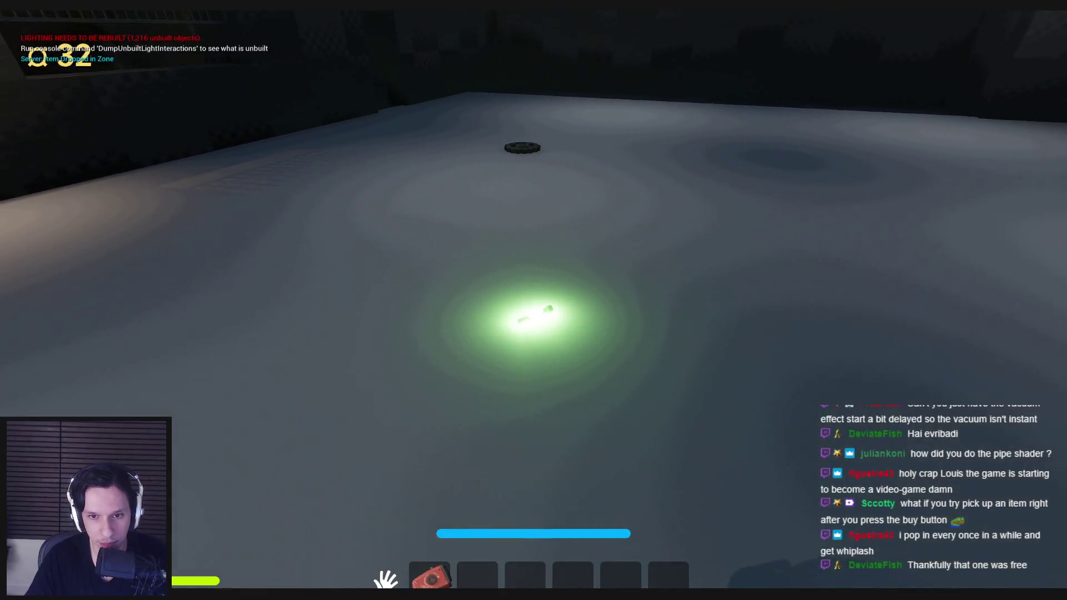
pyautogui.press('d')
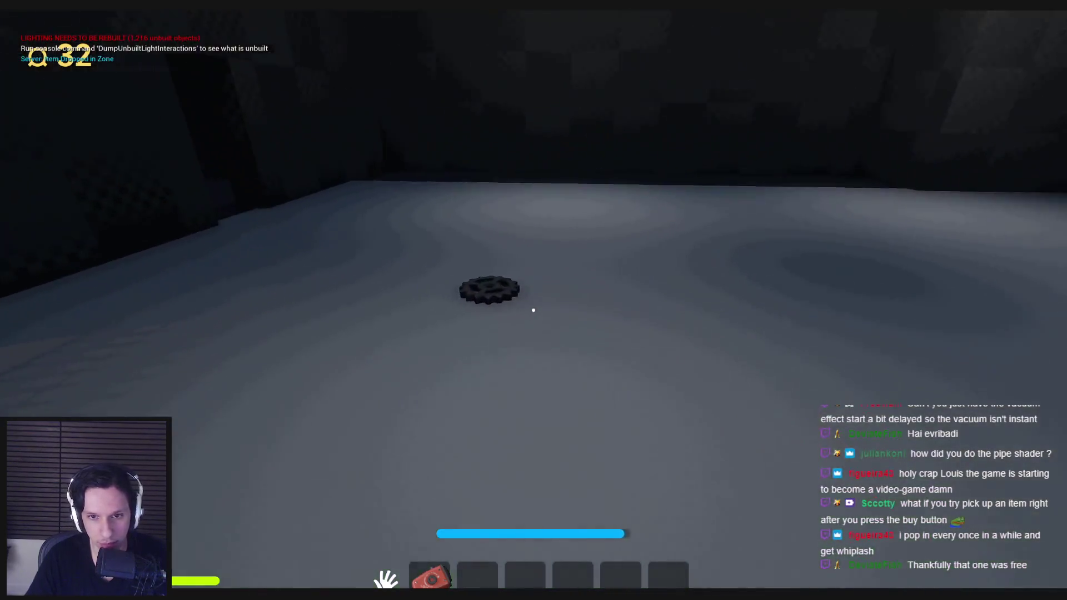
pyautogui.press('w')
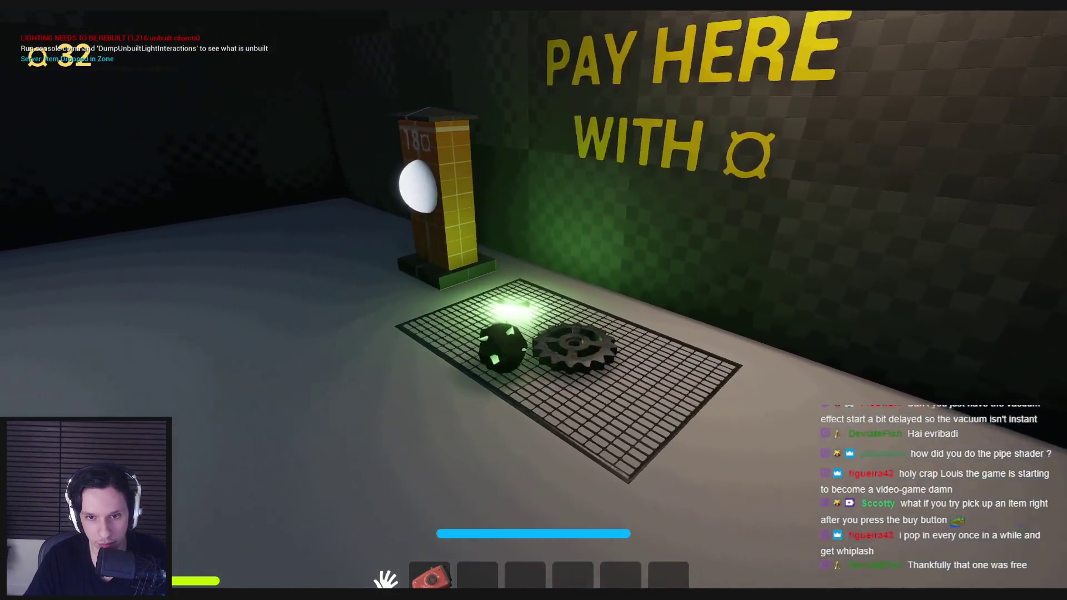
pyautogui.click(533, 305)
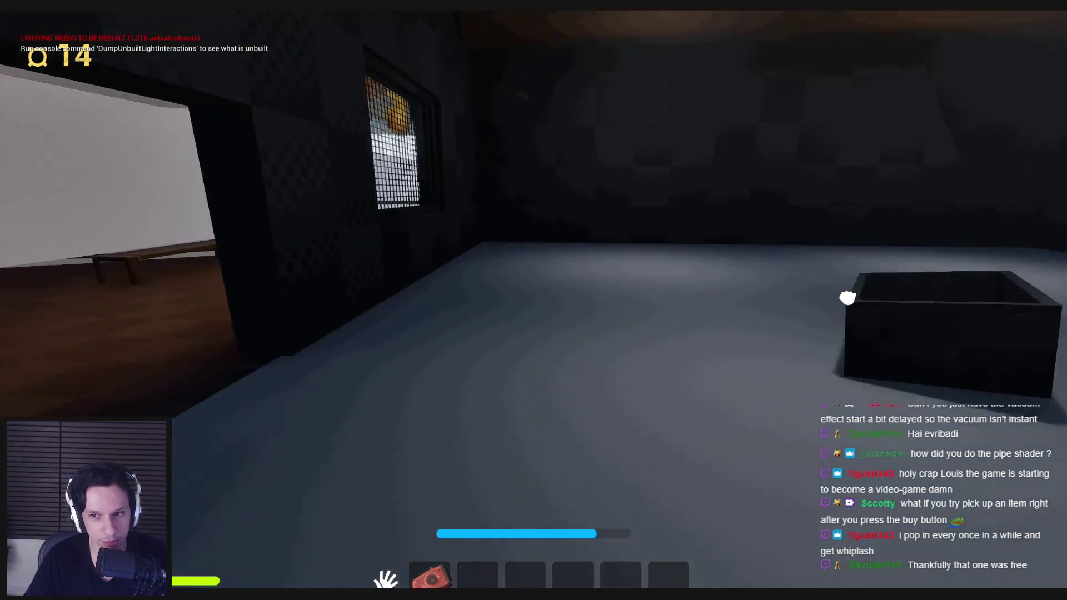
pyautogui.moveTo(848, 297)
pyautogui.mouseDown()
pyautogui.moveTo(337, 365)
pyautogui.moveTo(823, 489)
pyautogui.moveTo(688, 437)
pyautogui.mouseUp()
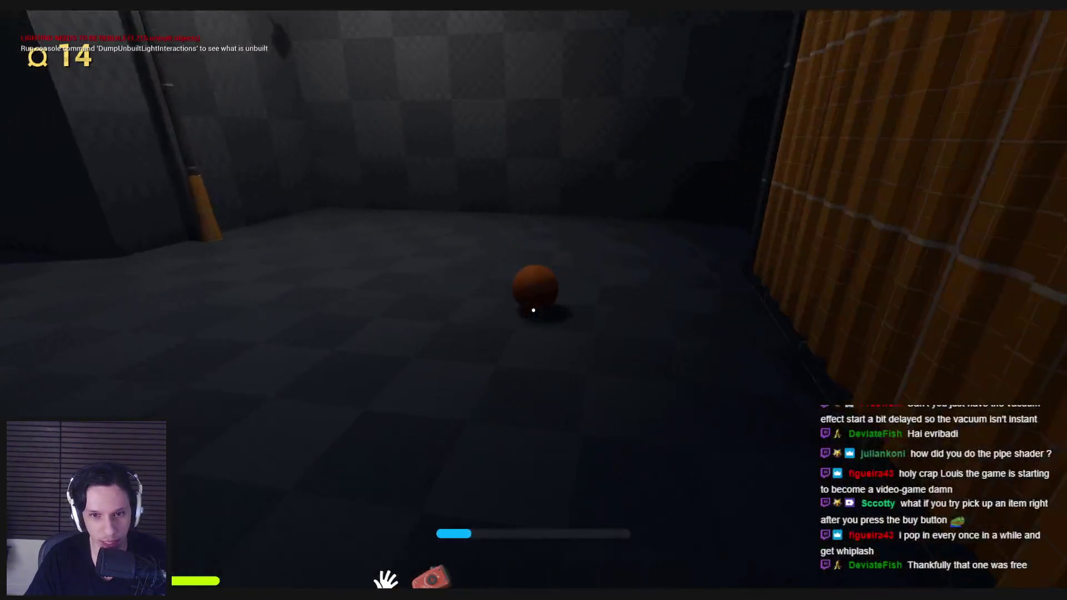
# Pick up the basketball, aim it upward and shoot it into the hoop.
pyautogui.click(533, 310)
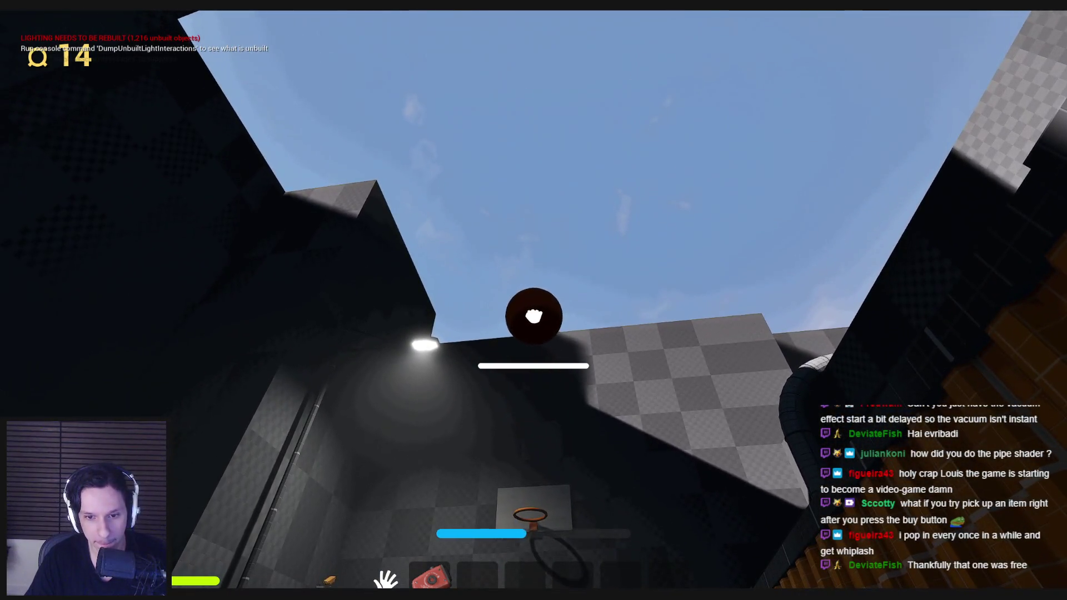
pyautogui.click(533, 310)
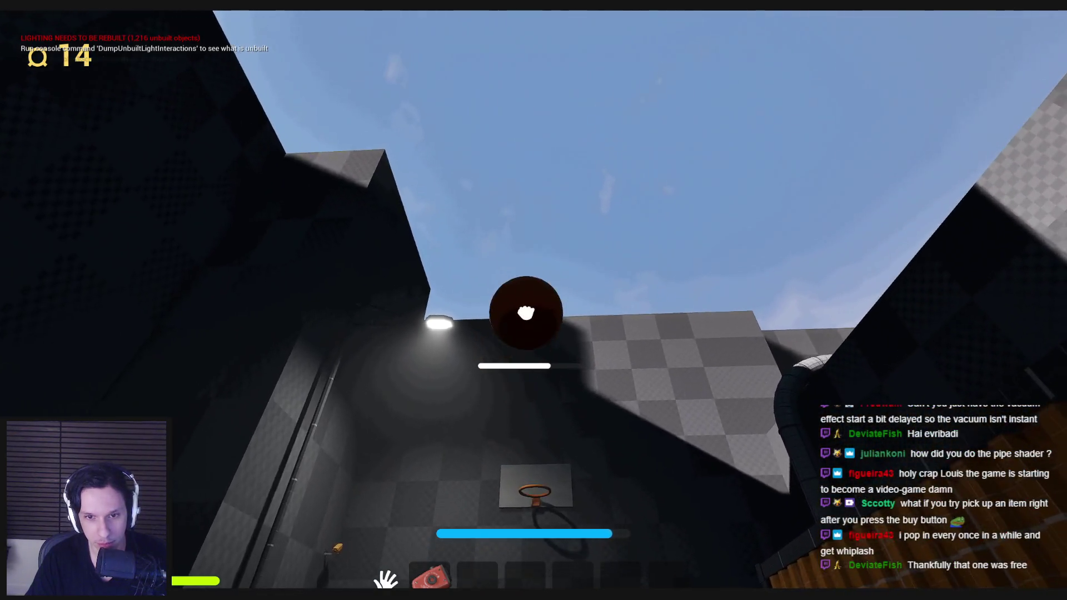
pyautogui.click(533, 317)
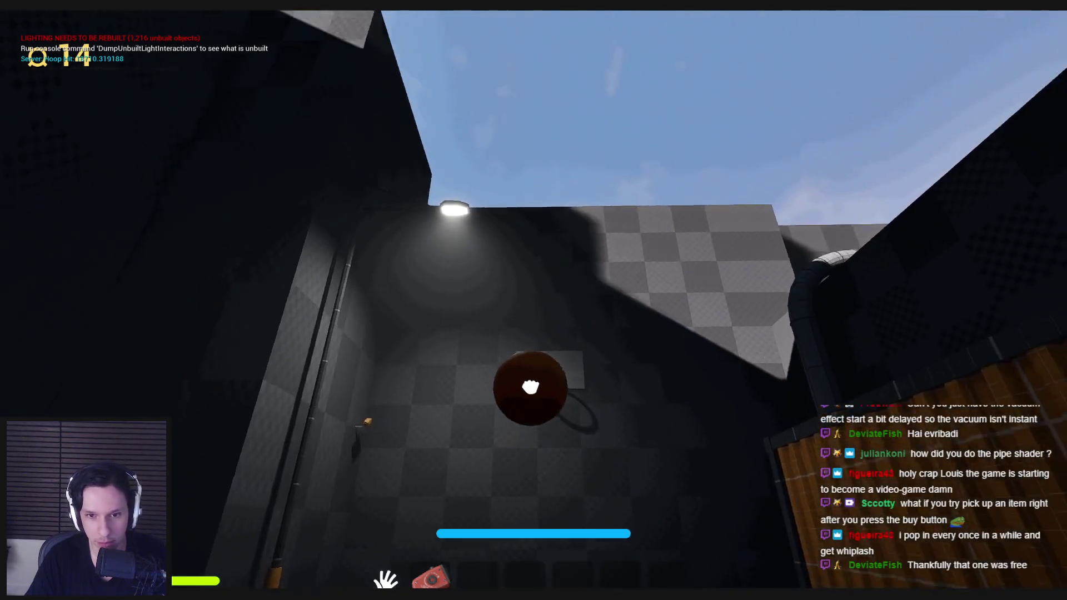
pyautogui.moveTo(530, 387); pyautogui.dragTo(530, 329)
pyautogui.click(533, 310)
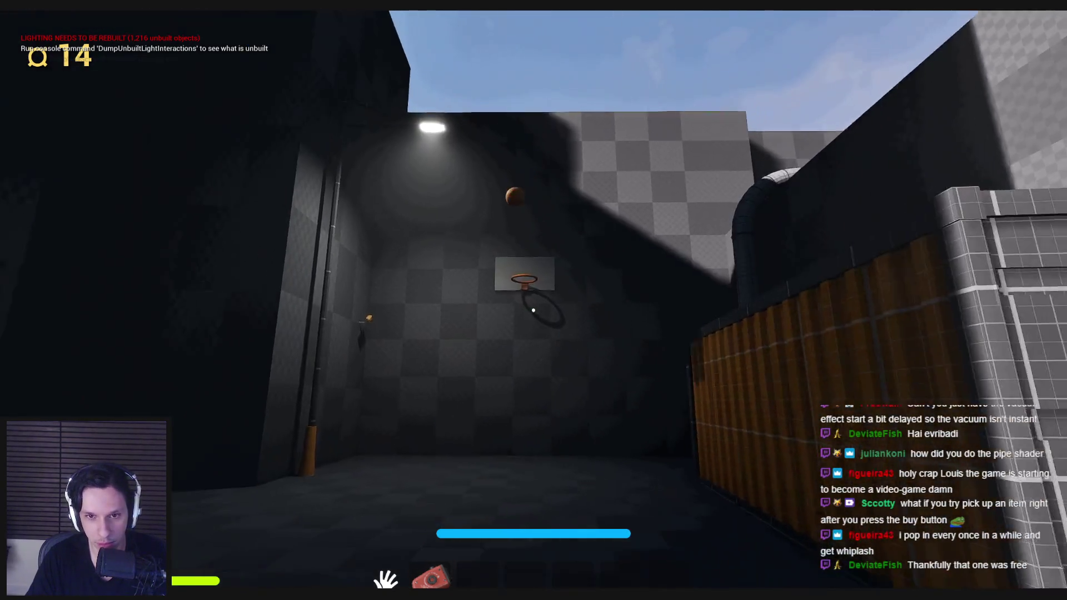
# Walk down the corridor, pick up the red air horn and drop it onto the box.
pyautogui.hotkey('shift', 'w')
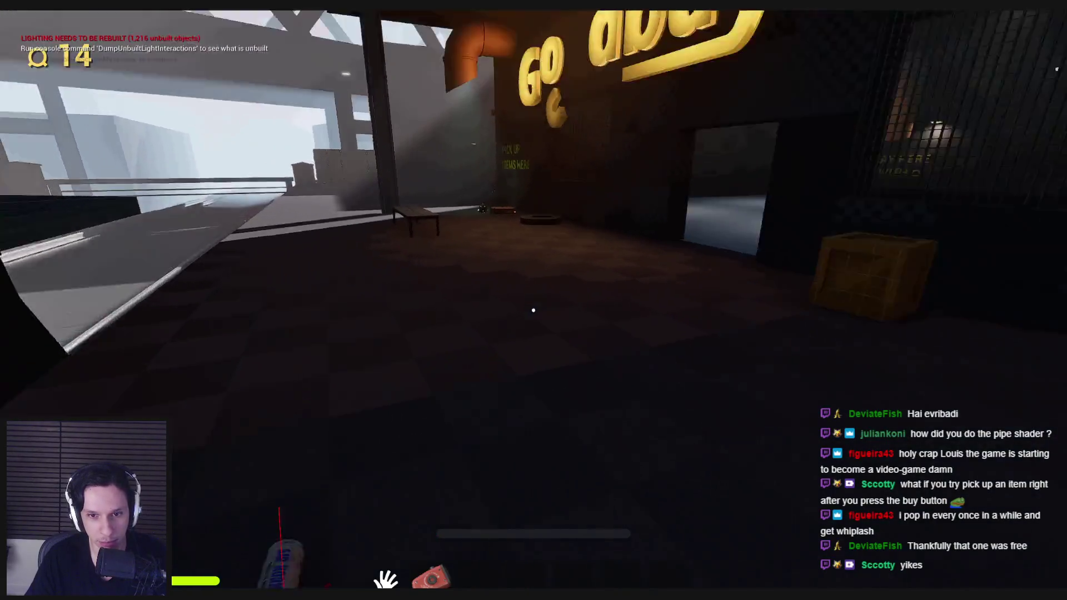
pyautogui.click(533, 310)
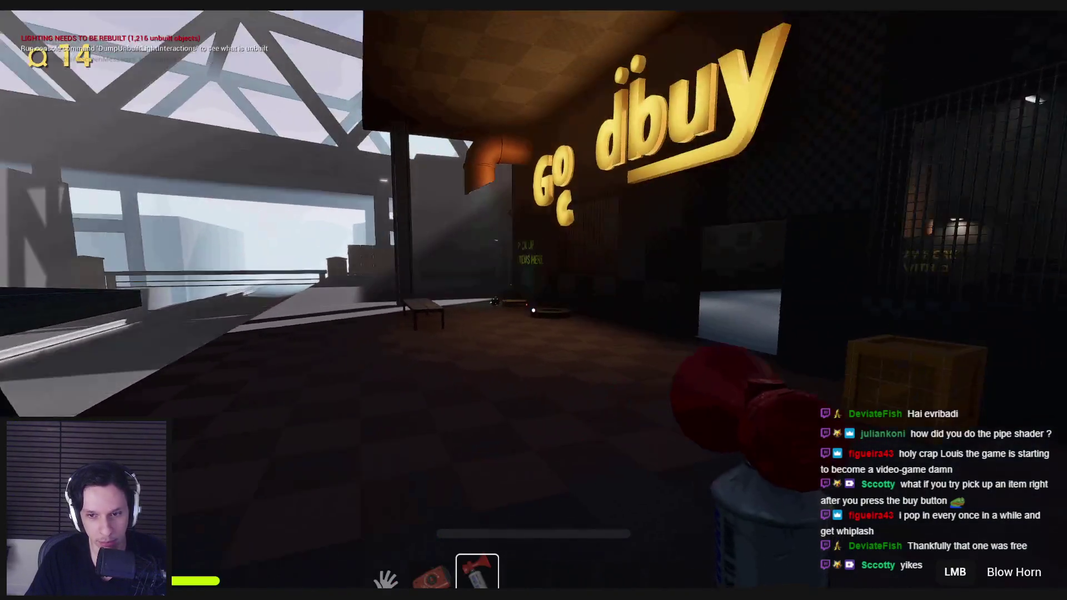
pyautogui.press('g')
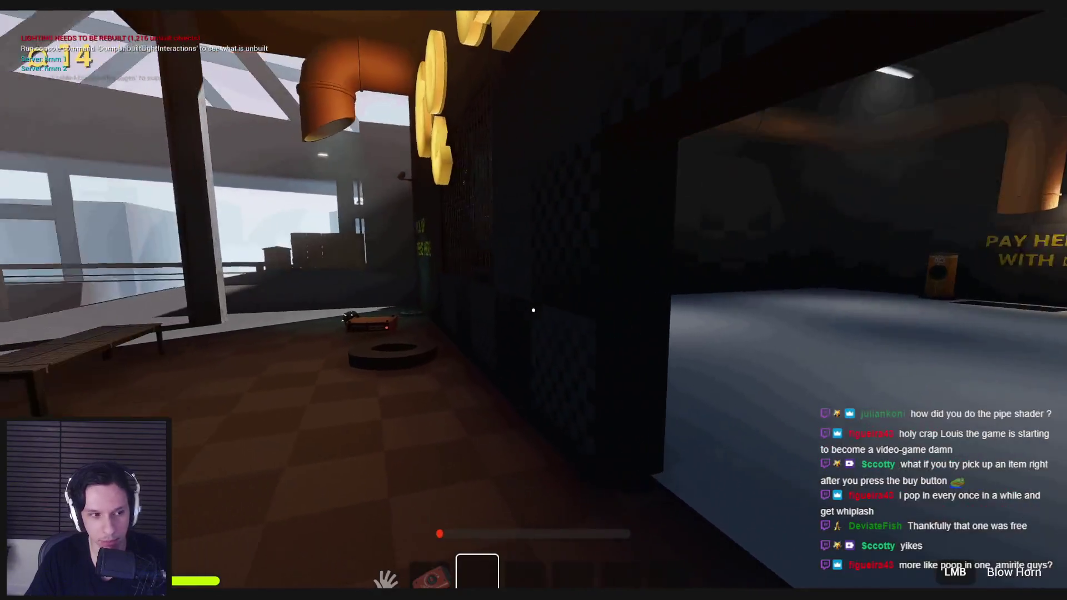